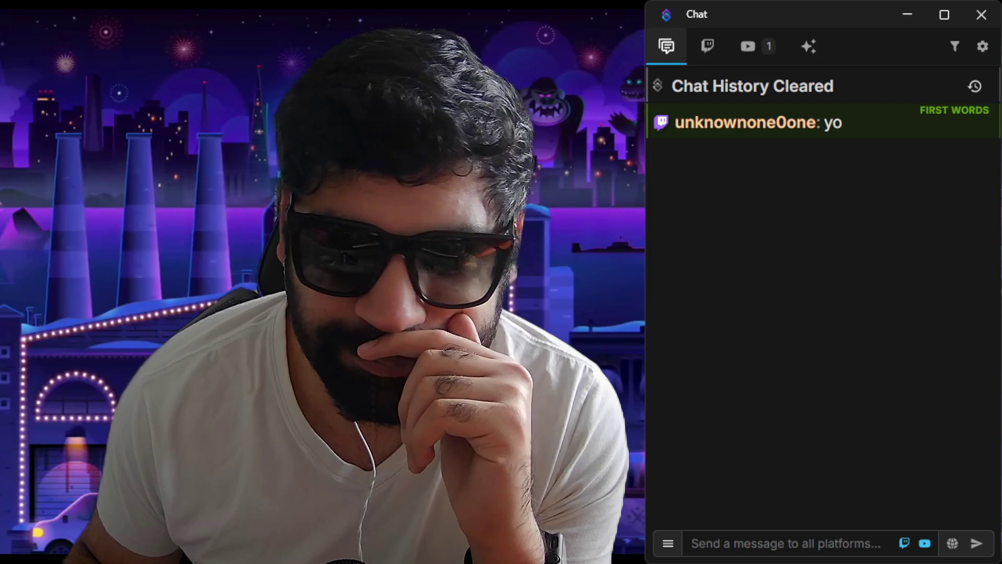
Switch the stream to the Screen Share with webcam scene, glance at Discord, then return to the planner PDF.
key(F3)
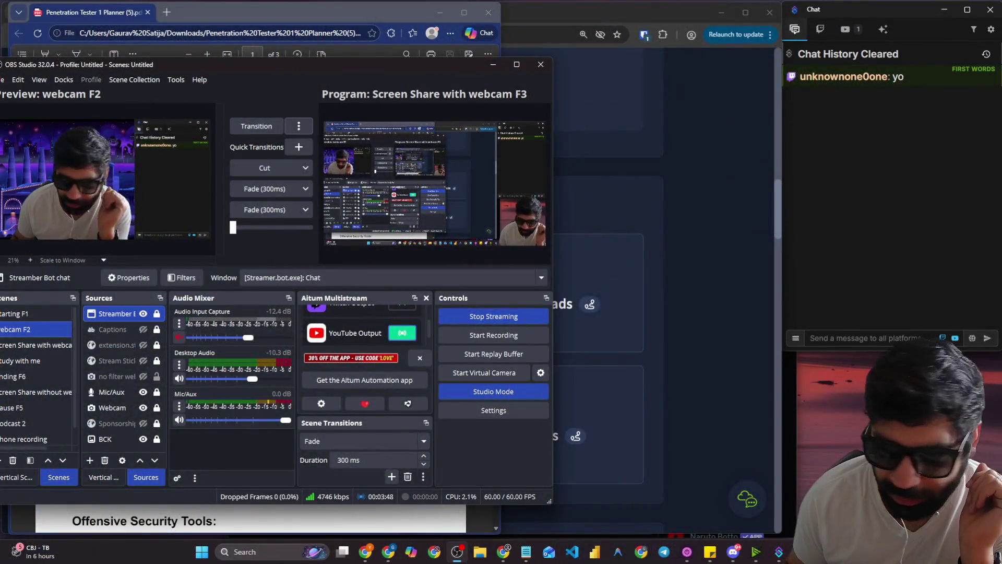
key(alt+Tab)
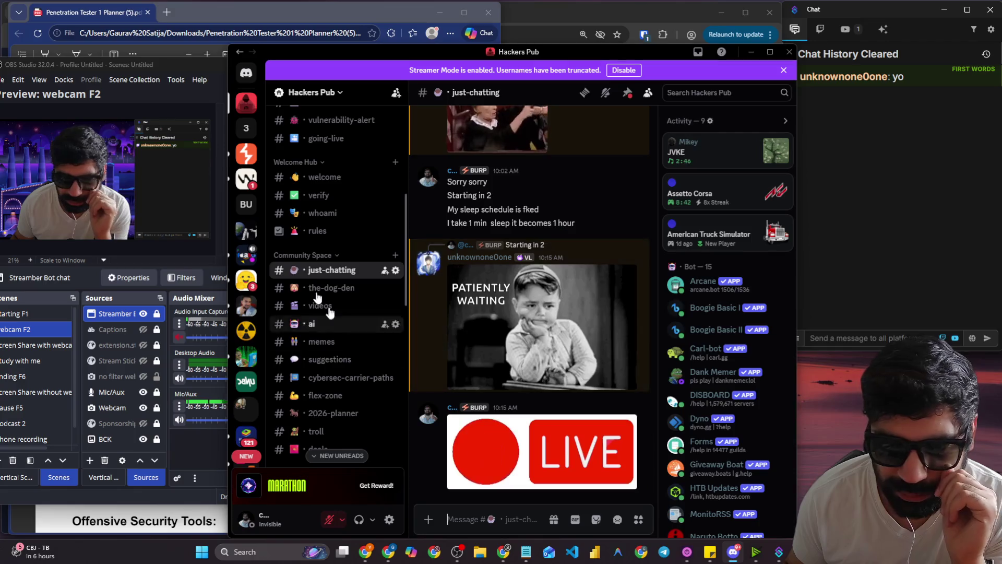
scroll(329, 303, up, 3)
key(alt+Tab)
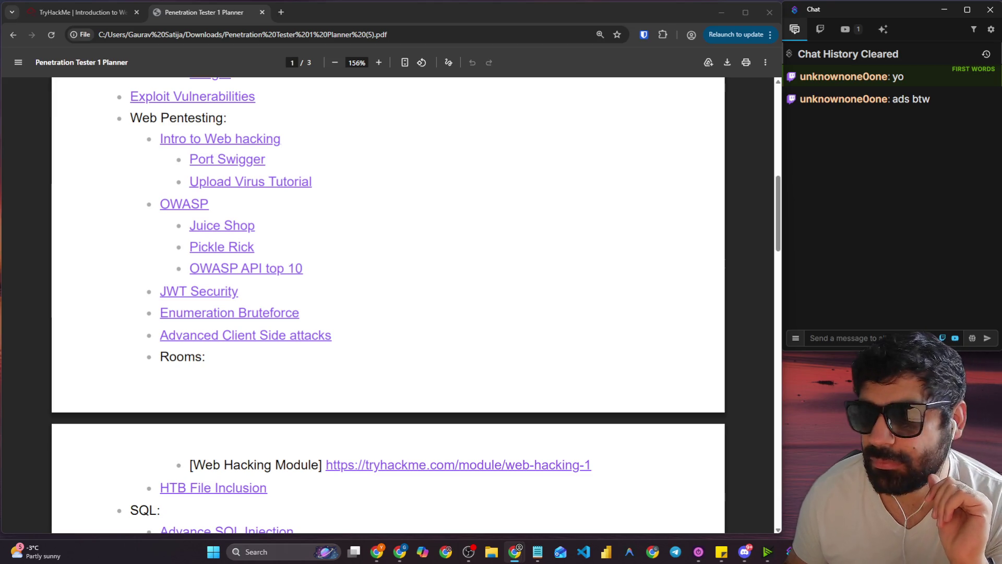
click(887, 340)
Post 'reducing ads', 'so we can start' and 'pausing till for now' in chat.
text(reducing ads)
key(Return)
text(so we )
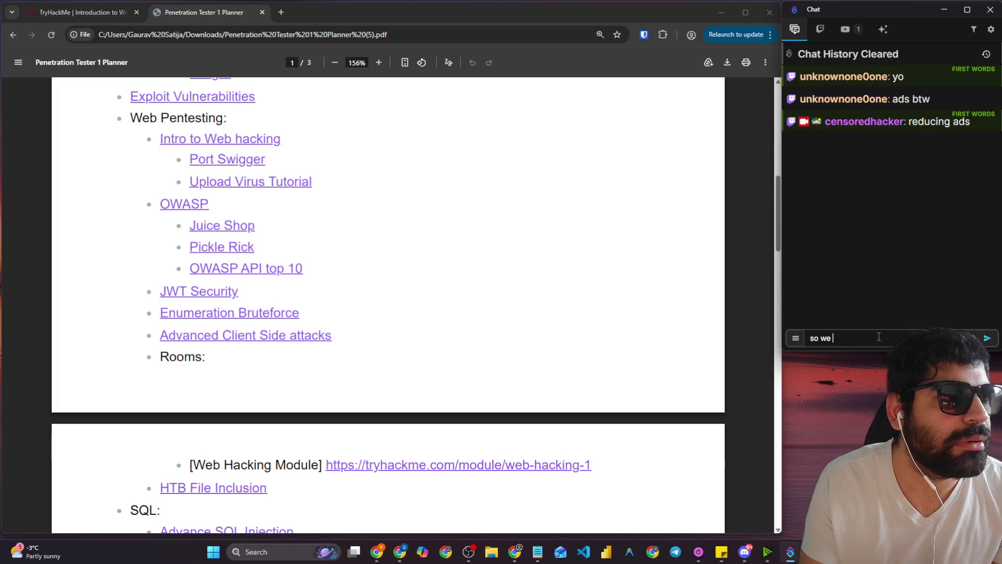
text(can start)
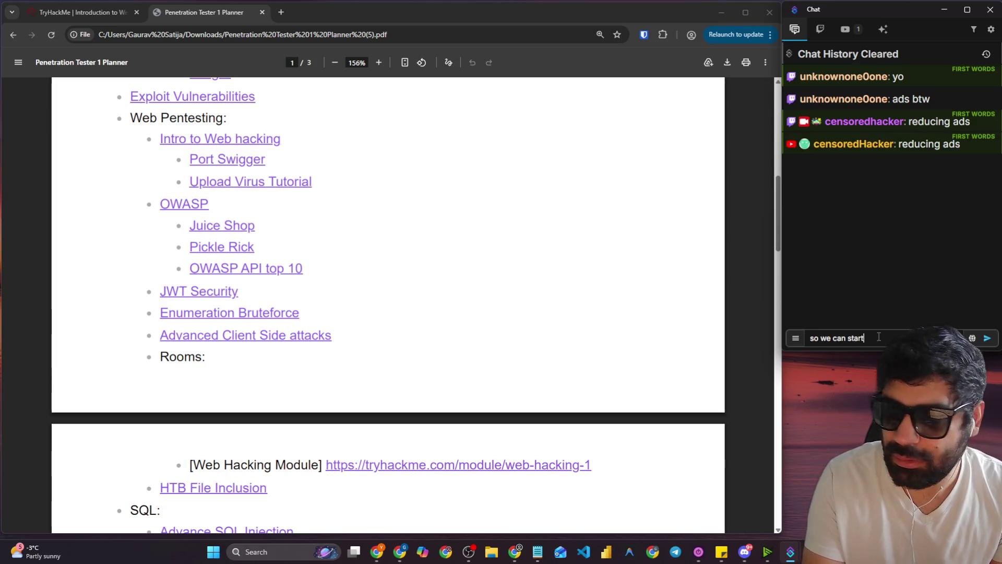
key(Return)
text(pau)
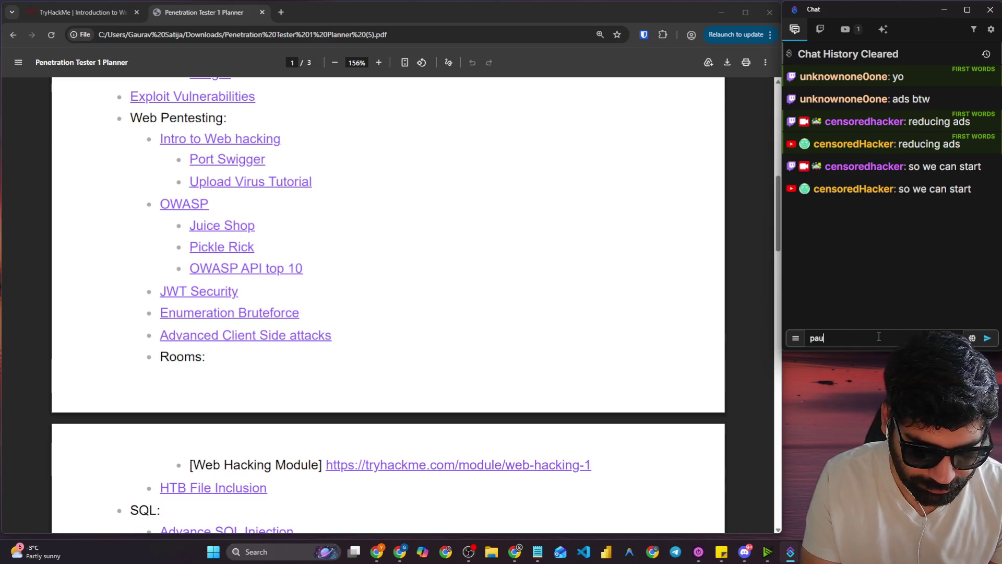
text(sing till n)
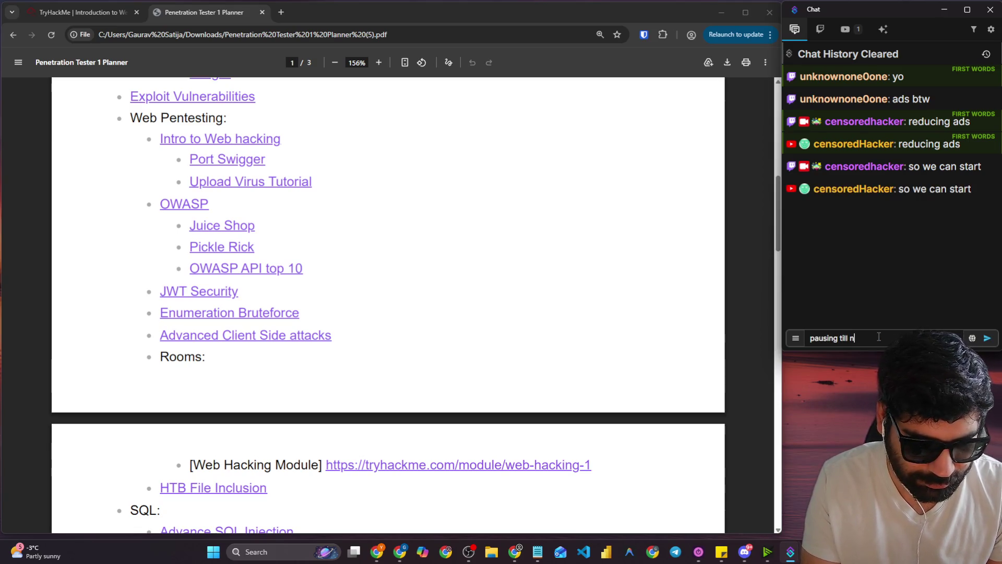
key(BackSpace)
text(for )
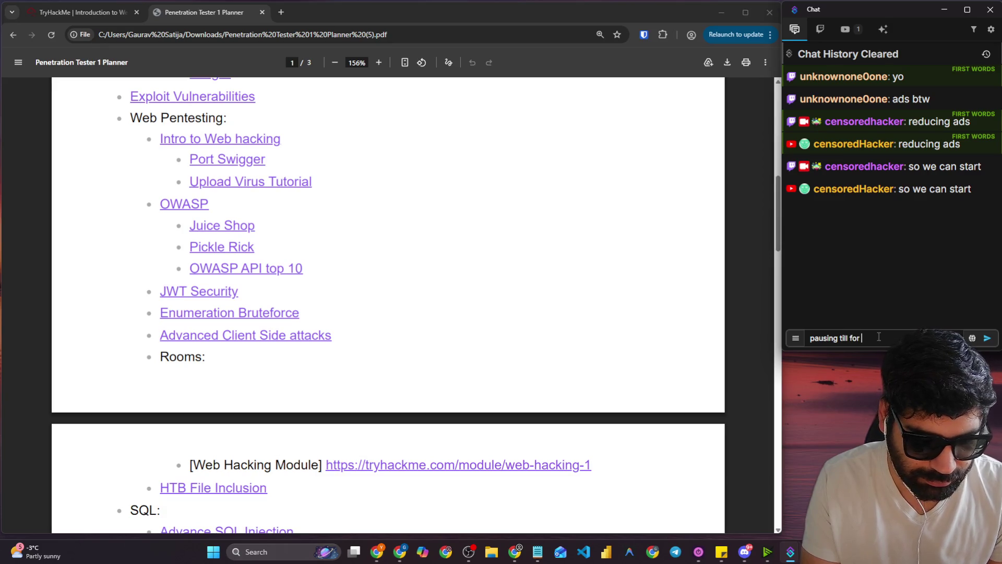
text(now)
key(Return)
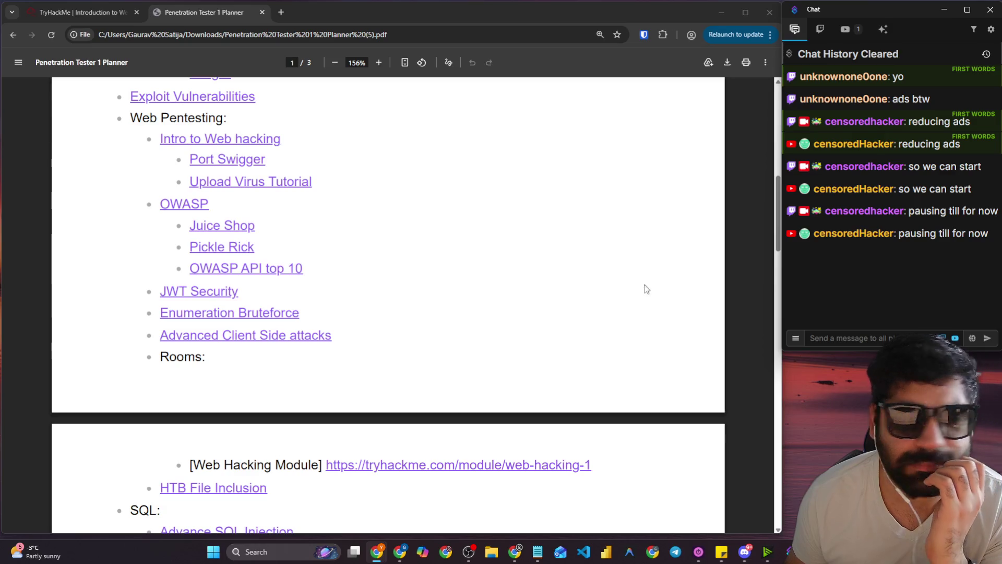
Post the follow-up chat messages 'refresh' and 'the page'.
click(911, 334)
text(refresh)
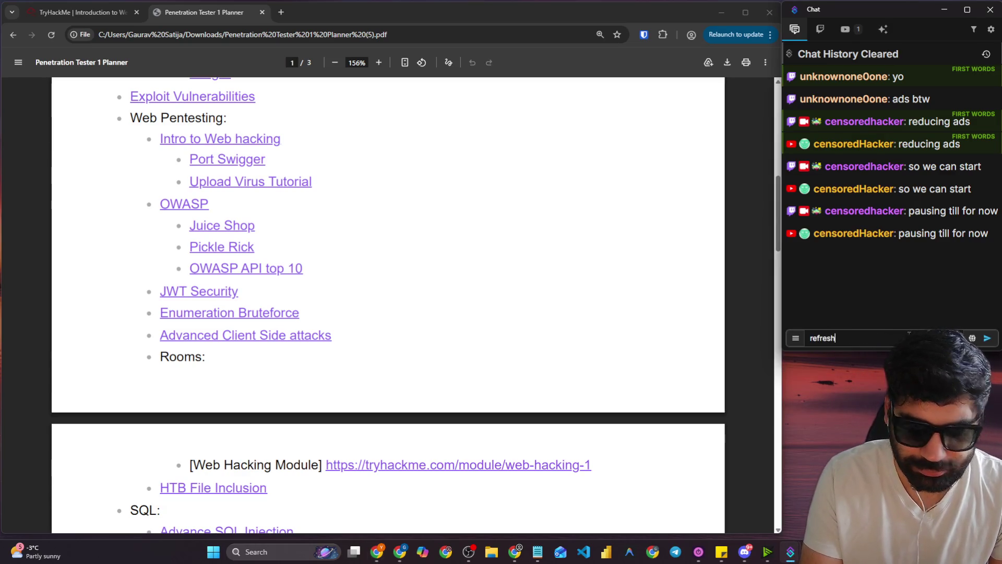
key(Return)
text(the page)
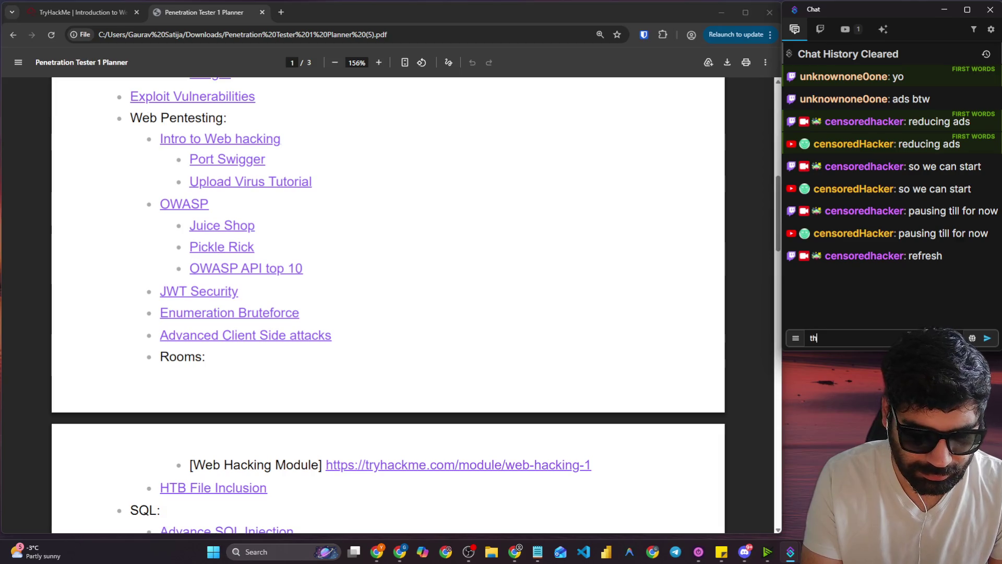
key(Return)
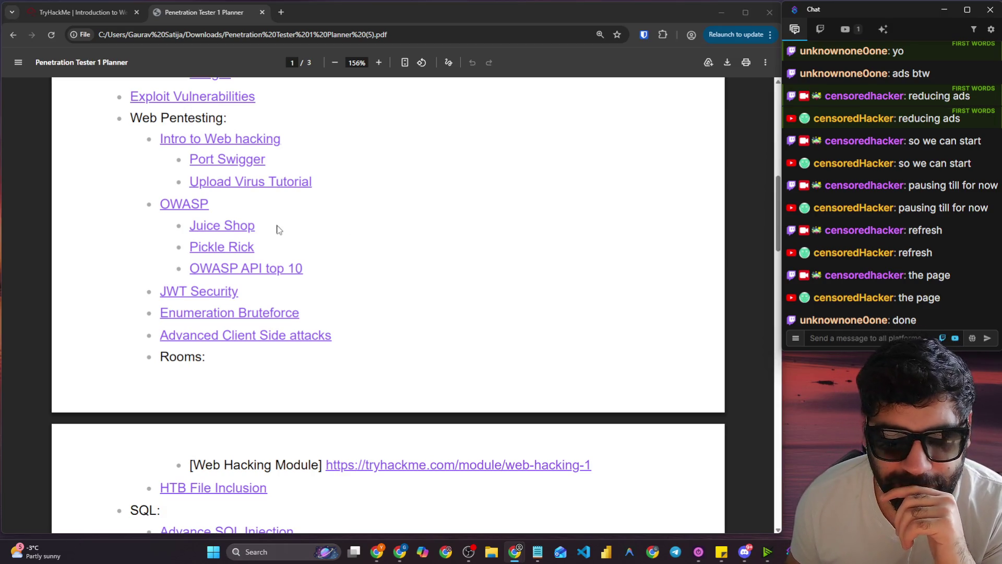
Review the planner's Red Team Concepts list, then bring up link options for JWT Security.
scroll(277, 226, up, 1)
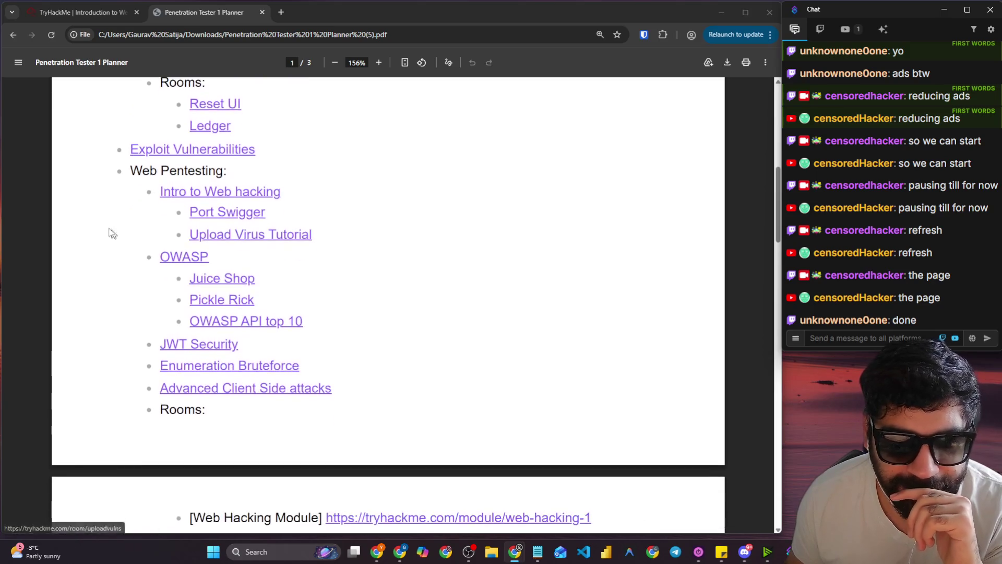
scroll(157, 228, up, 3)
scroll(172, 228, up, 1)
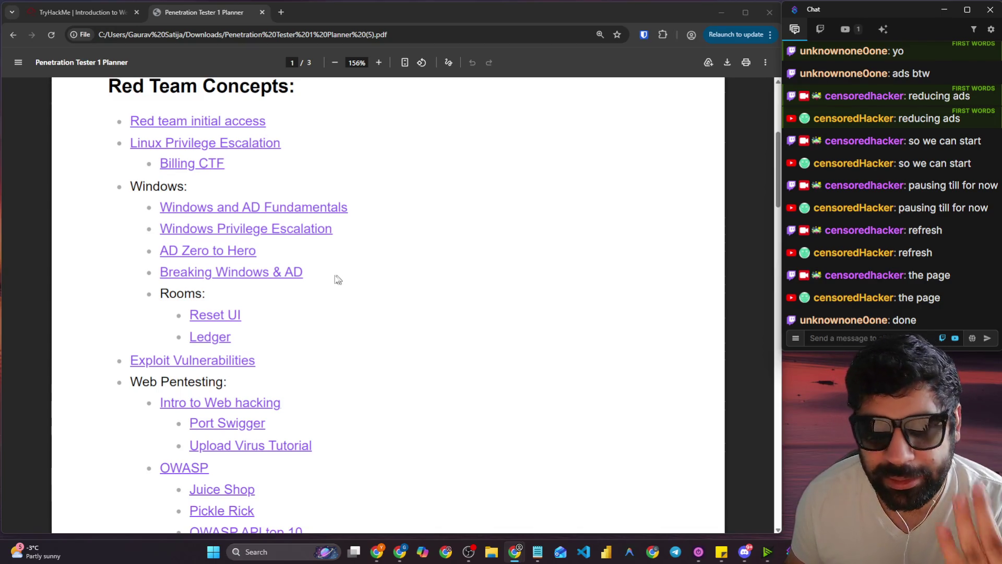
scroll(329, 274, down, 4)
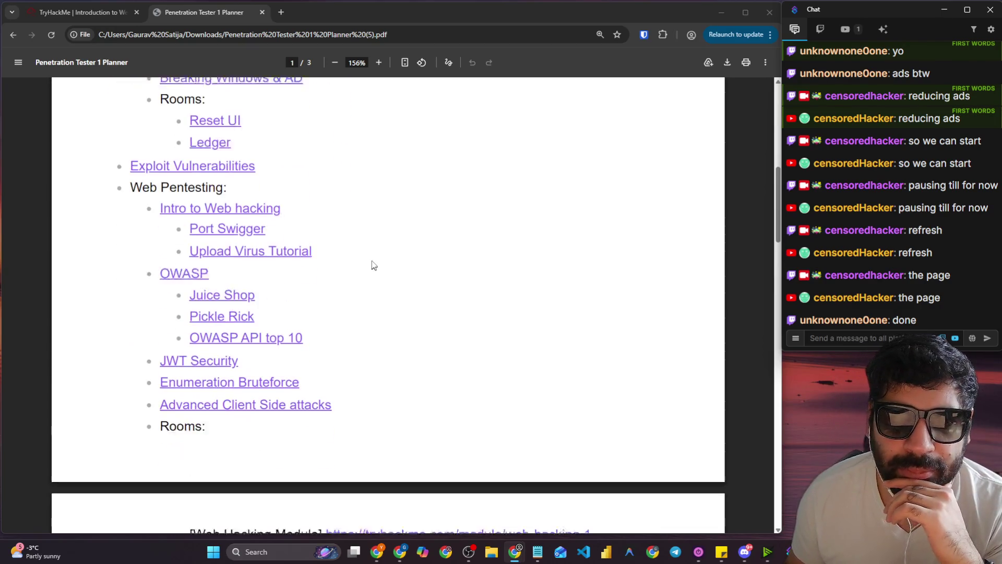
right_click(165, 343)
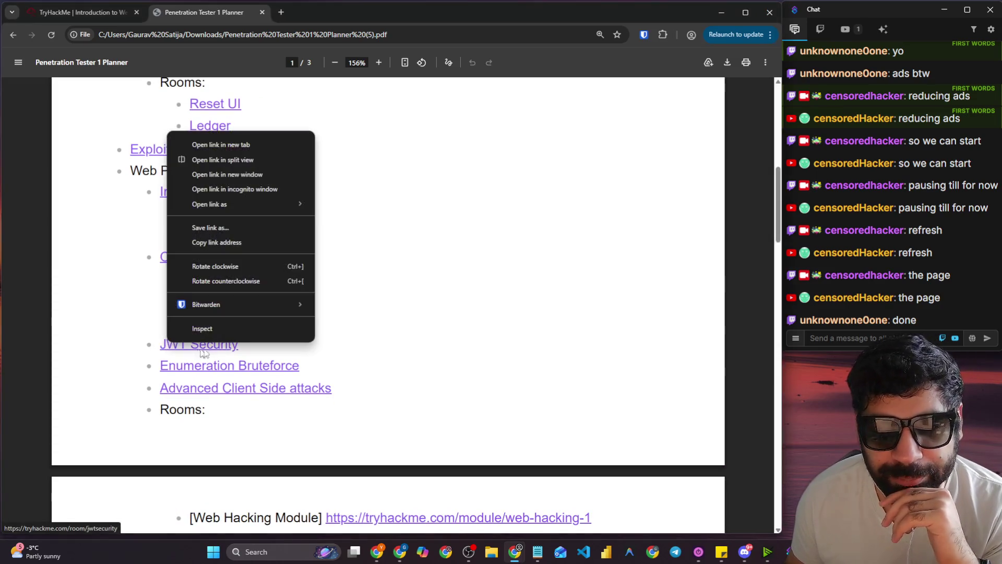
Open the JWT Security room in a new tab and skim its page.
click(274, 145)
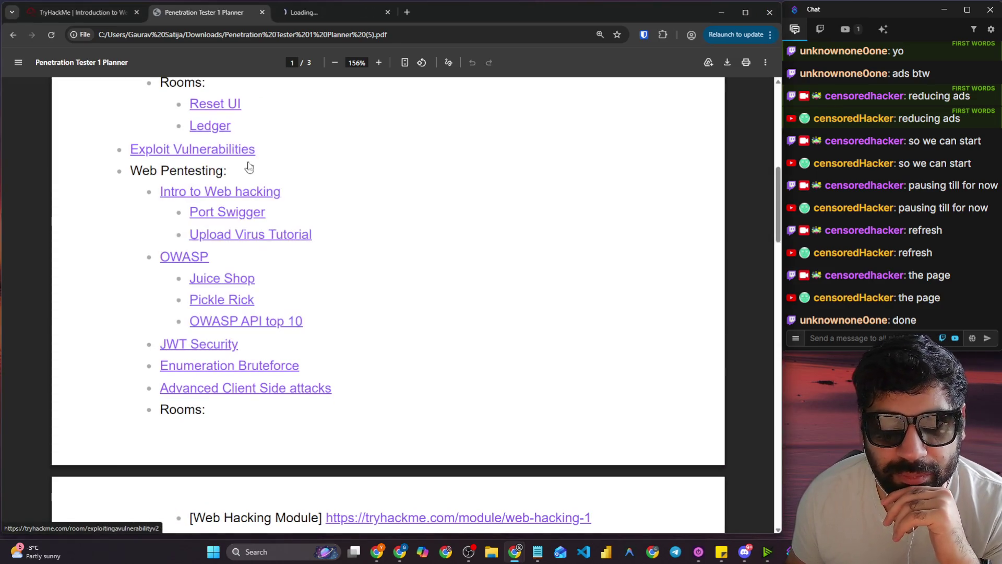
click(291, 13)
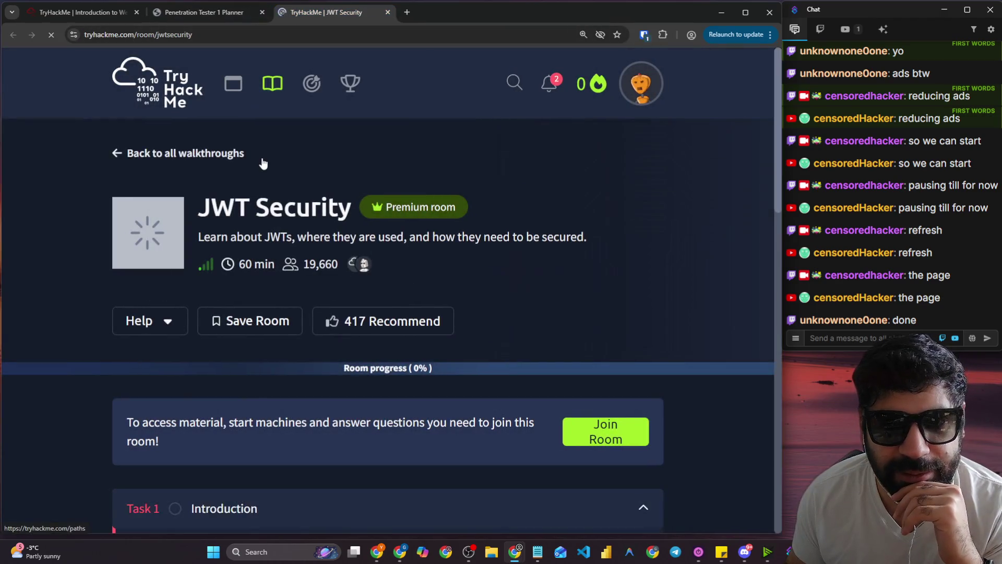
scroll(262, 159, down, 1)
scroll(262, 159, down, 3)
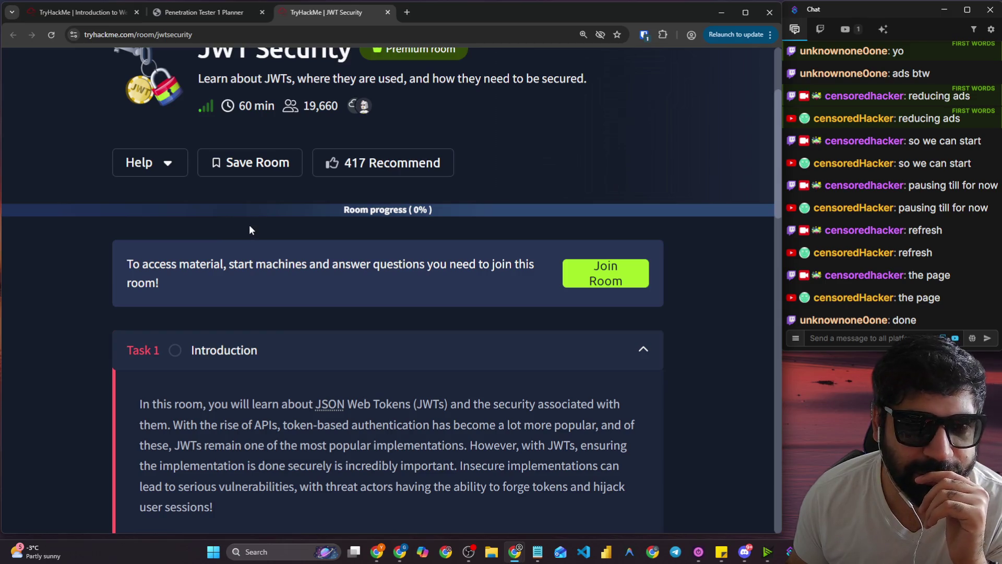
scroll(249, 230, up, 1)
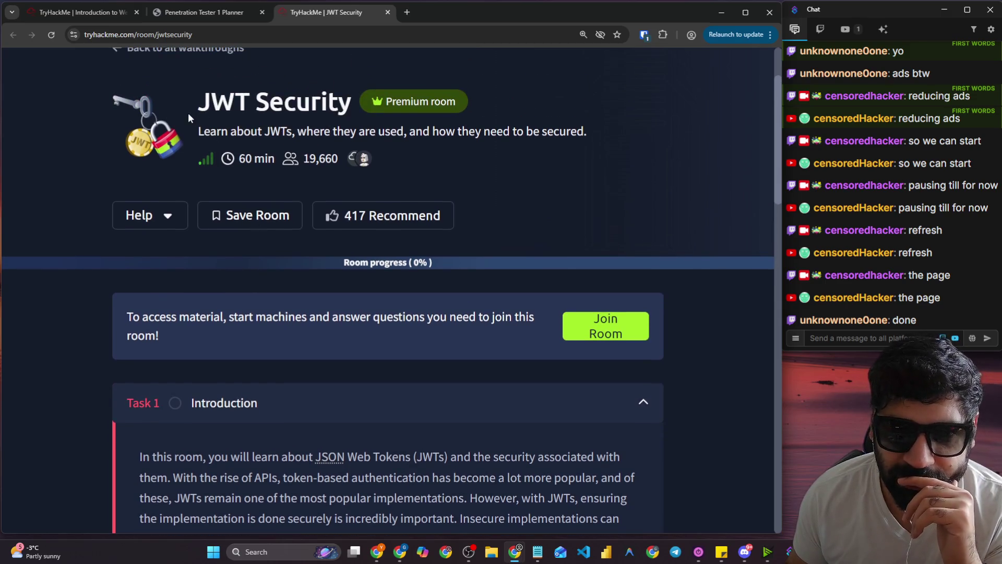
Highlight the JWT Security title, description and introduction text, then return to the planner.
drag(189, 116, 348, 115)
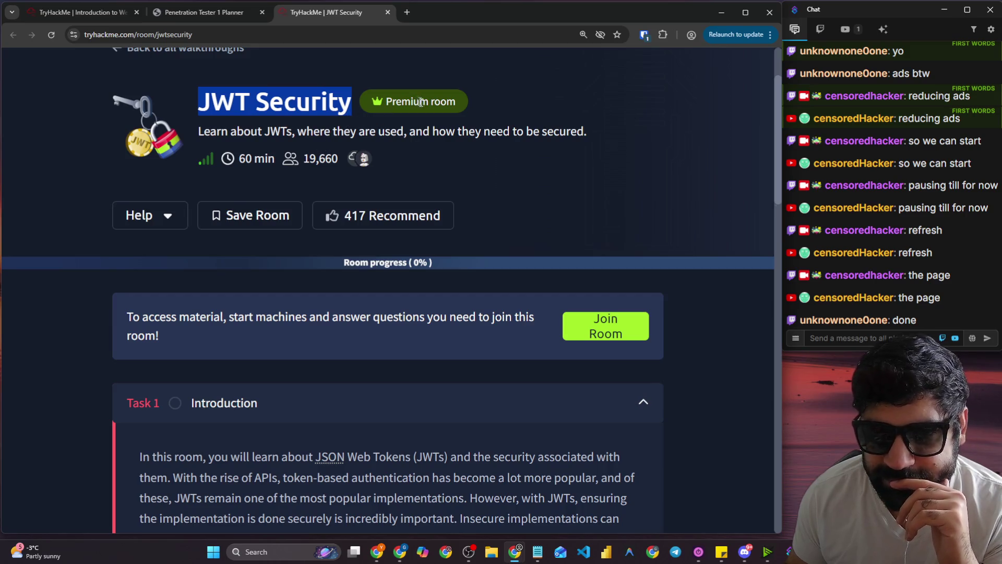
click(203, 130)
drag(202, 130, 331, 131)
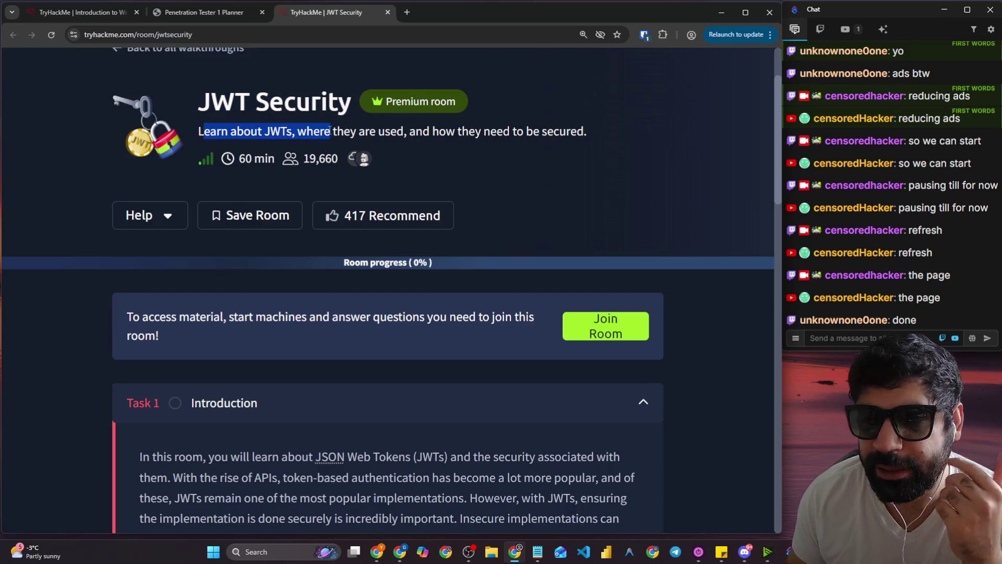
drag(331, 130, 578, 129)
scroll(577, 127, down, 2)
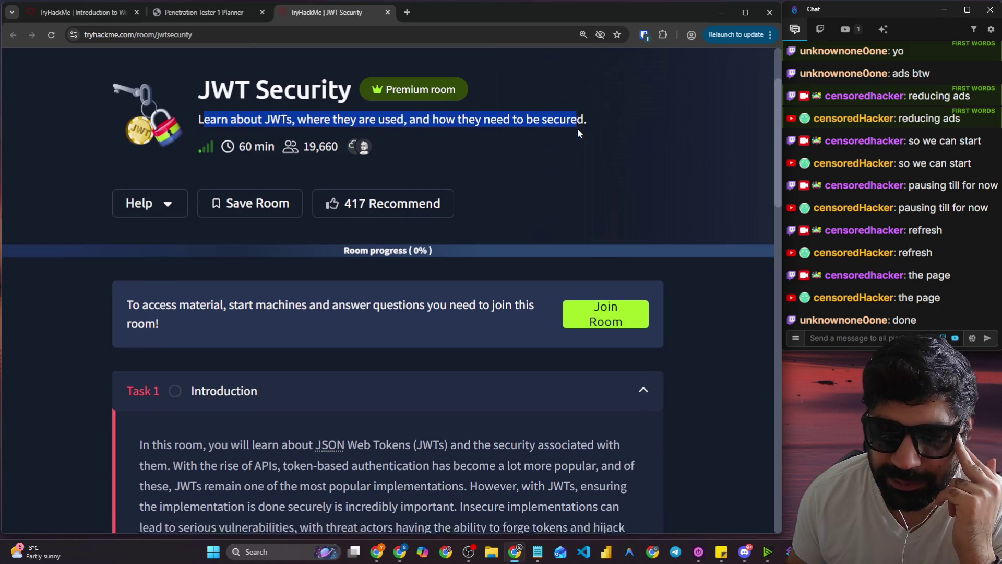
drag(309, 353, 510, 356)
click(445, 365)
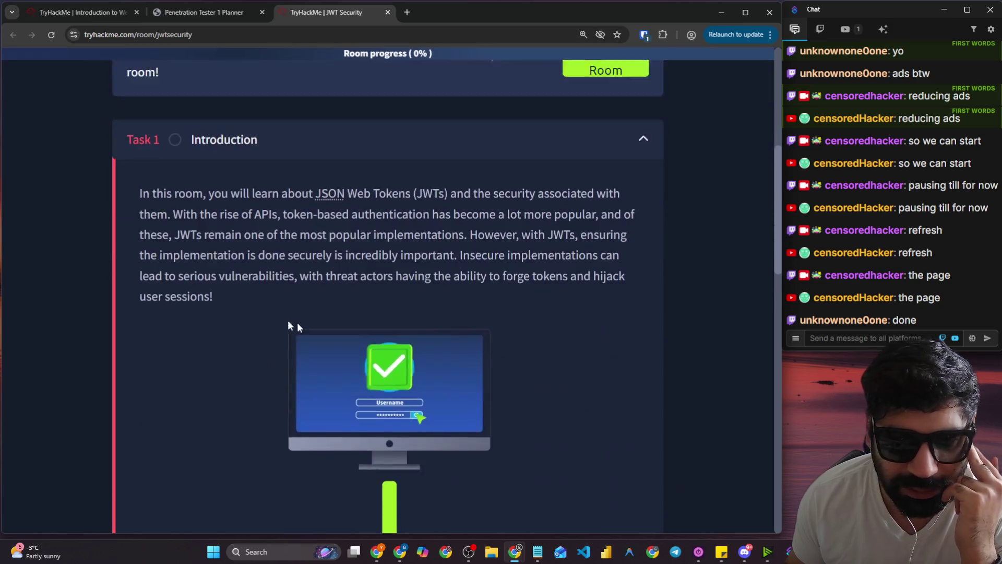
scroll(303, 324, down, 4)
scroll(178, 238, down, 7)
scroll(177, 236, up, 7)
click(193, 18)
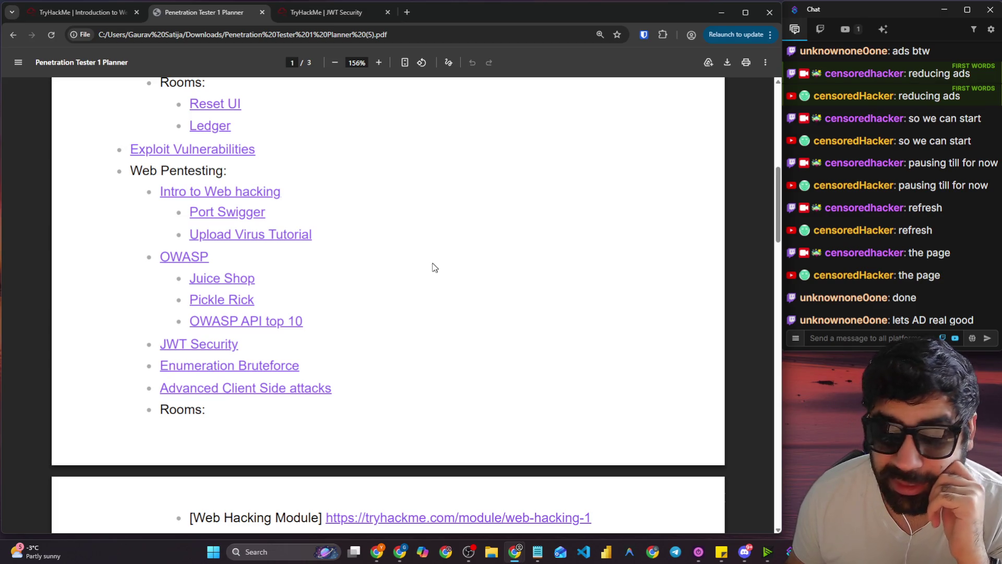
Open Windows and AD Fundamentals, go back to the planner, and close the JWT Security tab.
scroll(411, 256, down, 4)
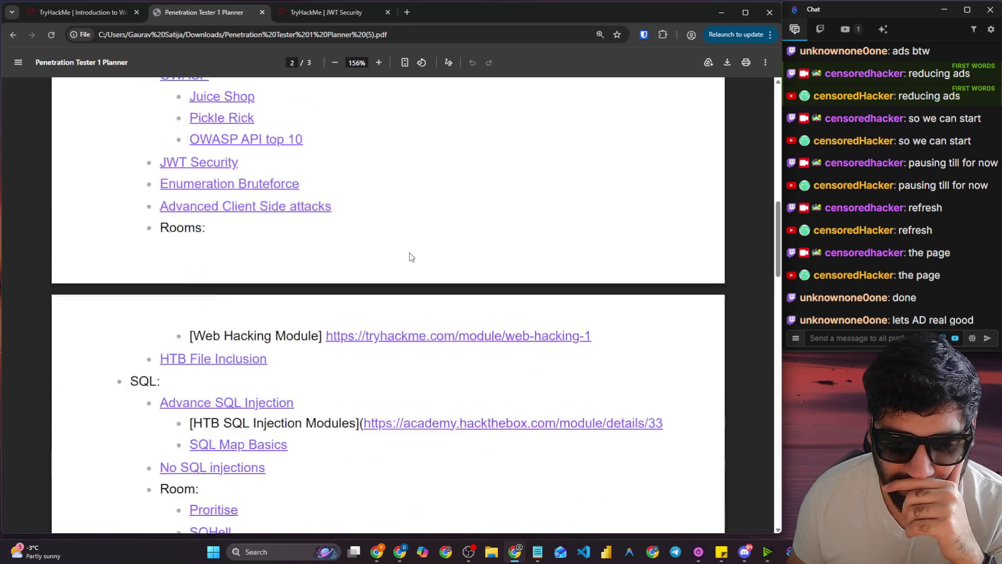
scroll(307, 286, down, 4)
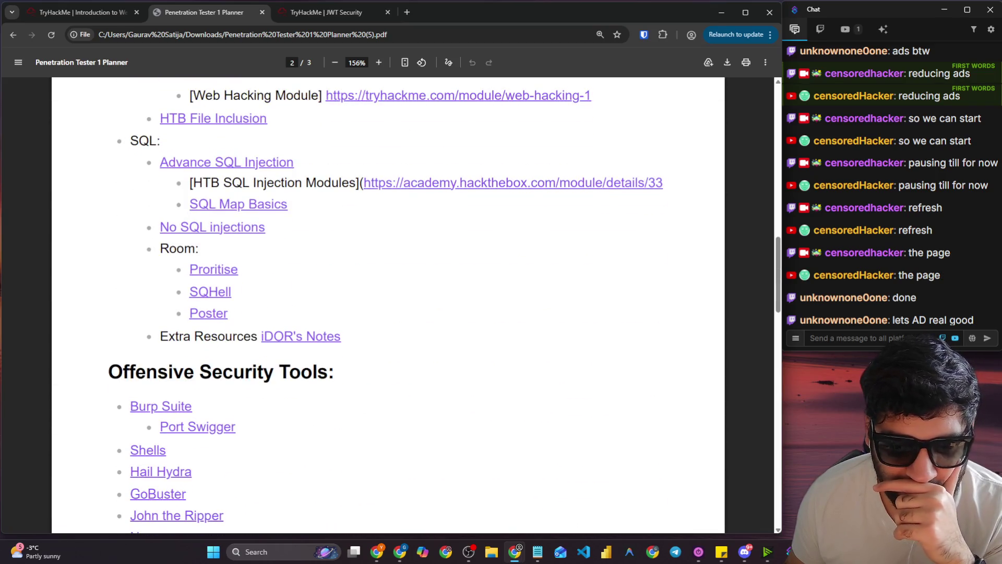
scroll(371, 296, down, 4)
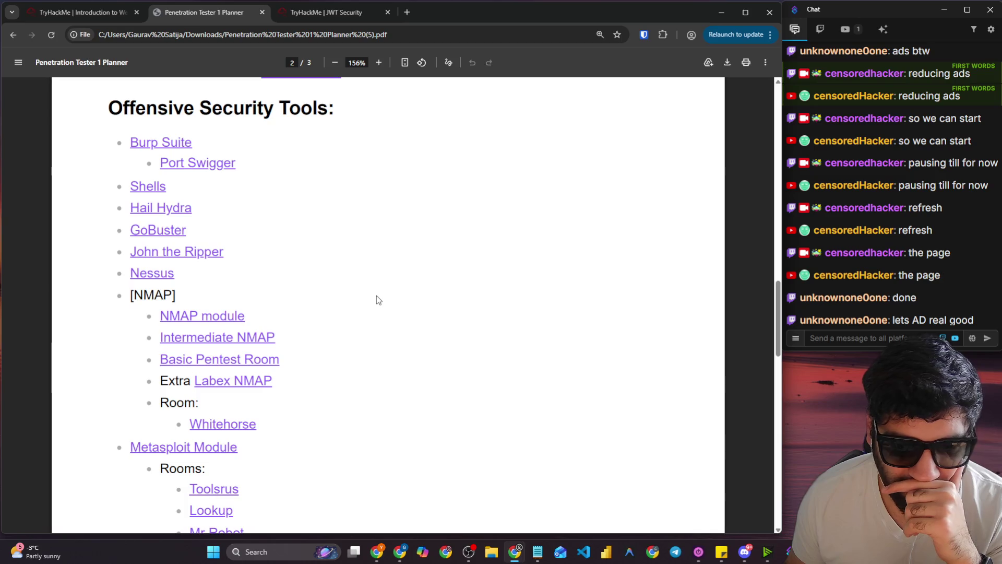
scroll(377, 296, down, 6)
scroll(378, 289, up, 15)
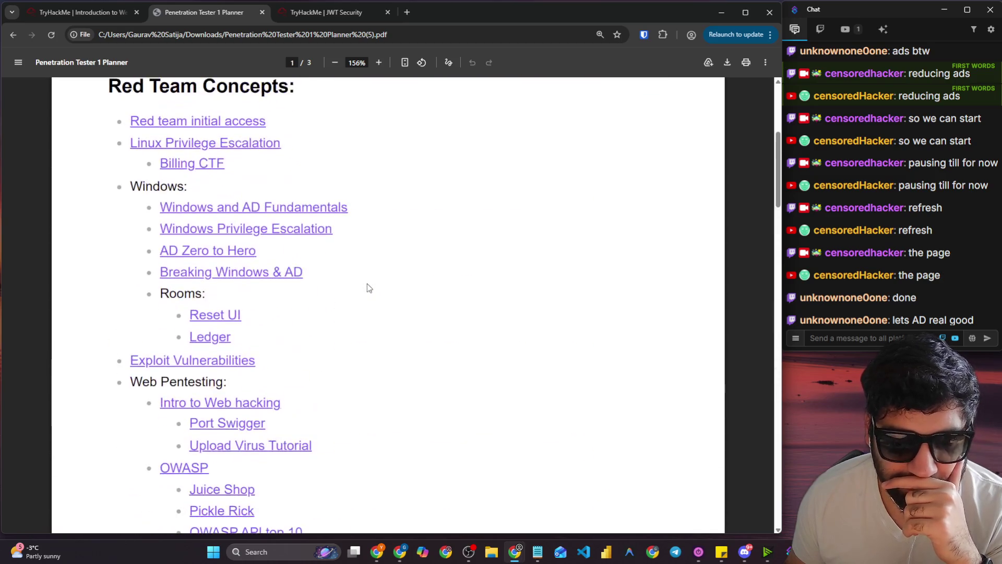
click(284, 208)
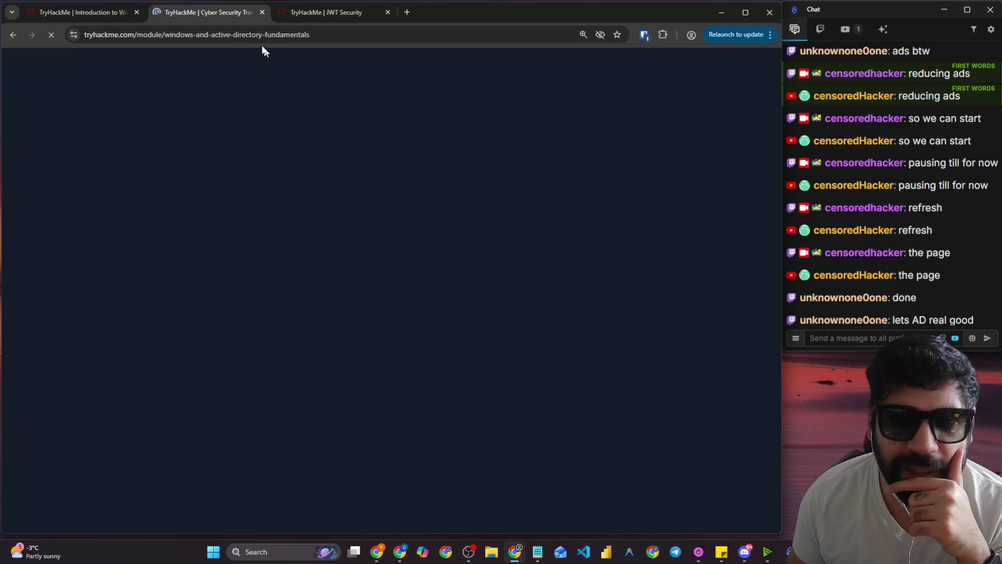
click(15, 33)
click(387, 12)
Open Windows and AD Fundamentals, Windows Privilege Escalation, AD Zero to Hero and Breaking Windows & AD in new tabs.
right_click(285, 336)
click(340, 138)
right_click(296, 351)
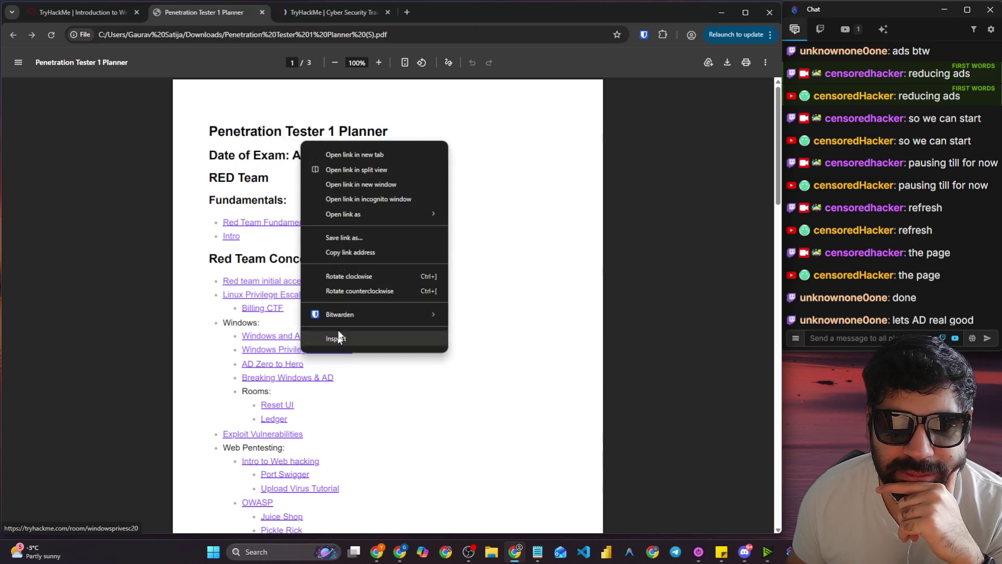
click(350, 156)
right_click(295, 359)
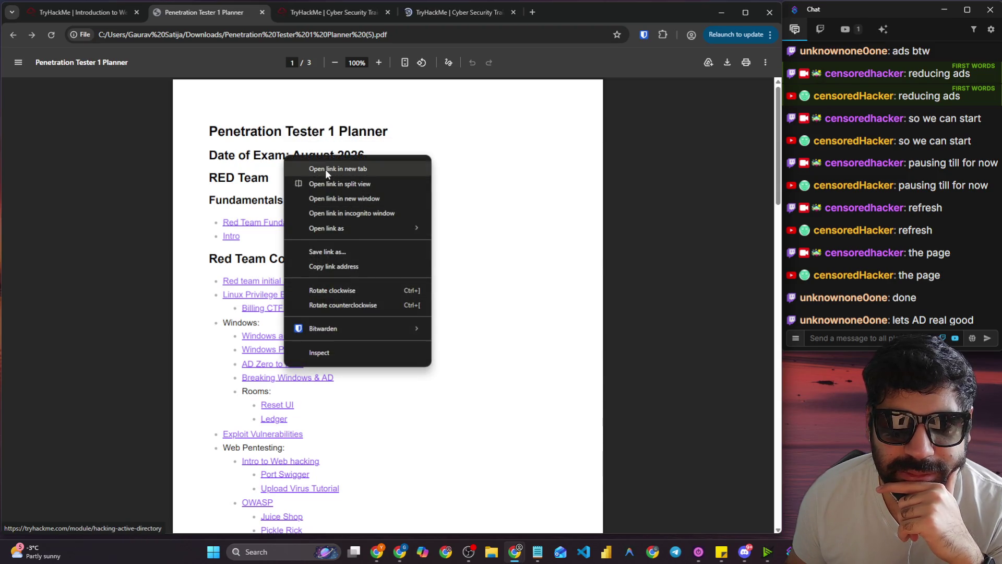
click(325, 168)
right_click(295, 379)
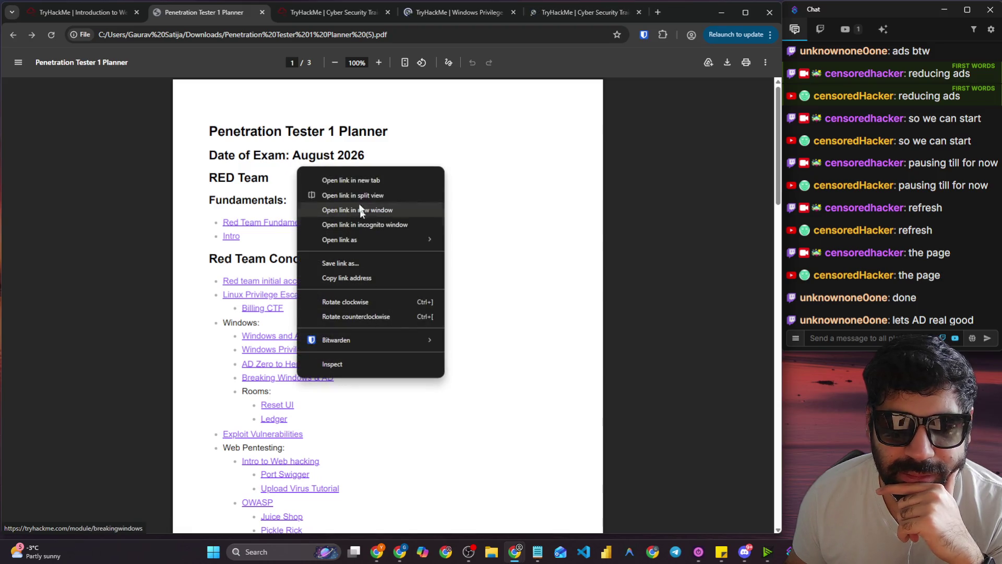
click(356, 176)
click(268, 22)
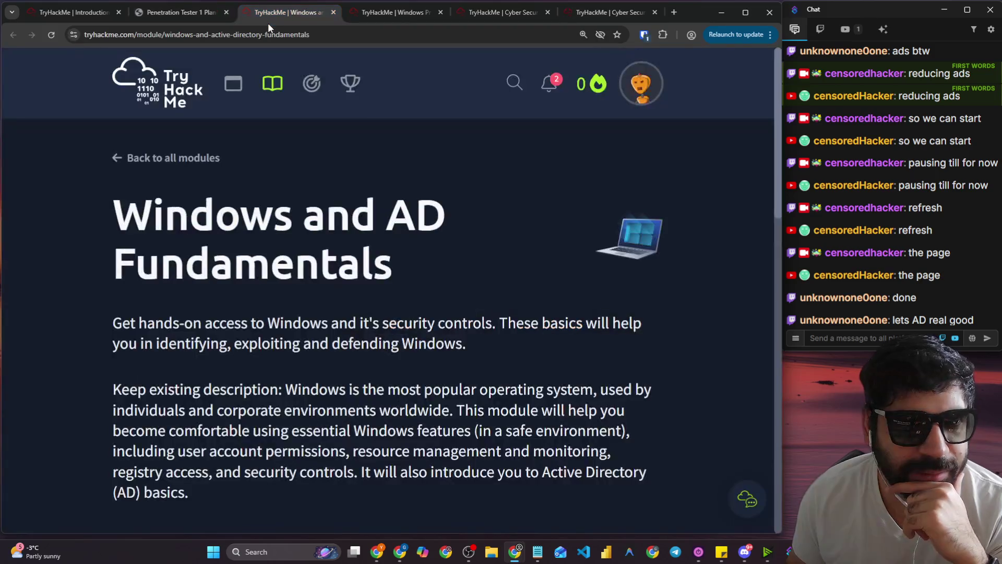
Scroll to the room list showing Windows Fundamentals 1–3 and Active Directory Basics completed.
scroll(249, 233, down, 10)
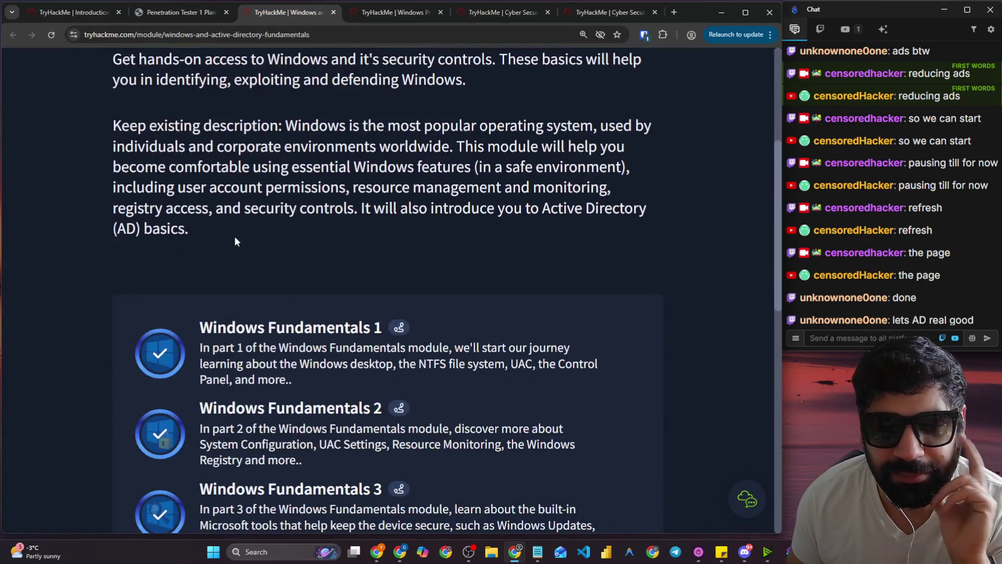
scroll(209, 203, up, 9)
scroll(214, 209, down, 6)
scroll(225, 225, up, 9)
scroll(227, 227, down, 6)
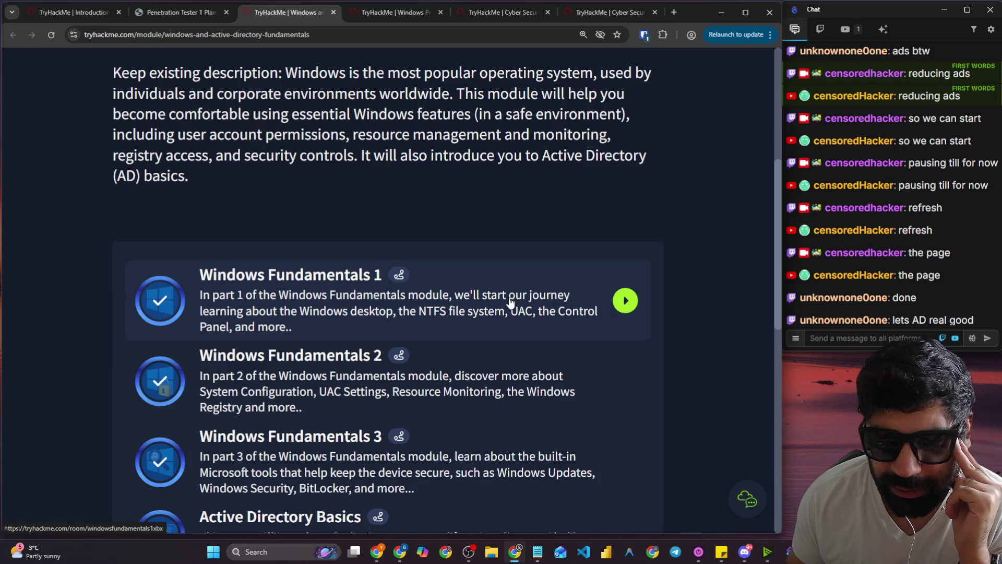
scroll(193, 251, down, 2)
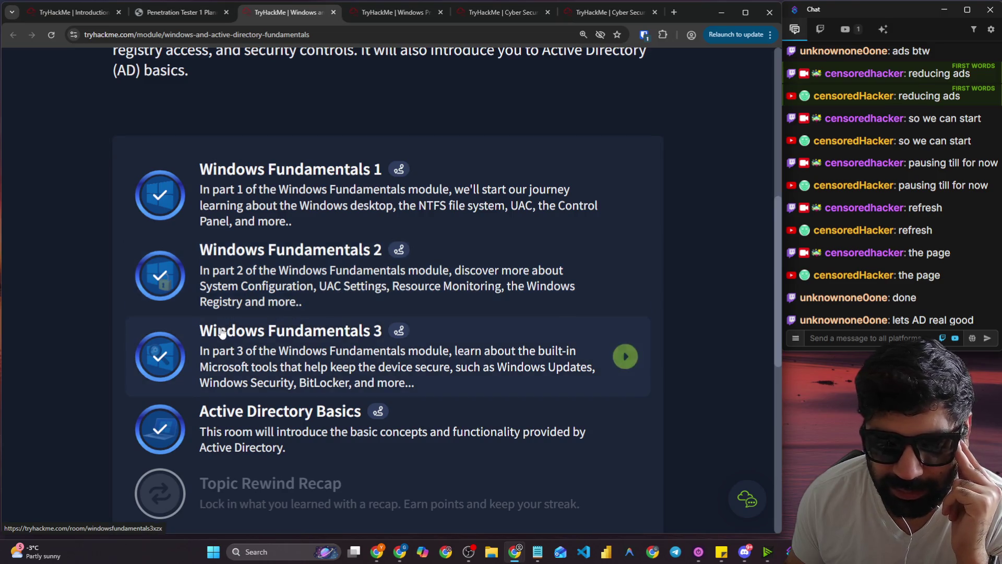
scroll(219, 334, down, 2)
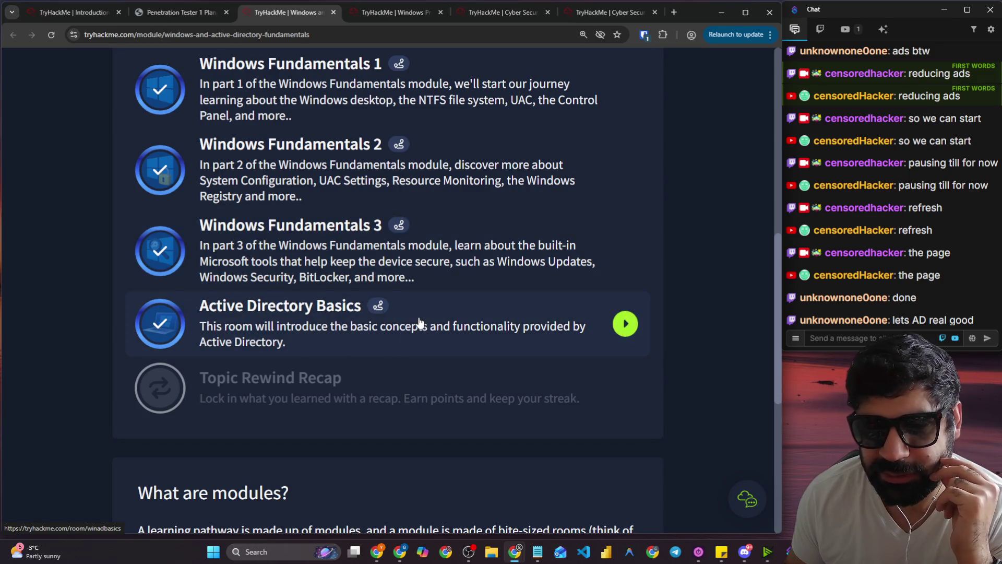
In Windows Privilege Escalation, expand and collapse Task 3, Harvesting Passwords from Usual Spots.
click(394, 12)
scroll(472, 156, down, 15)
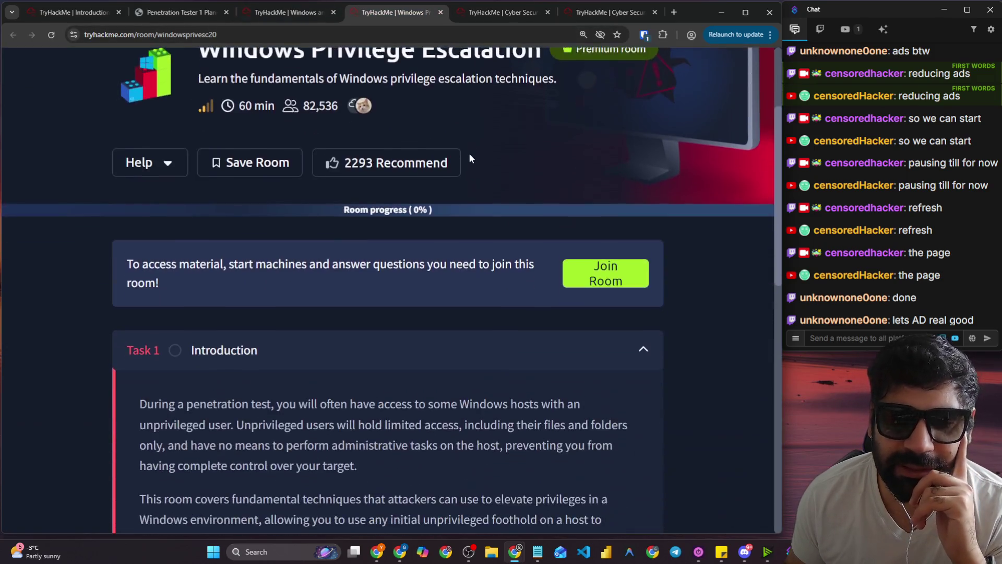
scroll(477, 165, down, 1)
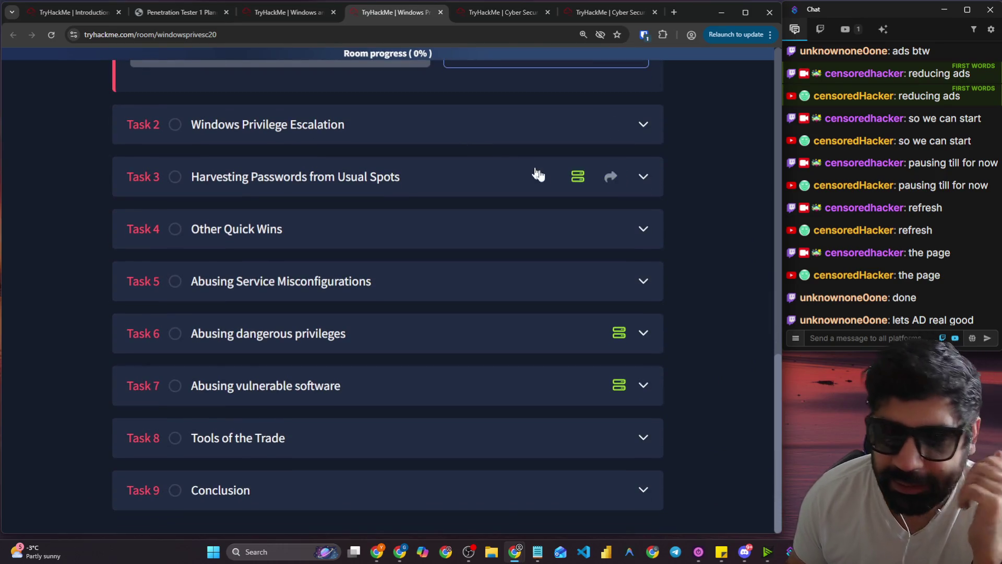
click(385, 166)
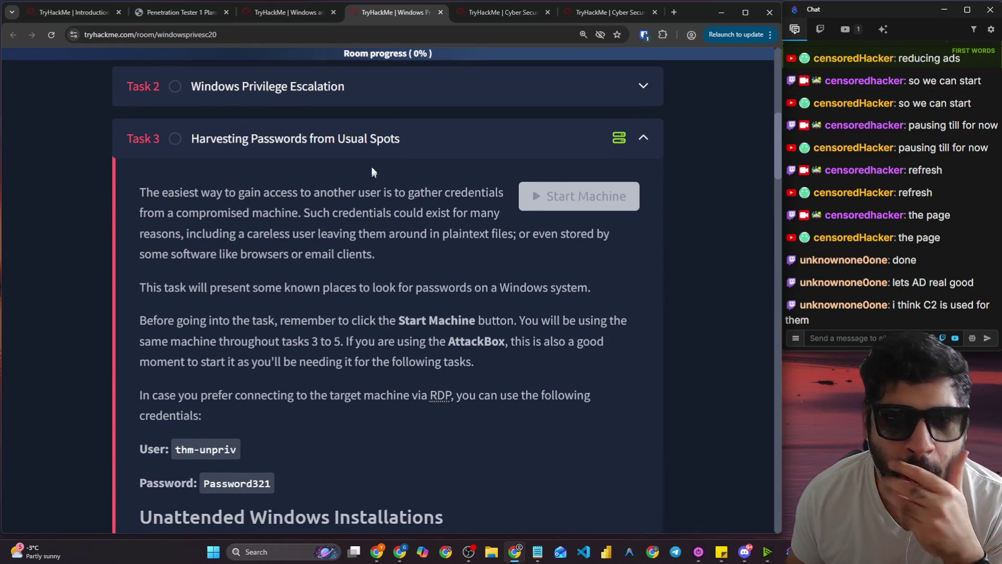
click(366, 143)
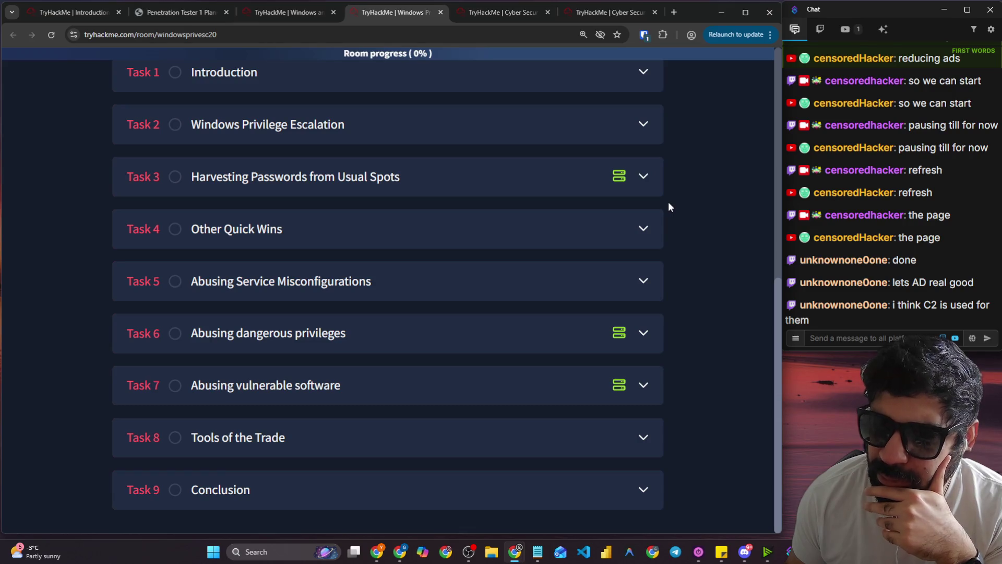
scroll(668, 207, up, 8)
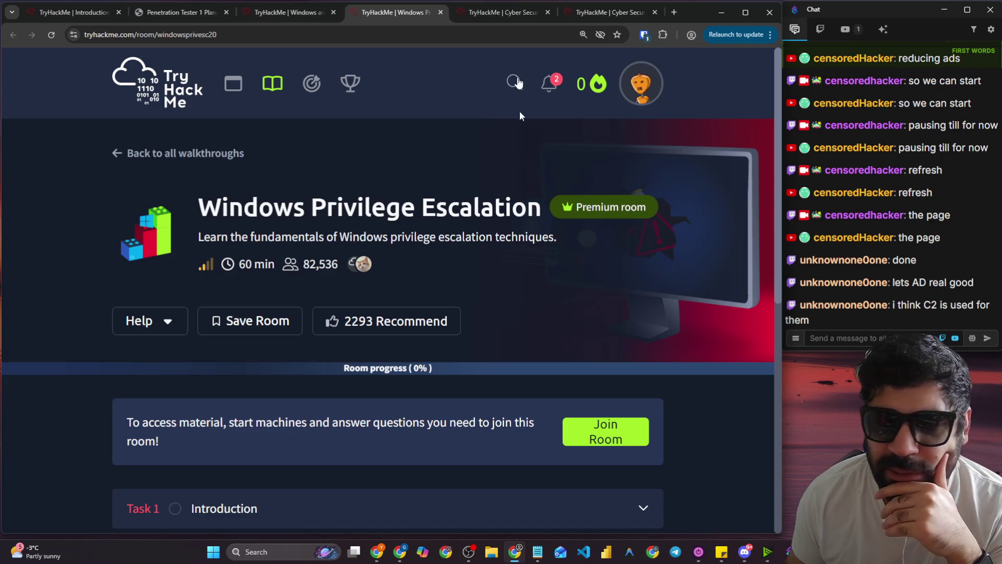
Browse the Compromising Active Directory module, where Breaching Active Directory shows completed.
click(506, 13)
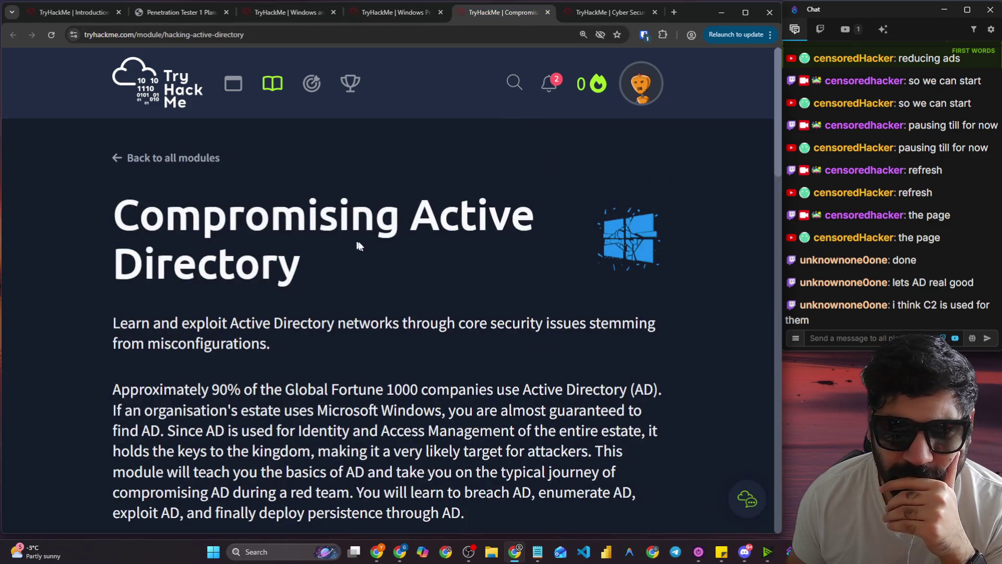
scroll(355, 245, down, 8)
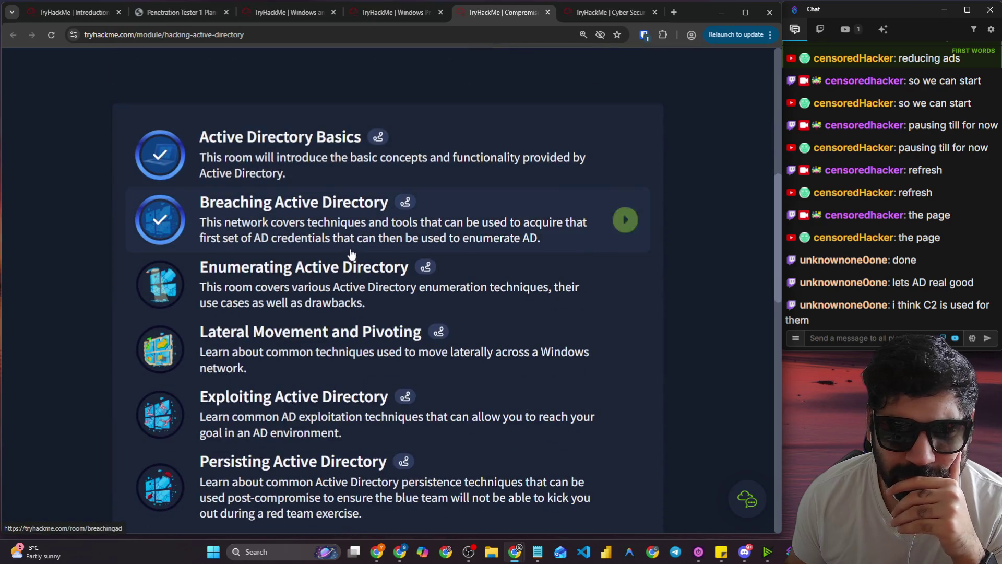
scroll(389, 240, down, 6)
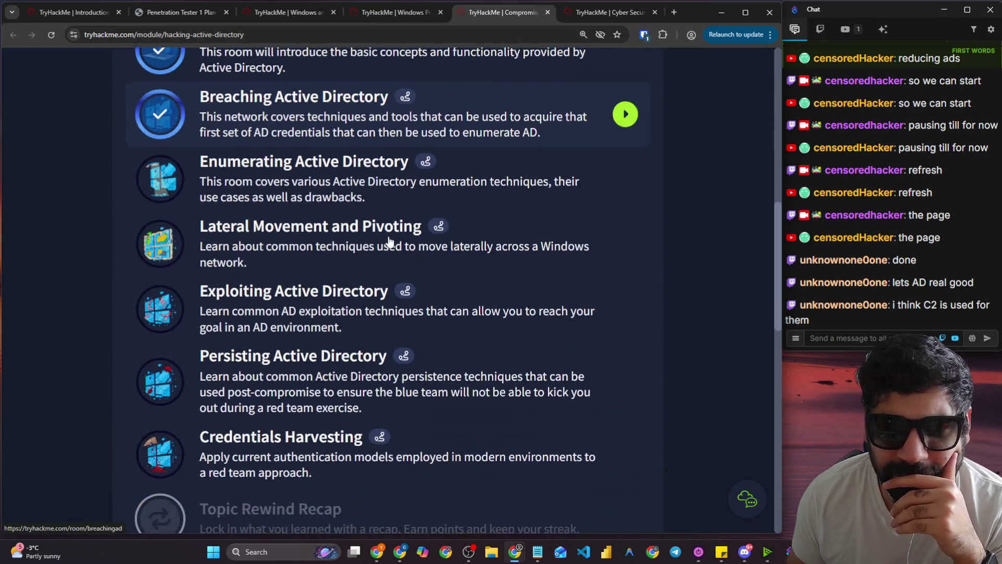
scroll(385, 245, down, 5)
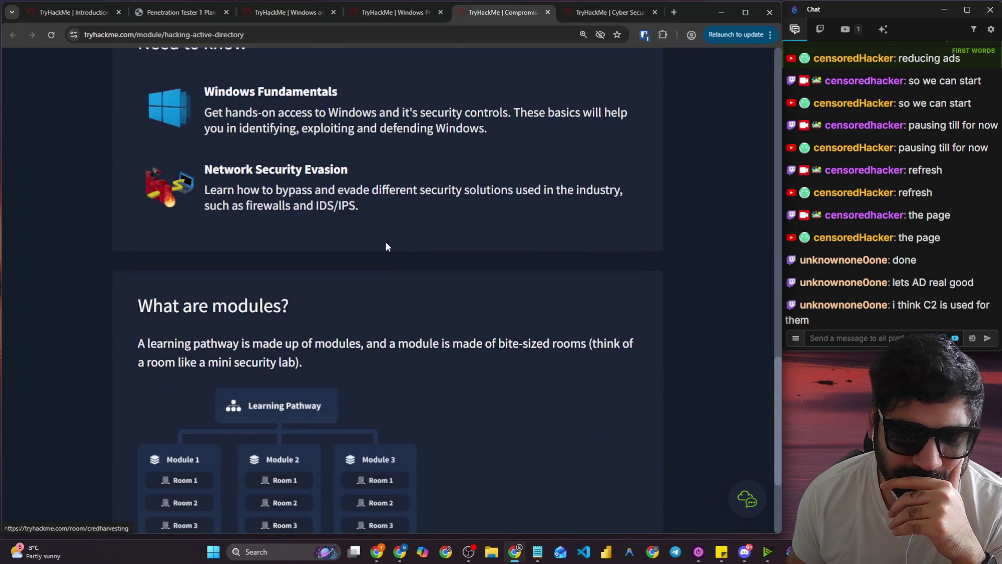
scroll(293, 192, up, 1)
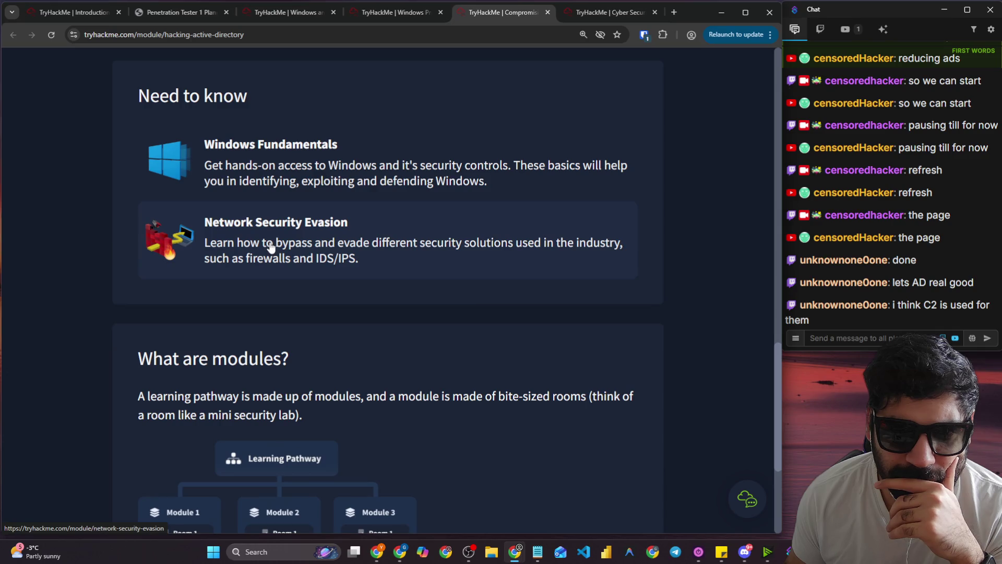
scroll(305, 249, down, 3)
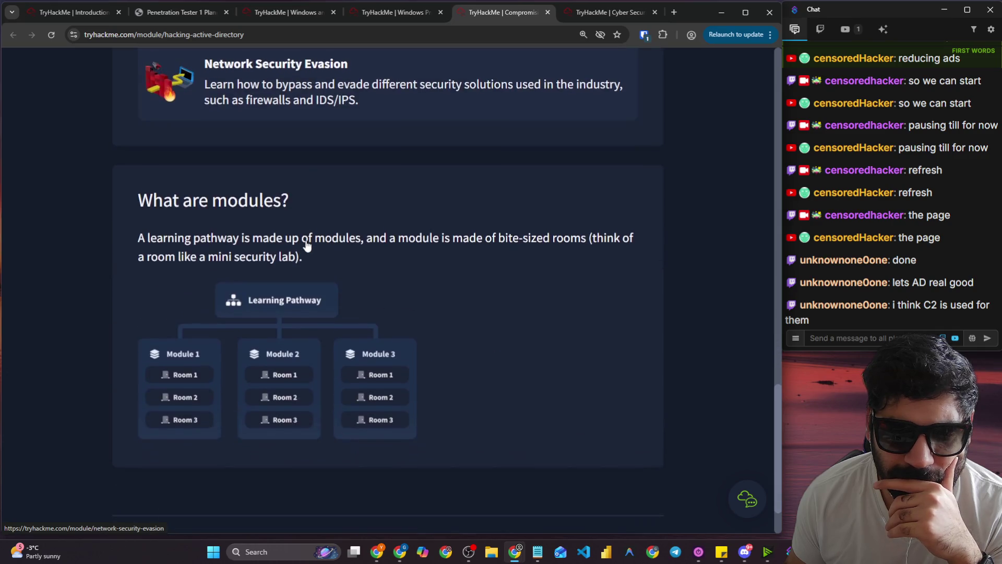
scroll(305, 245, up, 5)
click(594, 17)
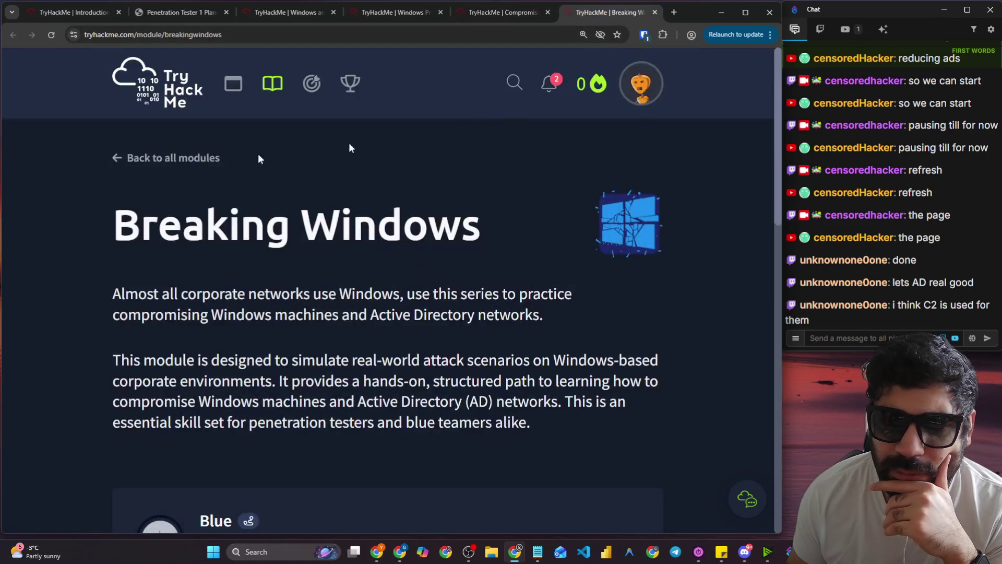
Scroll the Breaking Windows room list, then return to Compromising Active Directory's Need to know section.
scroll(158, 190, down, 4)
scroll(104, 182, down, 3)
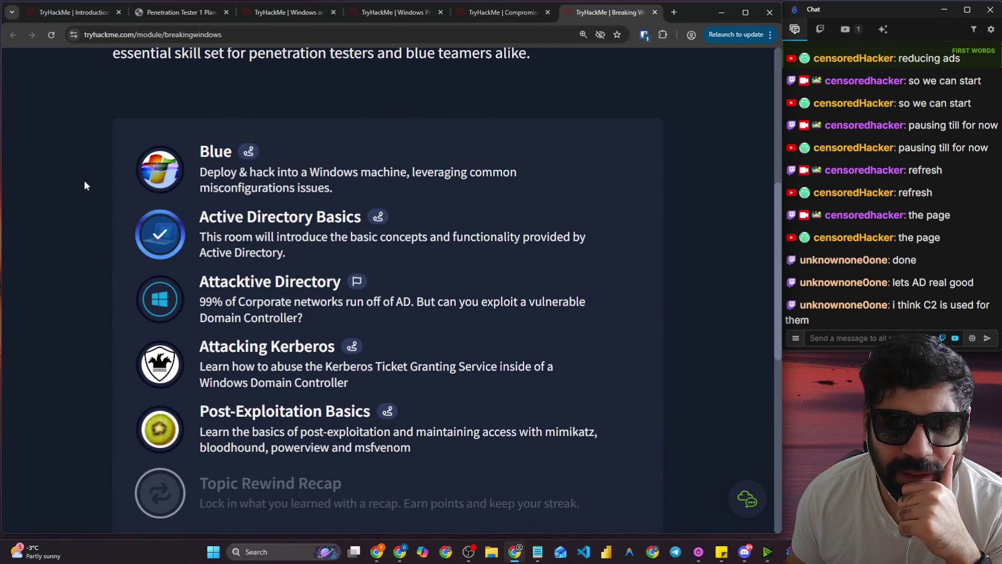
scroll(94, 178, up, 6)
drag(112, 118, 481, 120)
scroll(381, 340, down, 4)
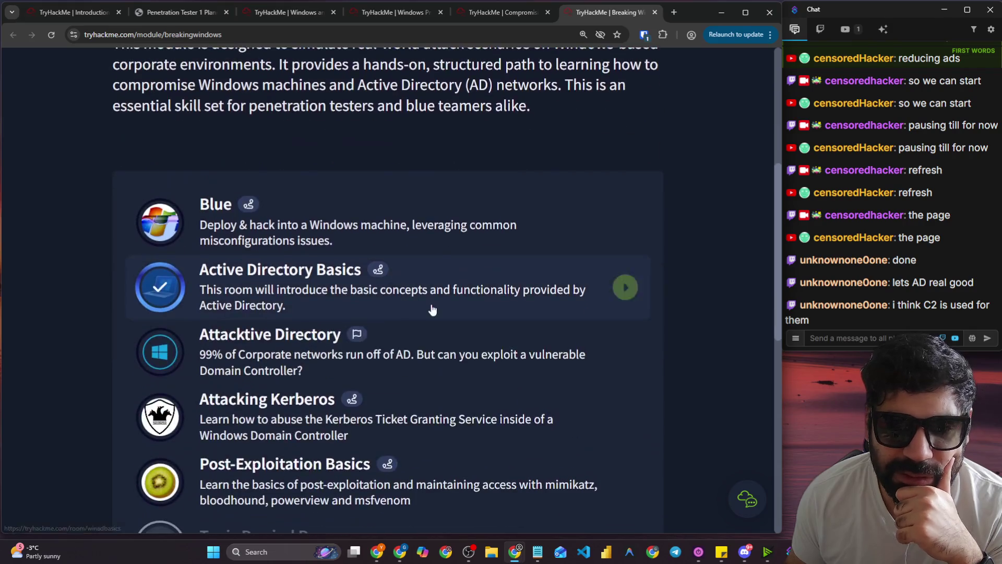
scroll(382, 340, down, 3)
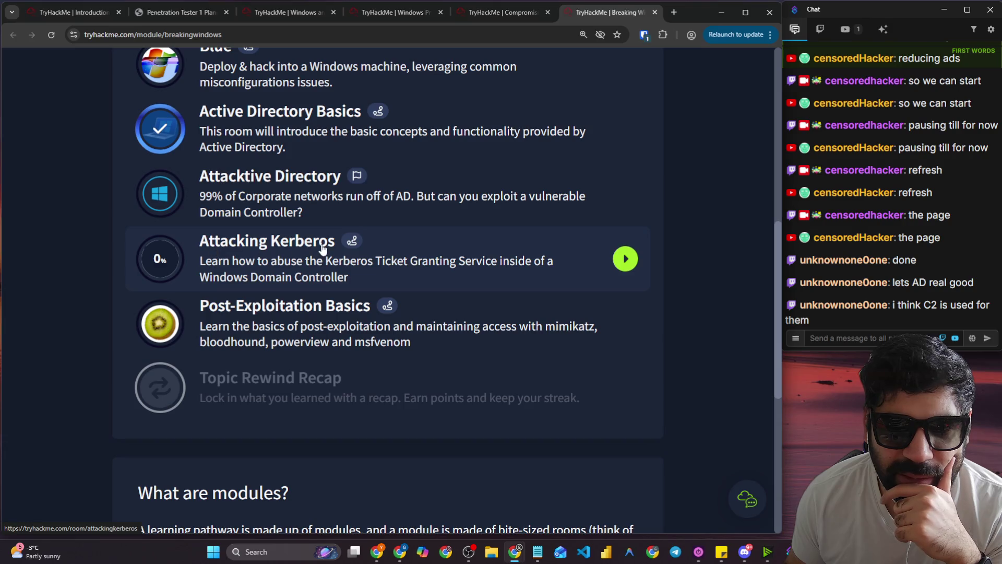
mouse_move(332, 319)
scroll(332, 319, up, 2)
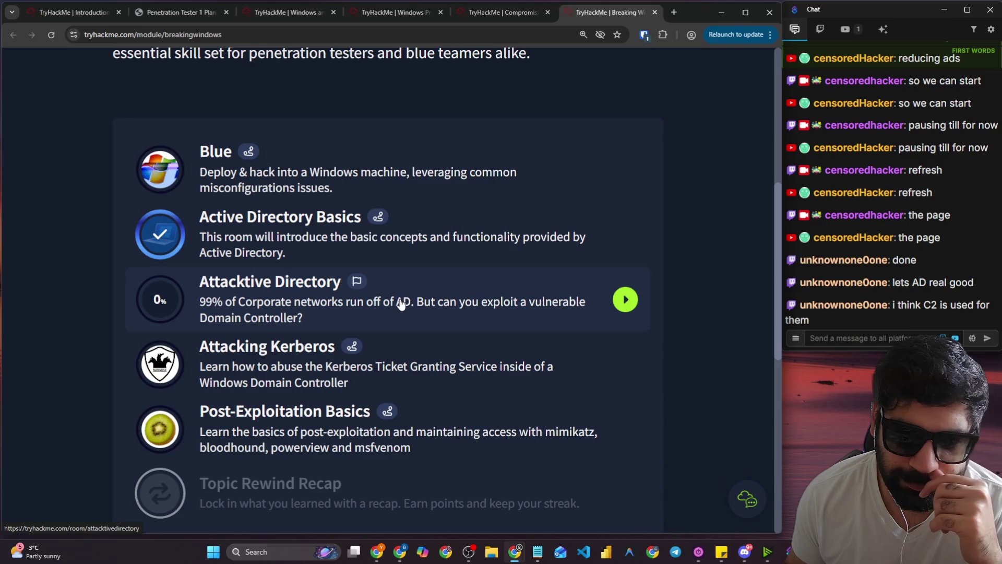
scroll(555, 320, up, 7)
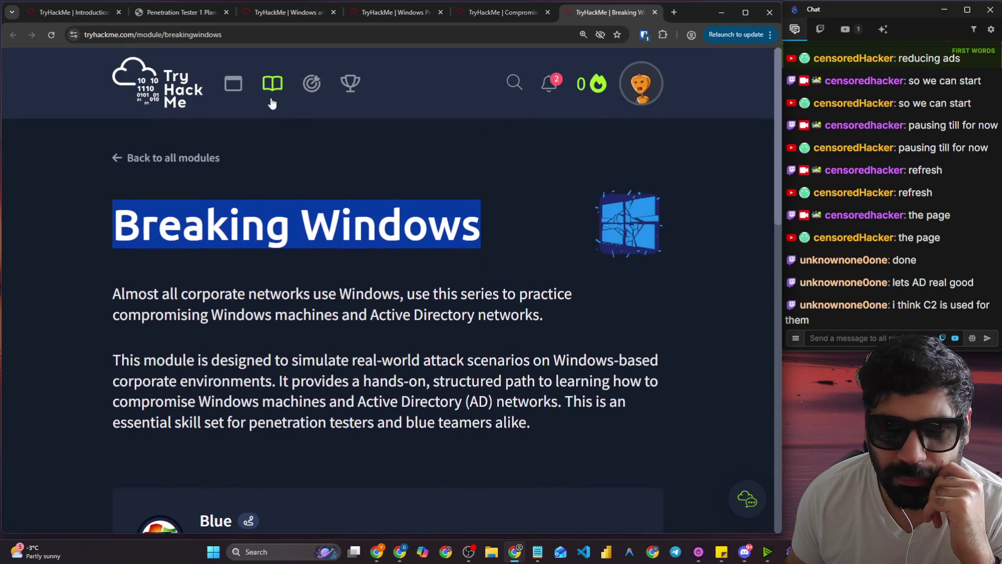
click(503, 16)
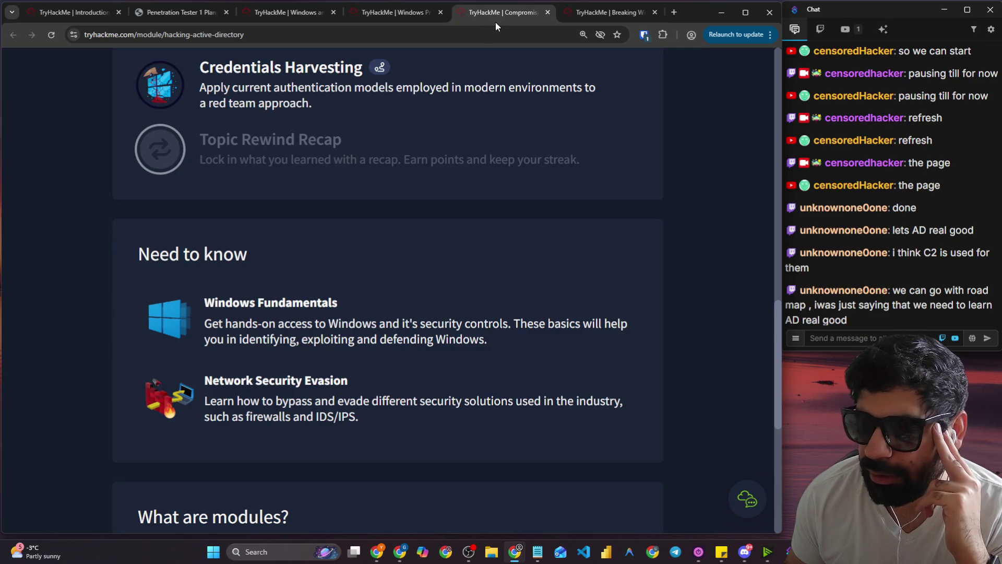
Revisit the Windows and AD Fundamentals module, opening and closing an empty tab.
click(304, 15)
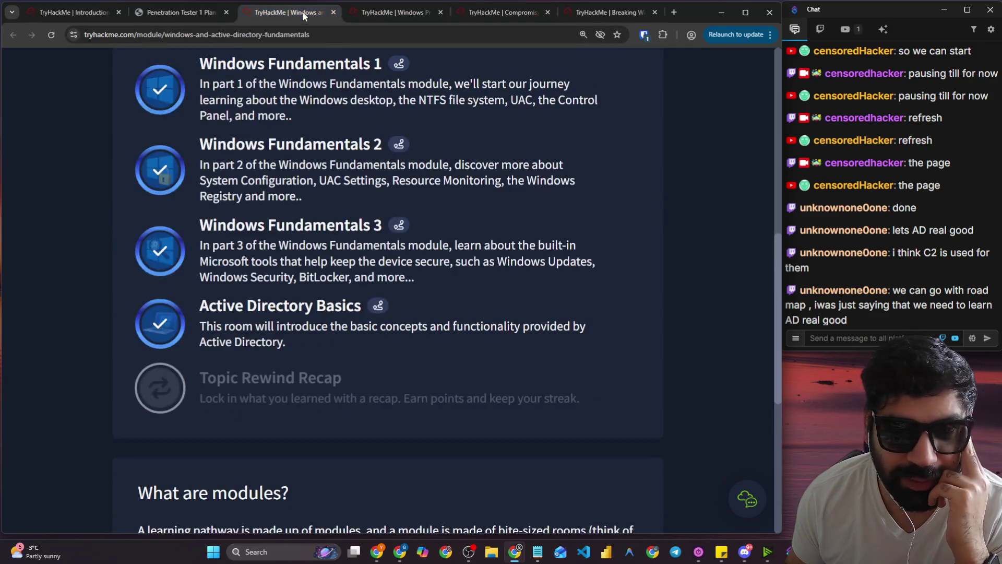
click(674, 13)
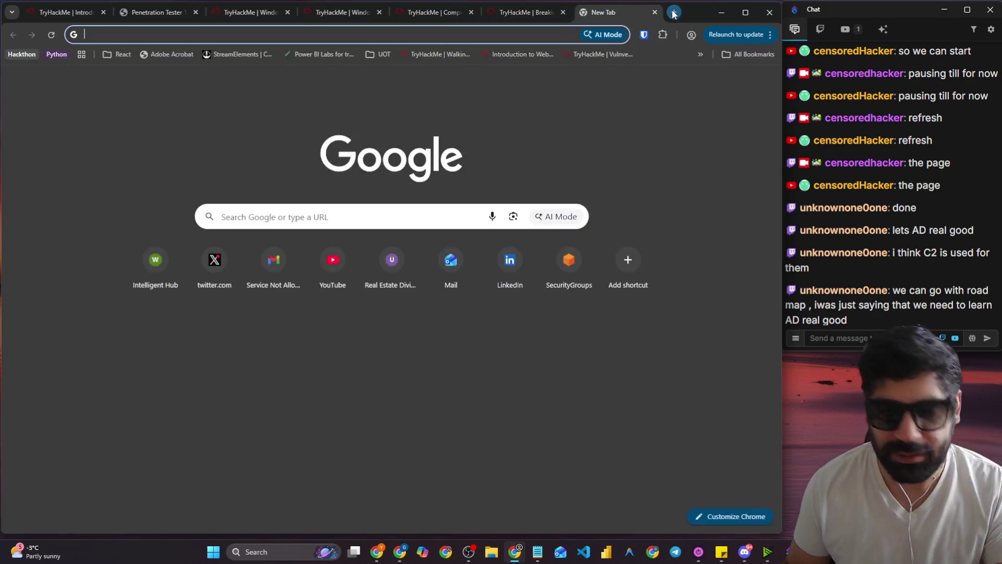
middle_click(594, 12)
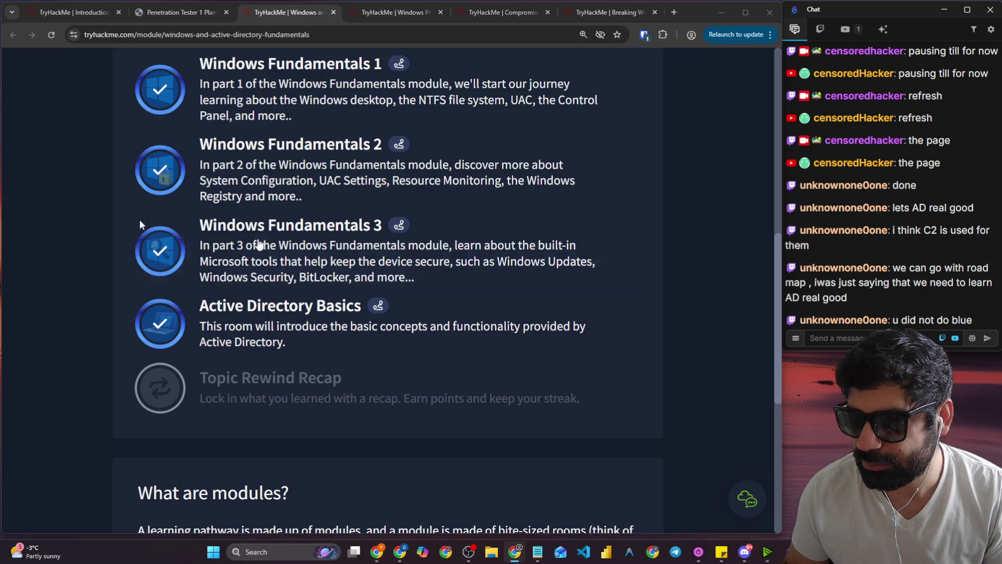
scroll(255, 142, up, 8)
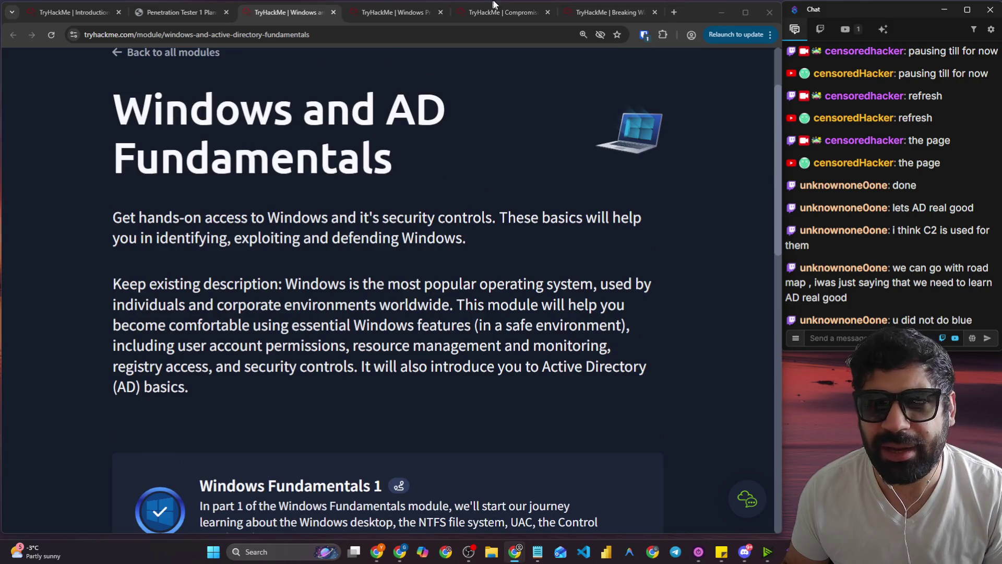
Move through the Active Directory module to Breaking Windows and scroll to rooms like Blue and Attacktive Directory.
click(499, 10)
scroll(459, 197, up, 7)
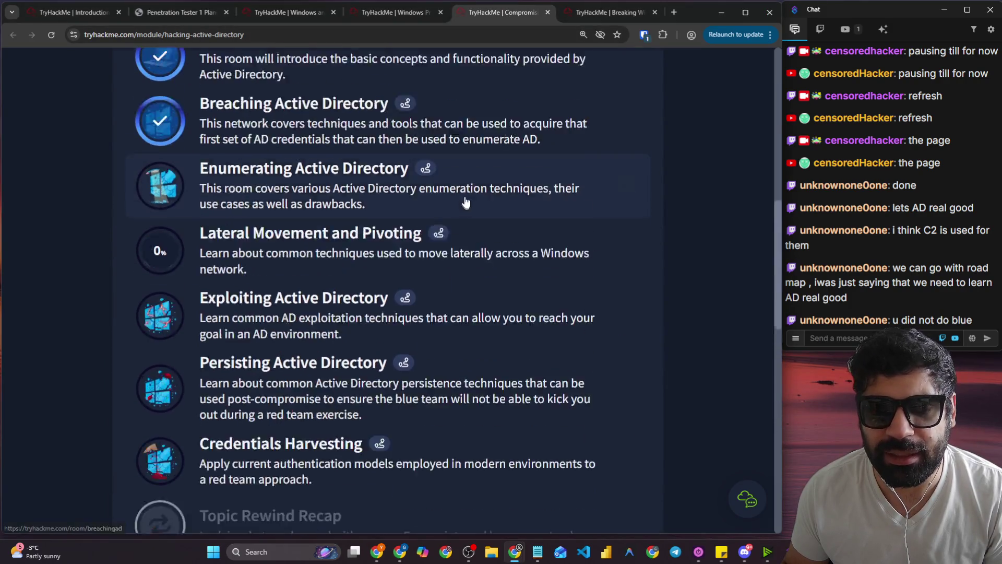
scroll(466, 203, up, 5)
click(606, 12)
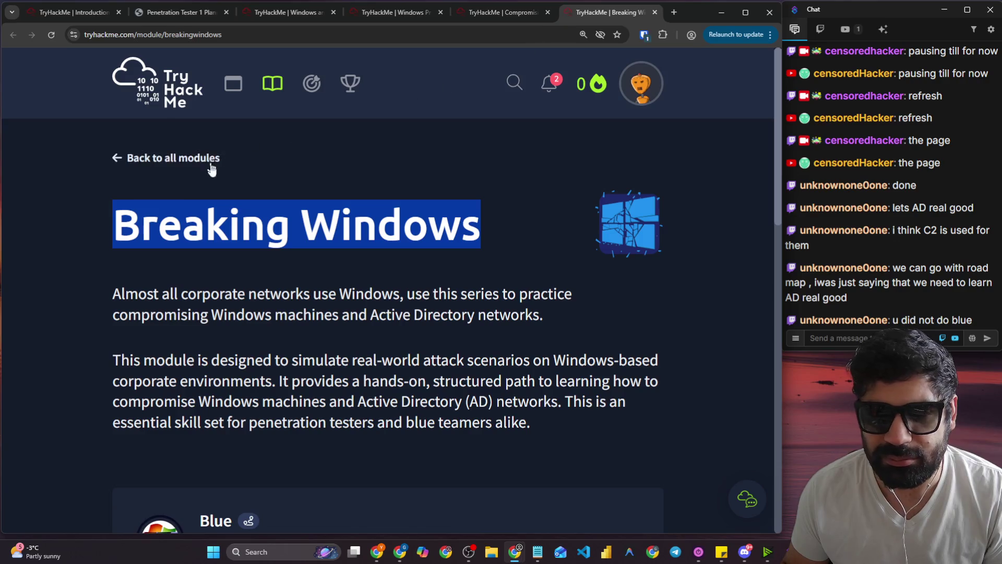
scroll(212, 166, down, 4)
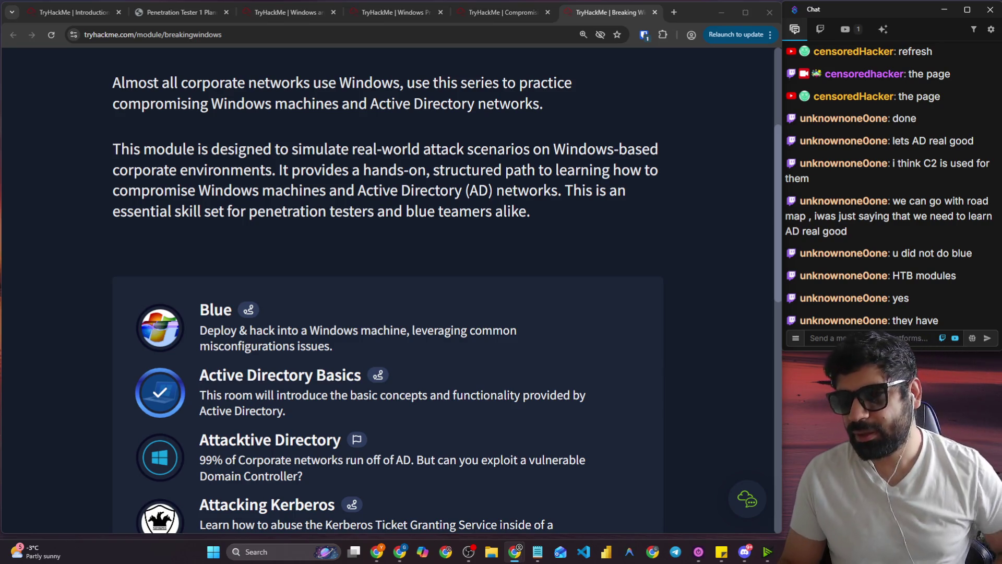
Bring the HTB Account dashboard into this window and launch HTB Academy via Start learning.
mouse_move(0, 152)
mouse_down()
mouse_move(195, 152)
mouse_move(522, 12)
mouse_up()
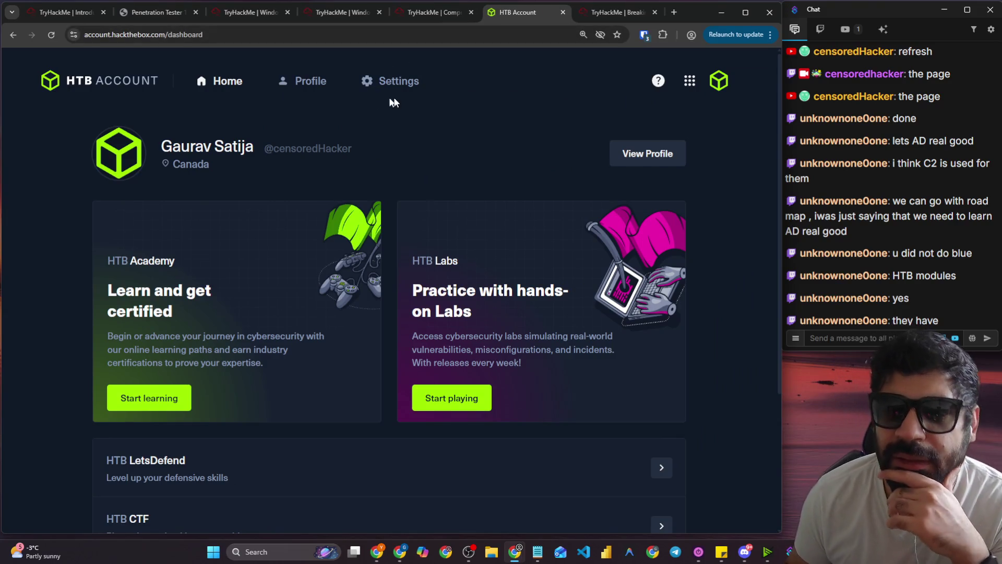
scroll(328, 102, down, 1)
scroll(327, 101, up, 1)
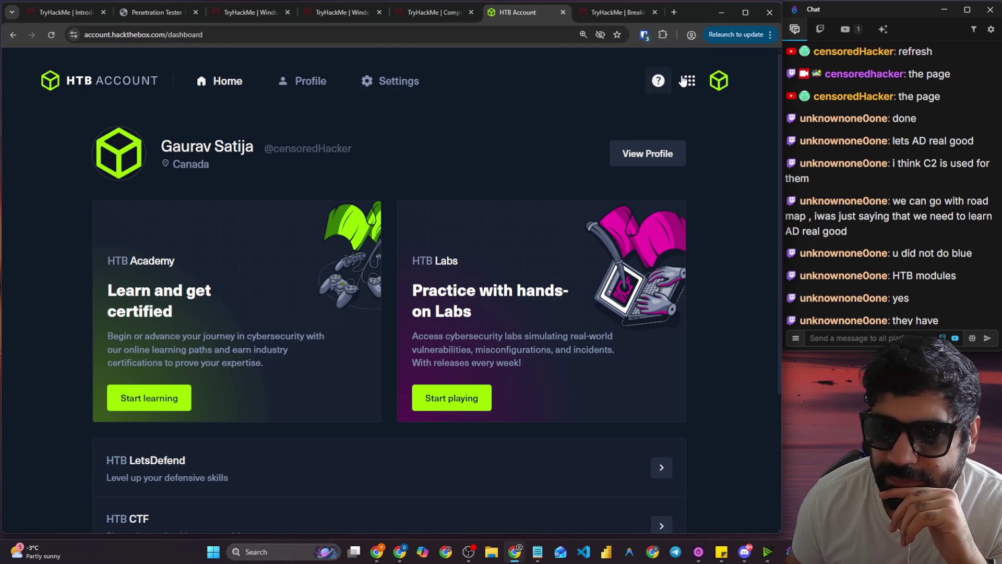
scroll(524, 224, down, 3)
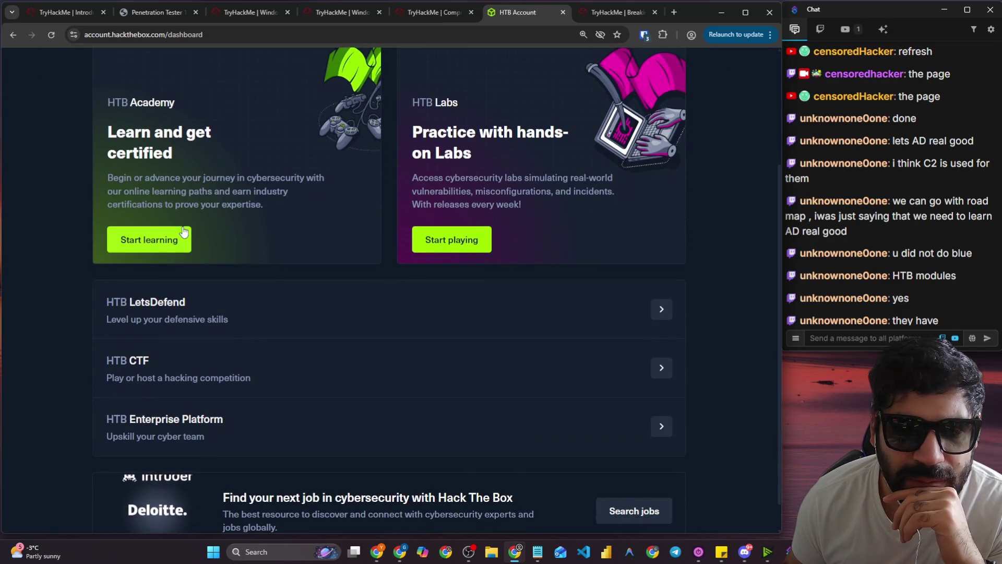
click(183, 229)
click(460, 12)
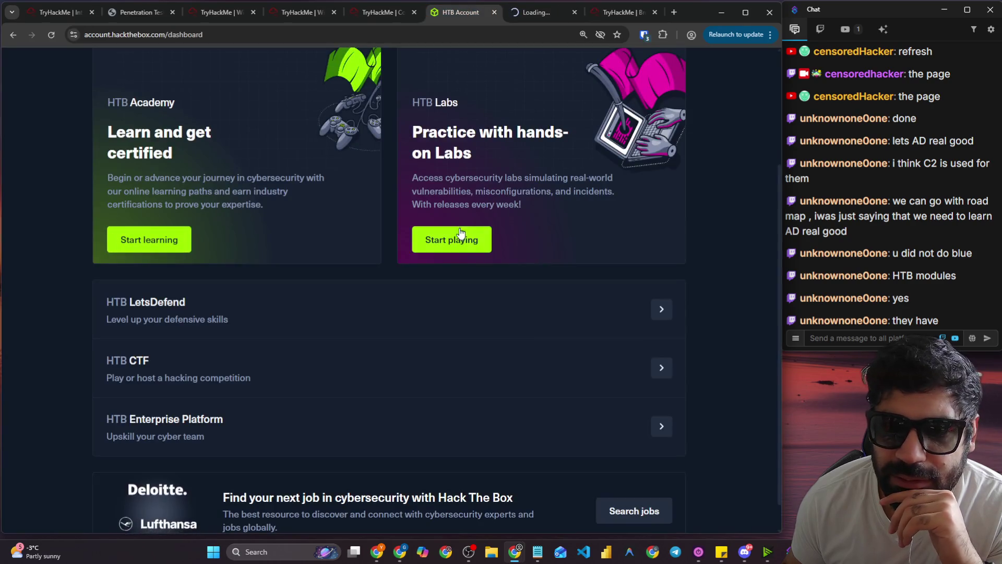
click(543, 12)
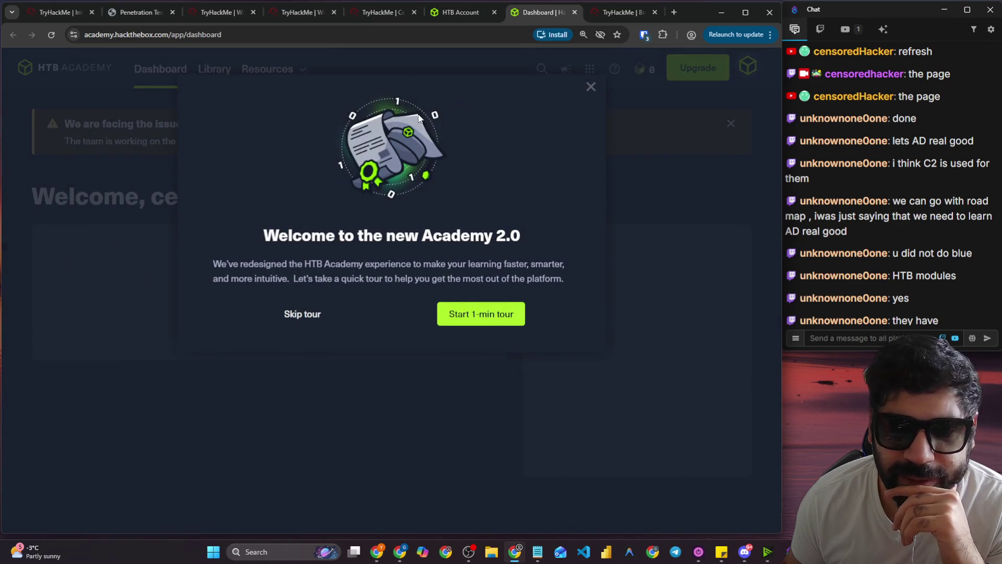
Skip the Academy 2.0 tour and follow the Refer & Earn popup to the Referral Program page.
click(311, 316)
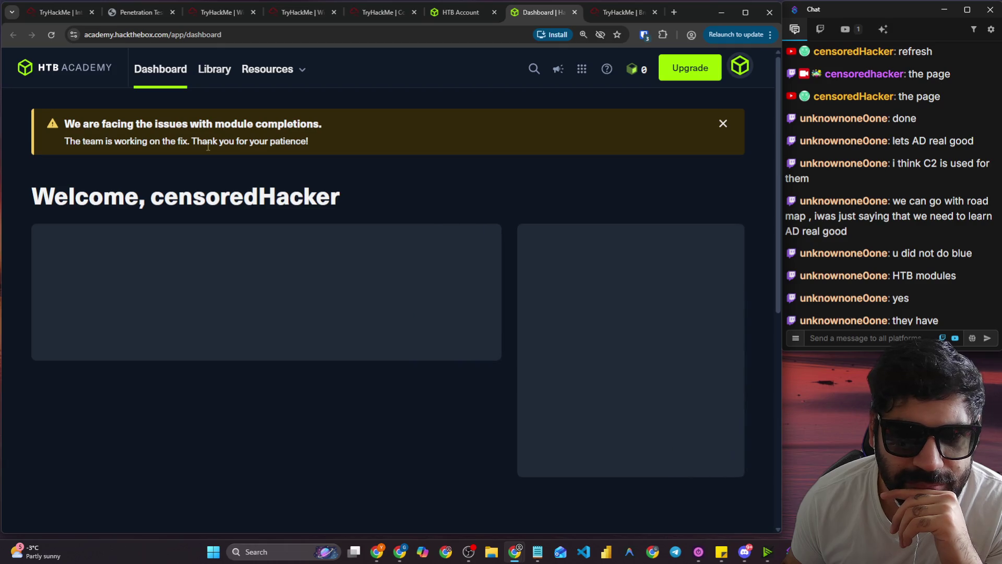
scroll(288, 161, down, 4)
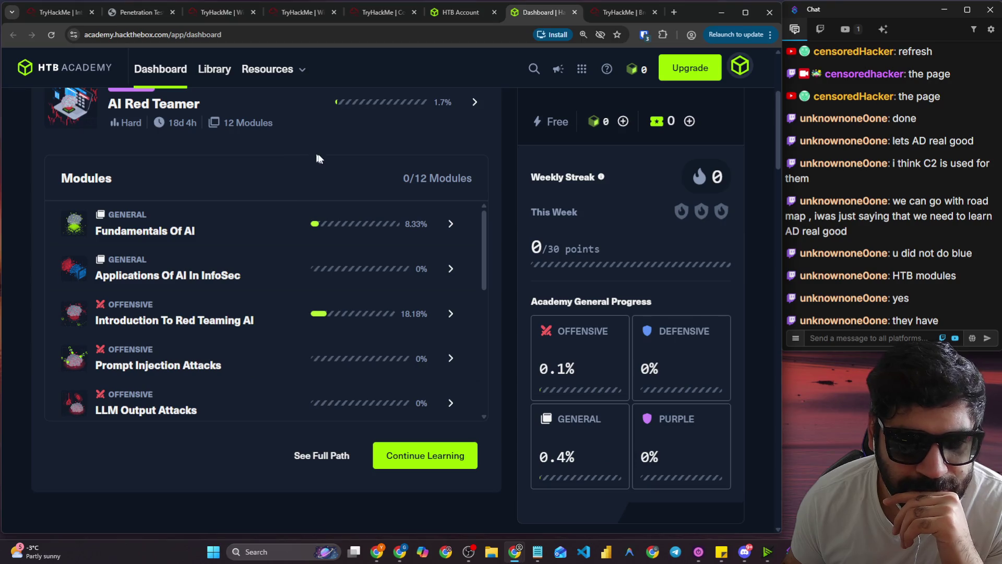
scroll(315, 149, up, 3)
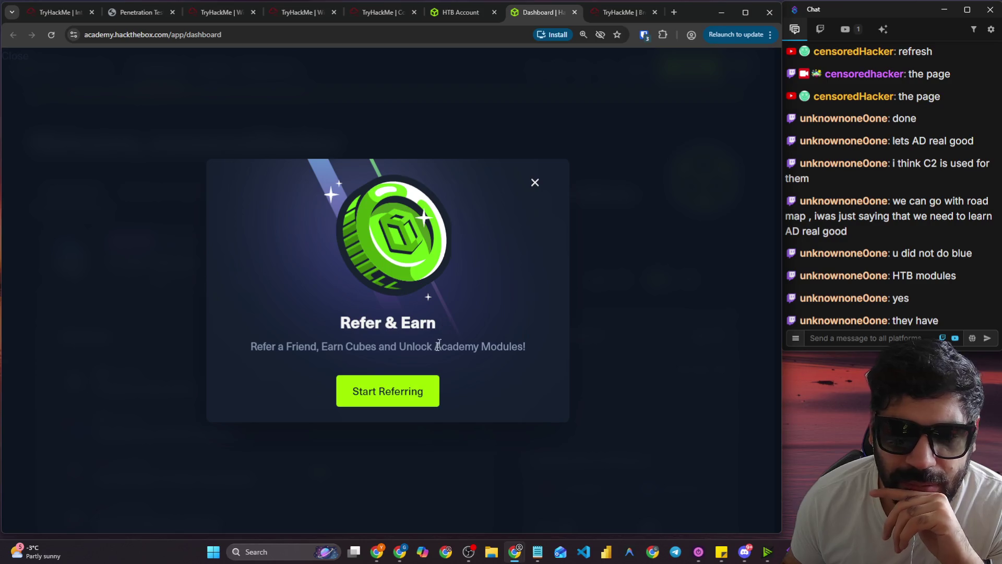
click(418, 381)
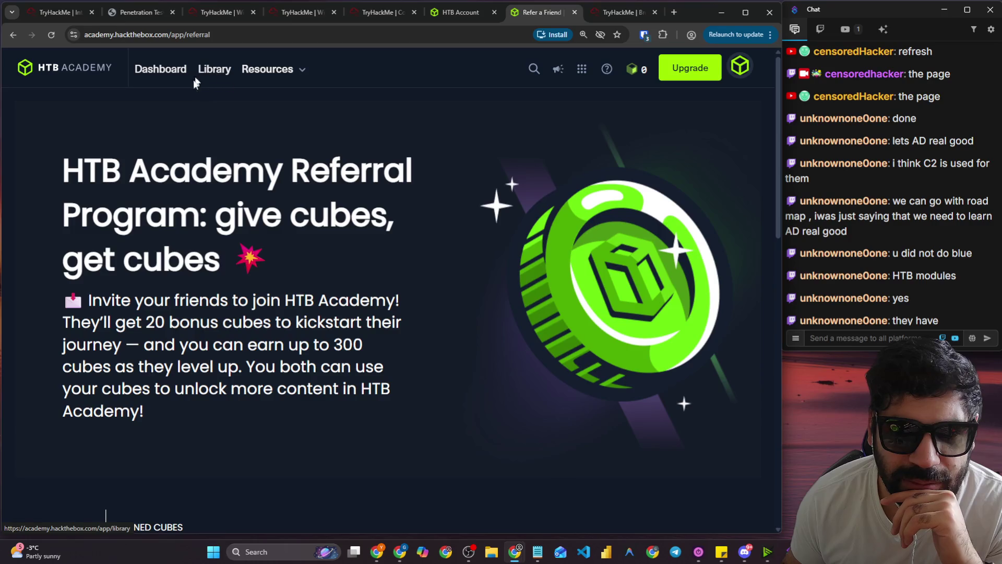
Open the HTB Academy module Library and scroll through the module cards.
click(198, 79)
scroll(297, 137, down, 5)
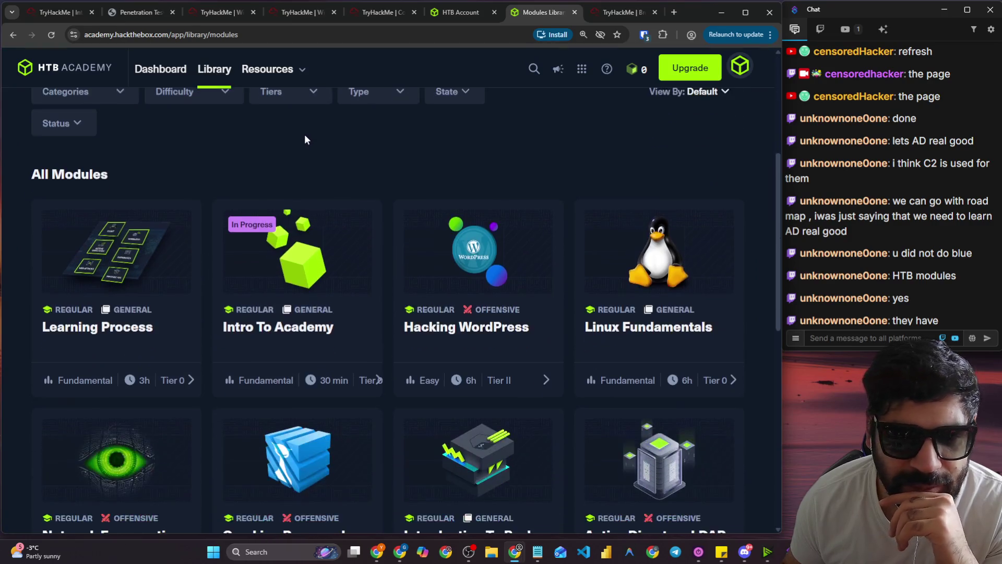
scroll(353, 178, down, 2)
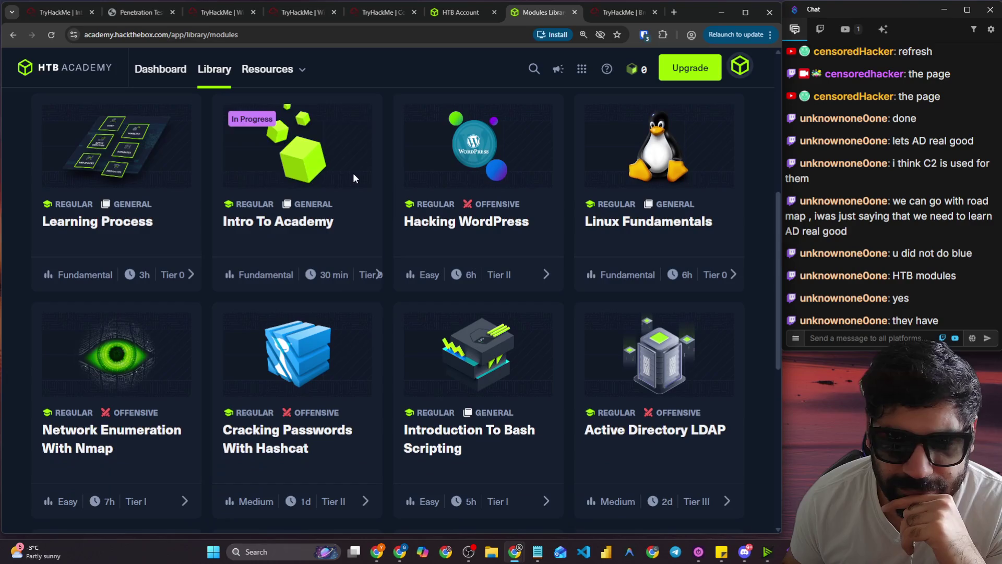
scroll(354, 180, down, 5)
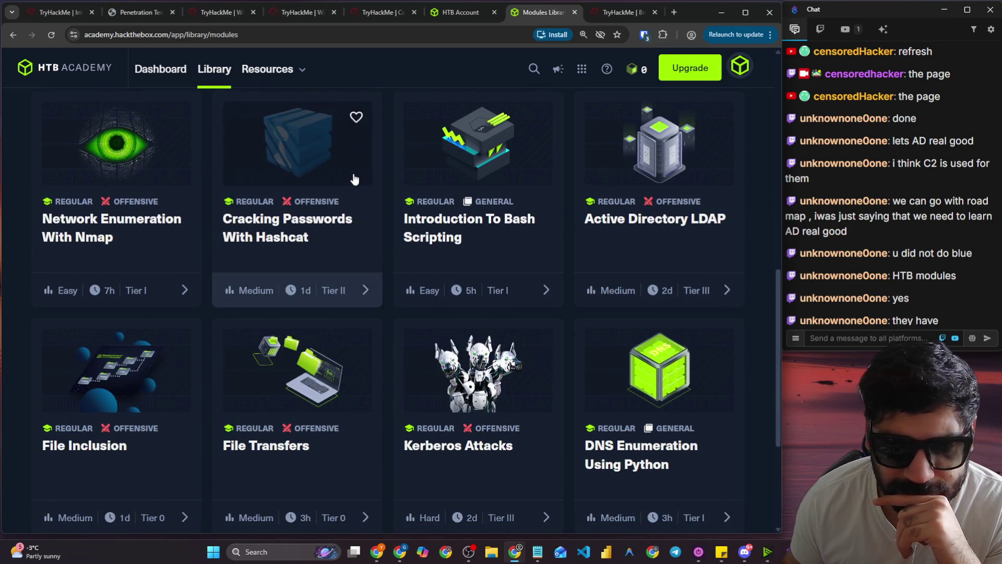
scroll(354, 179, down, 1)
scroll(354, 178, up, 10)
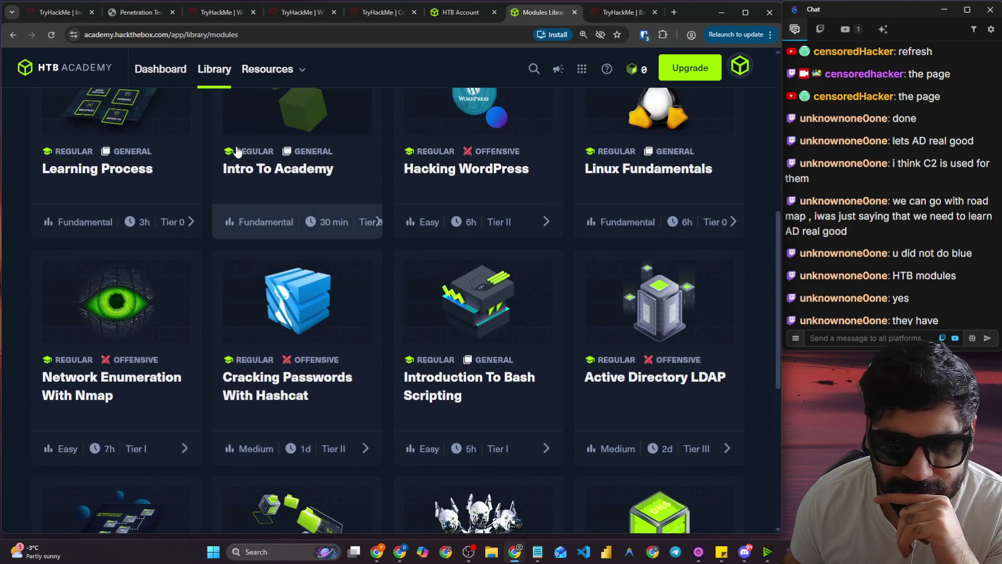
Inspect the Difficulty, Categories, Tiers and Type filter lists, then move to the HTB Labs Season 10 page.
click(187, 213)
click(105, 202)
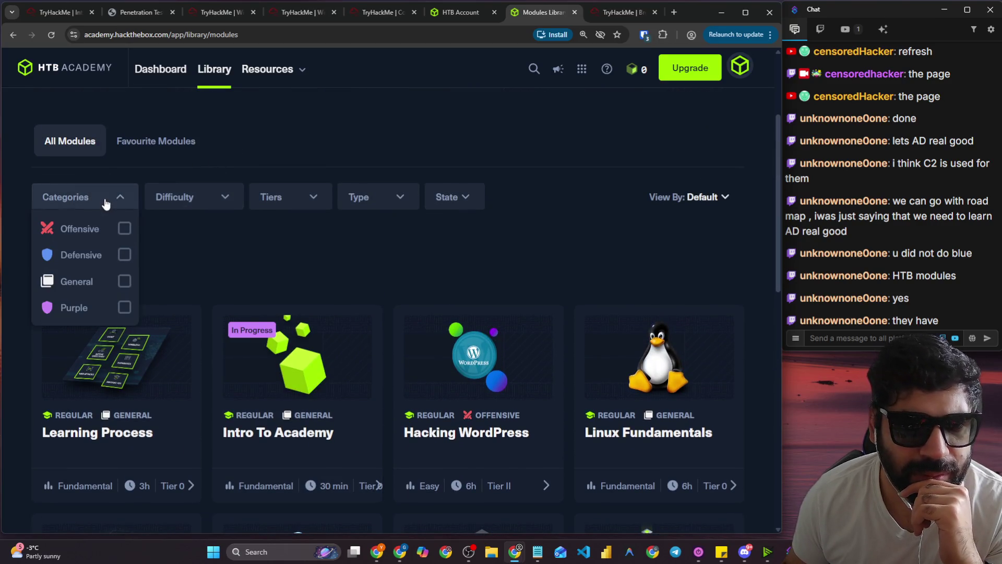
click(251, 197)
click(345, 204)
click(515, 218)
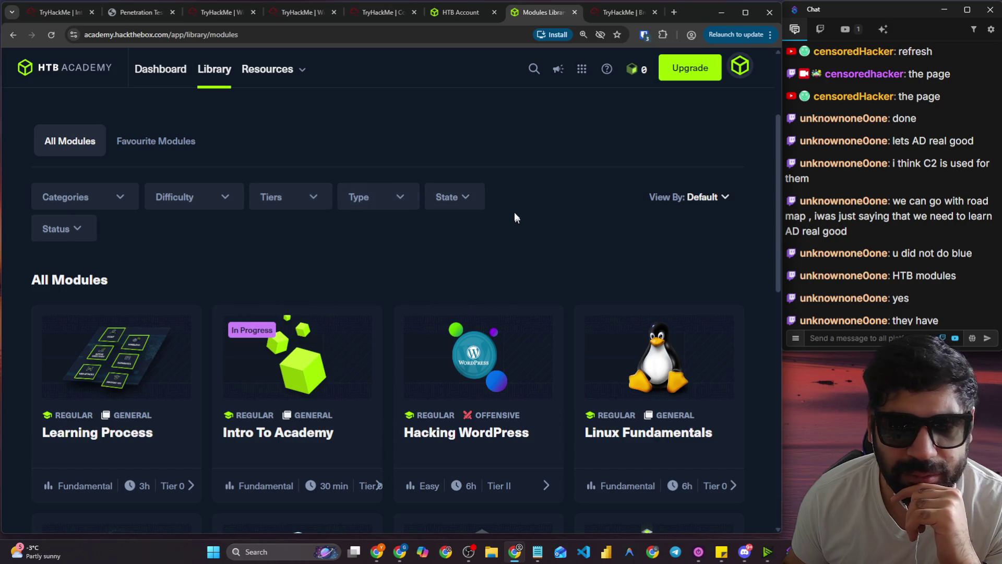
scroll(219, 256, down, 10)
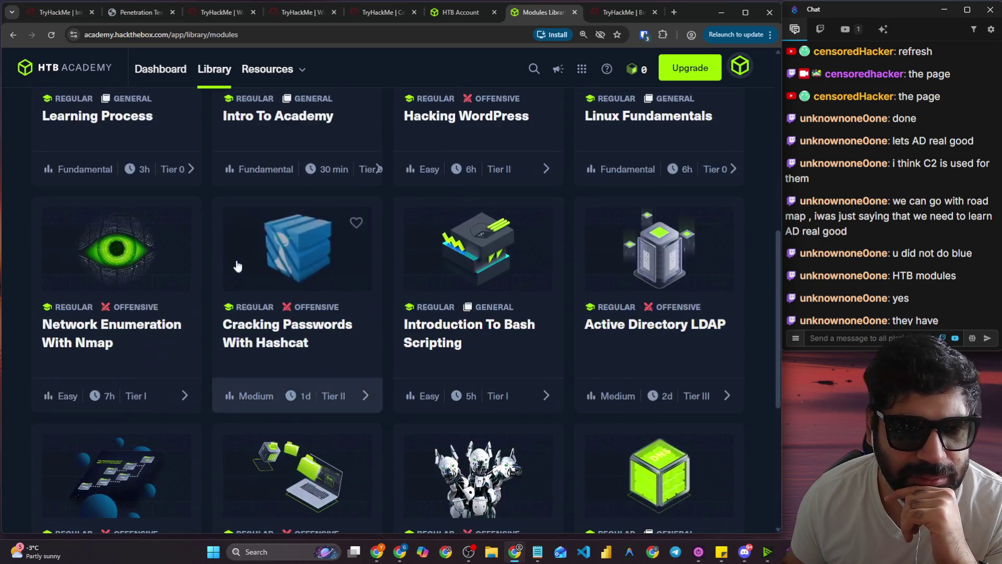
scroll(246, 282, down, 2)
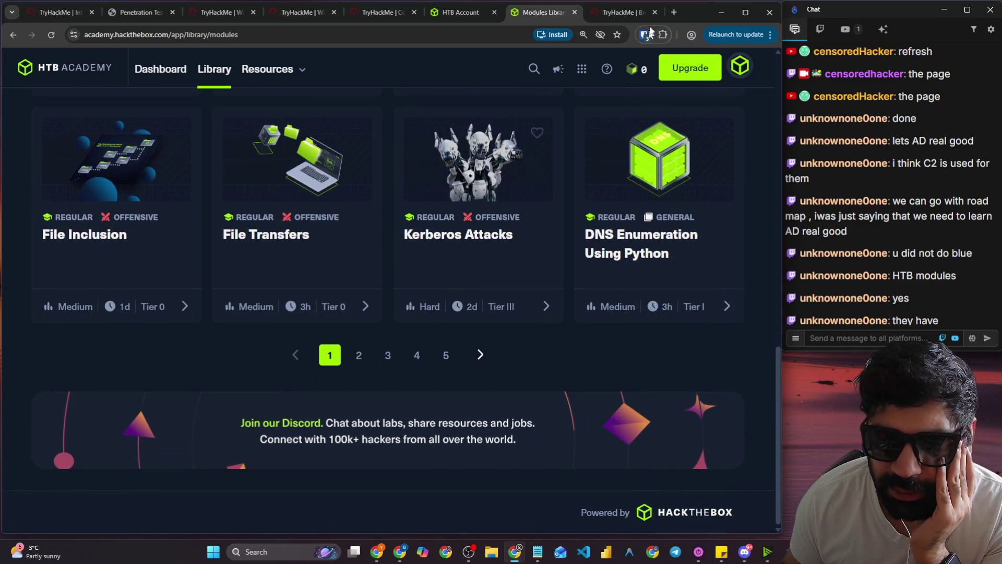
click(460, 12)
click(604, 14)
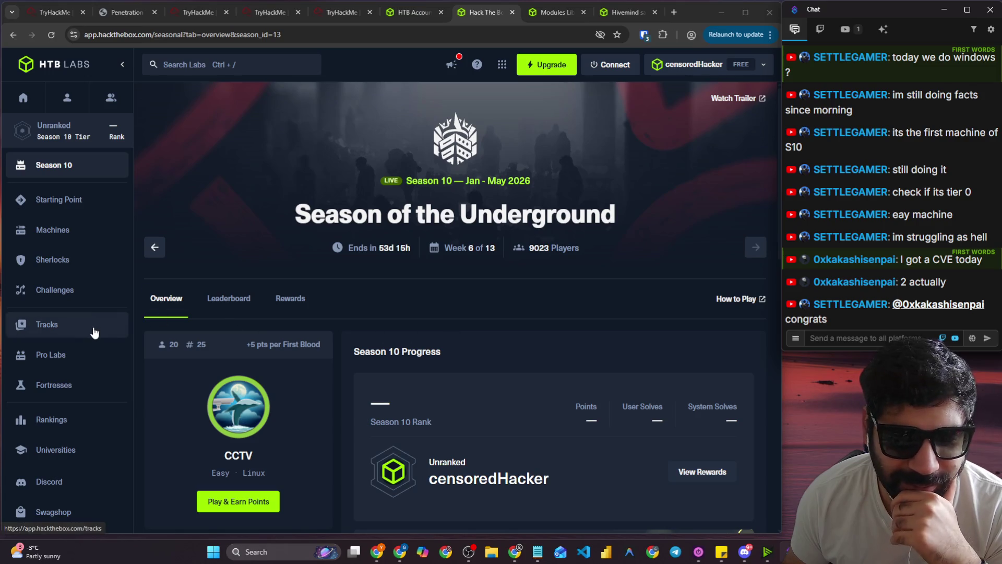
Browse the HTB Labs Universities, Machines, Challenges and Season 10 pages, then return to the account dashboard.
click(82, 454)
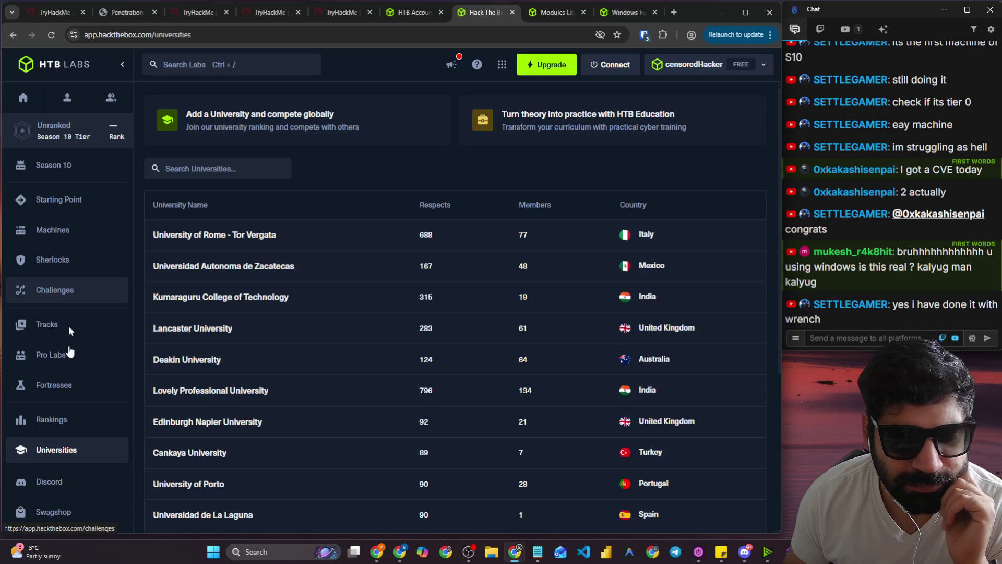
click(53, 230)
click(55, 291)
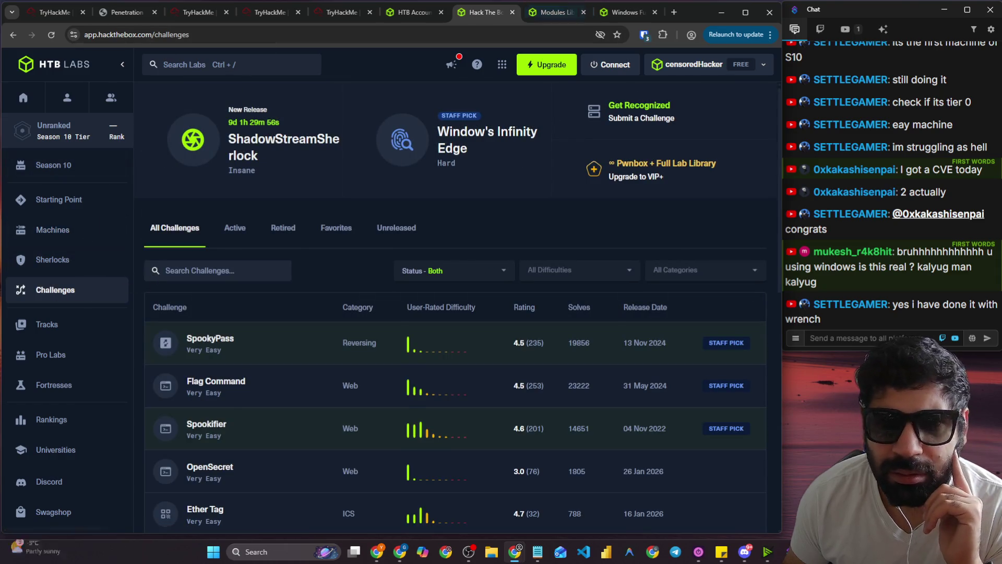
click(84, 139)
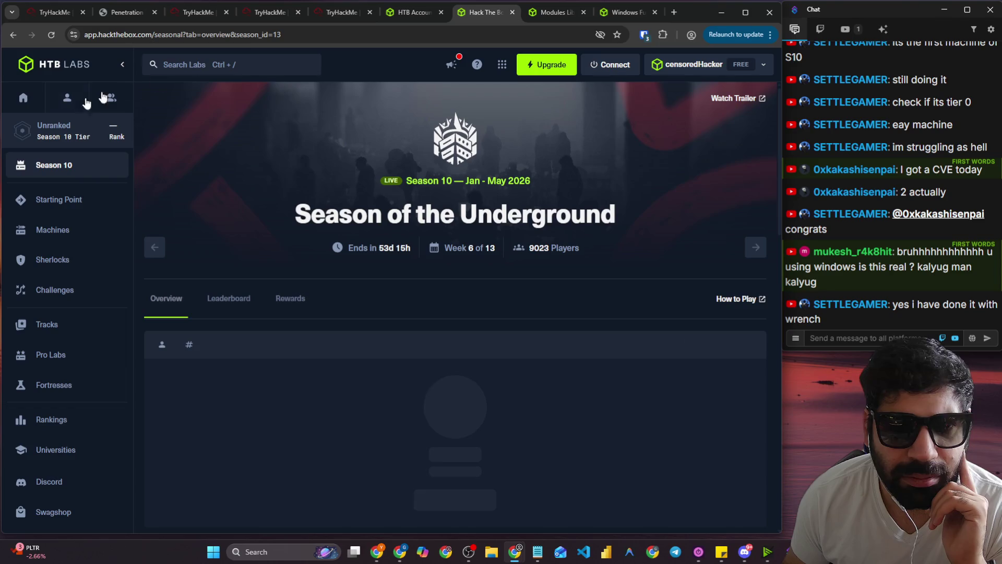
click(421, 12)
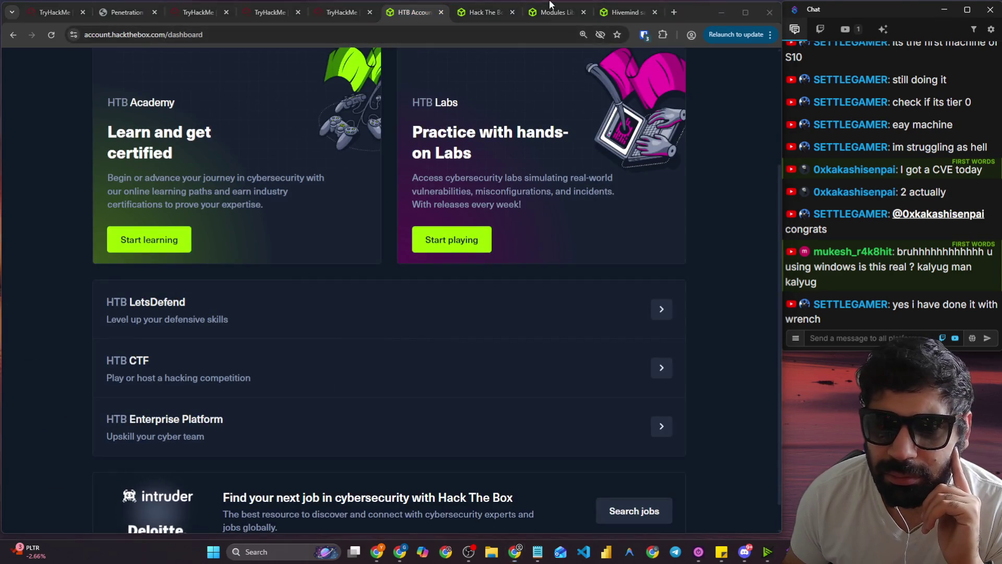
Filter the Academy module library to Tier 0 and scroll the 31 results.
click(538, 12)
scroll(258, 308, up, 15)
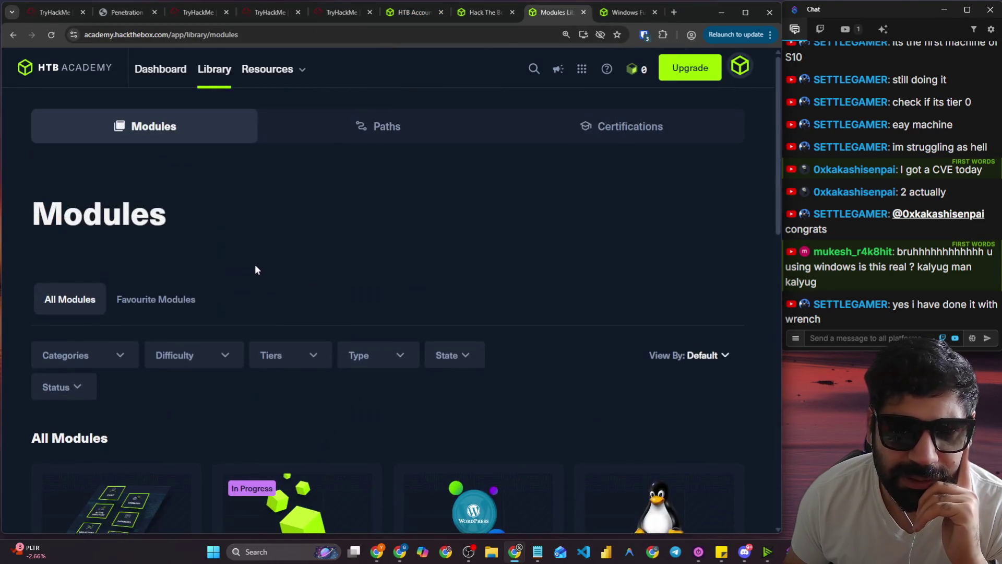
click(313, 360)
click(283, 392)
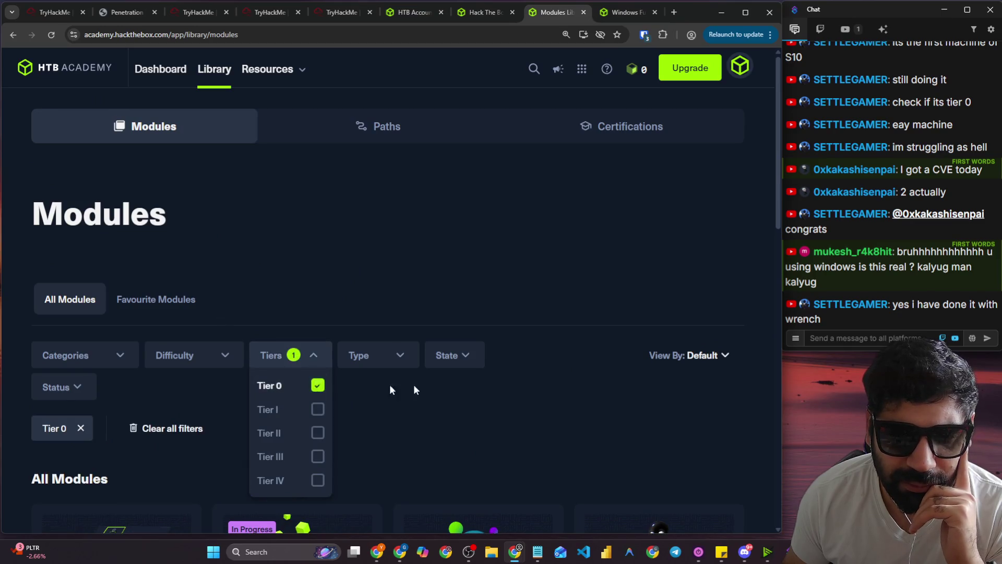
scroll(505, 389, down, 4)
click(496, 237)
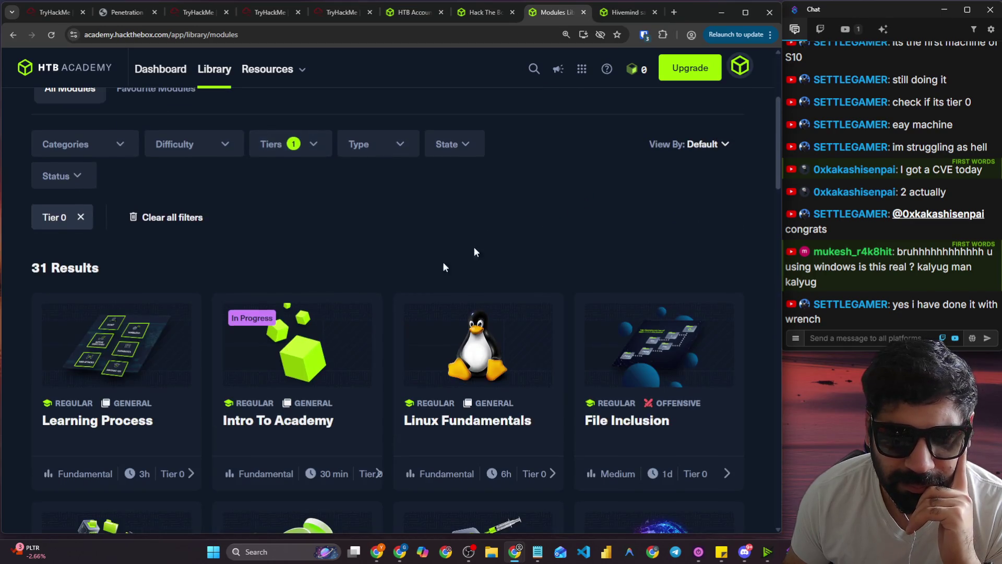
scroll(149, 263, down, 4)
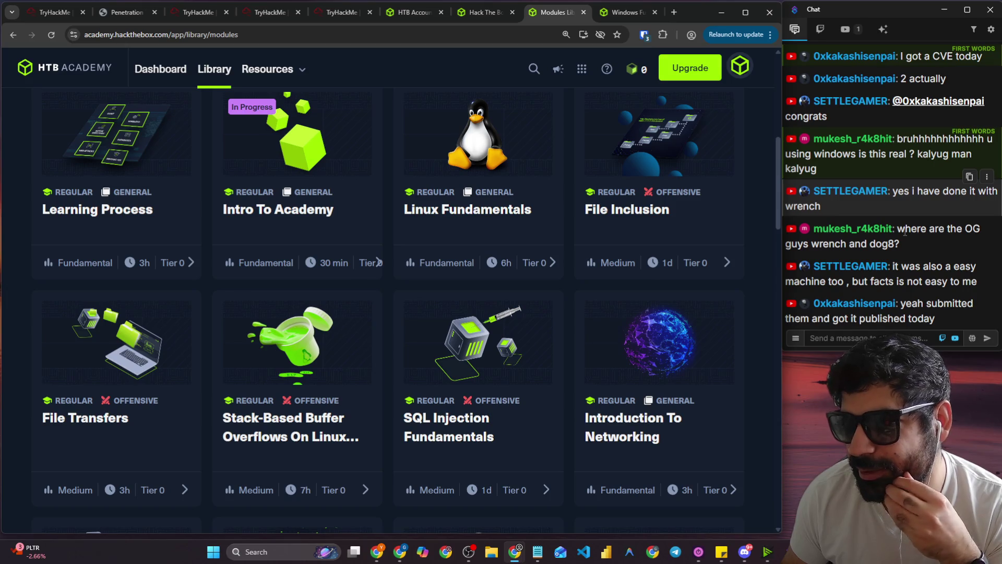
Highlight a viewer's chat message, then bring up the HTB Labs Season 10 page.
drag(894, 266, 945, 267)
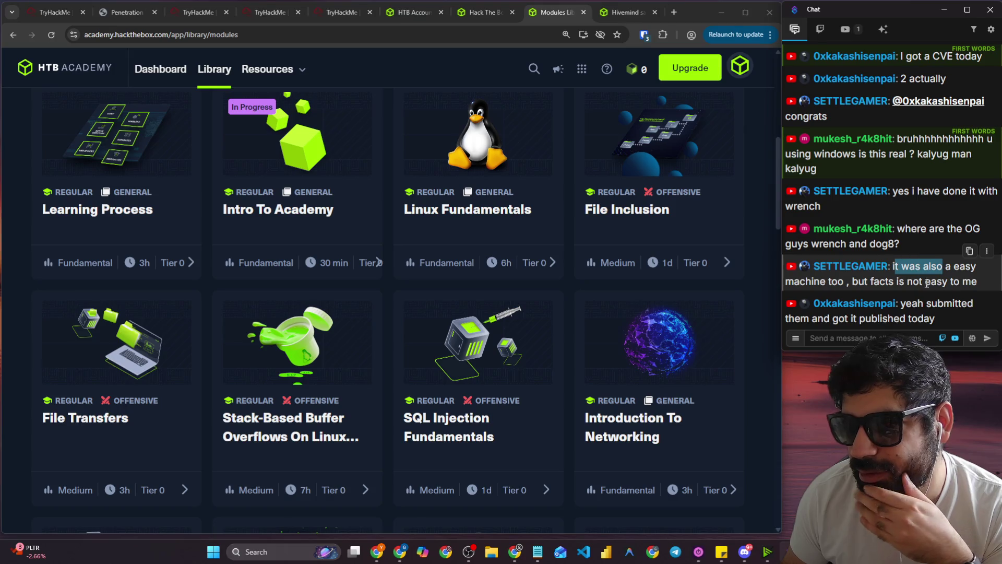
drag(820, 281, 977, 281)
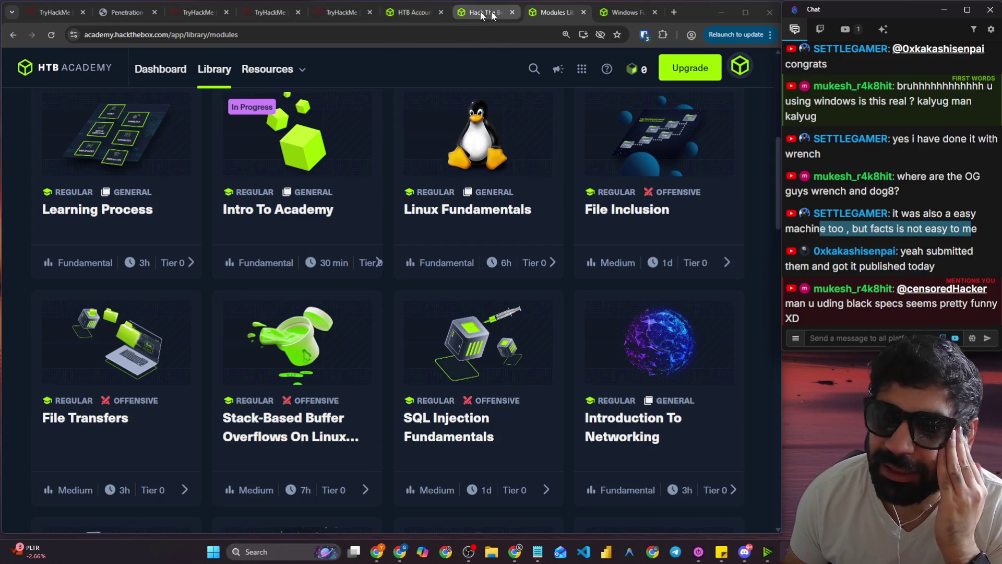
click(616, 12)
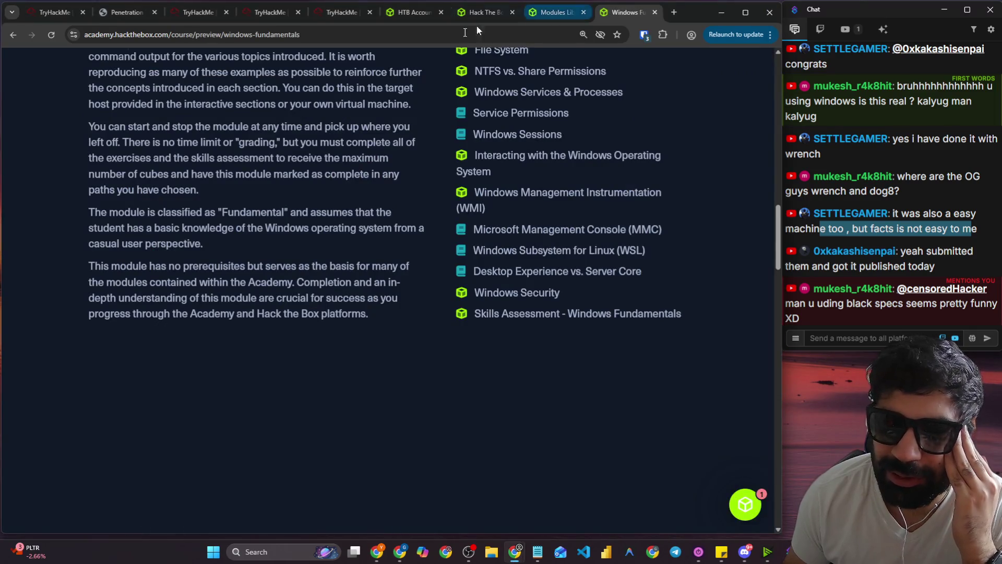
click(481, 16)
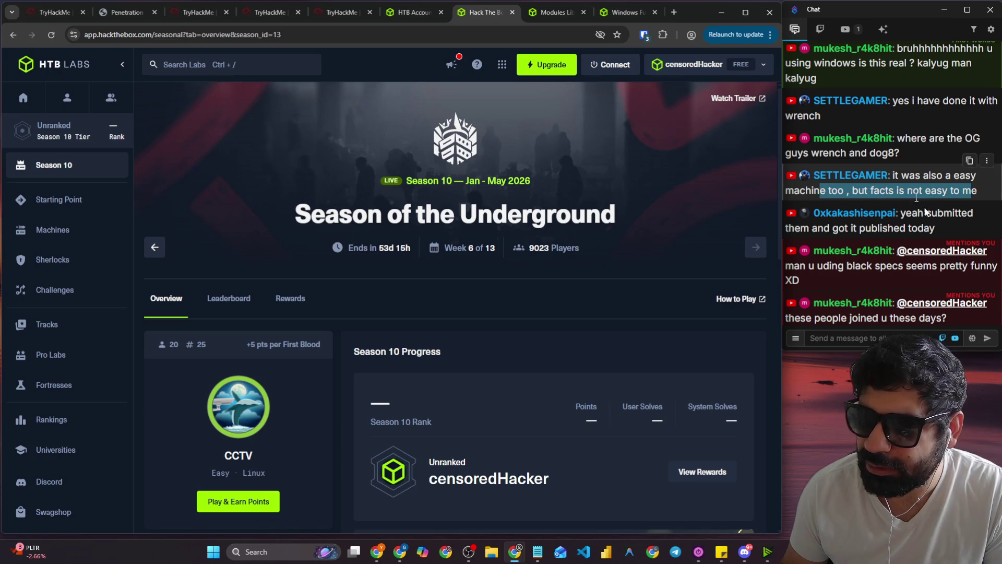
Open the HTB Labs Machines list from Season 10 and scroll down to its page 1 of 35 pagination.
click(408, 15)
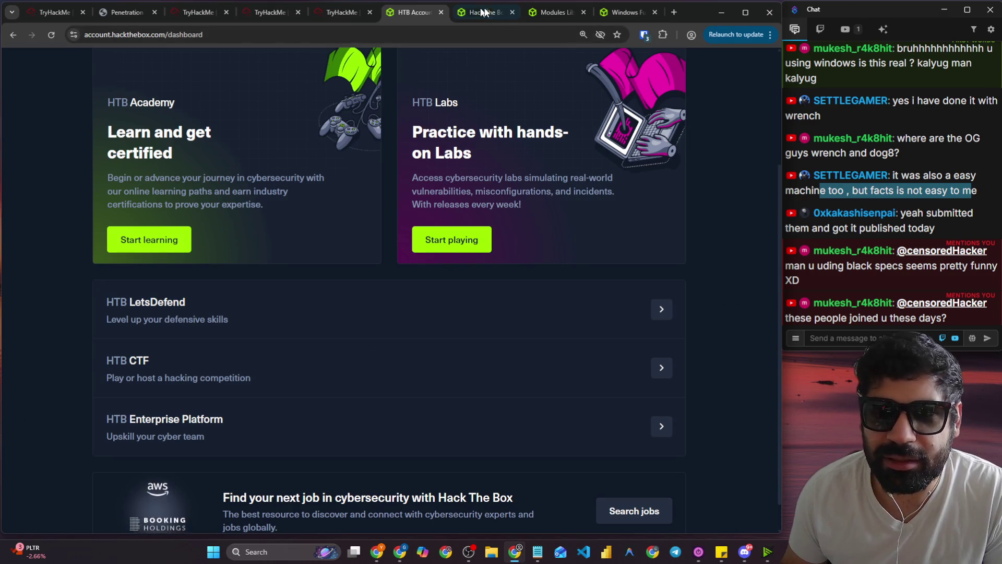
click(483, 12)
scroll(295, 89, down, 2)
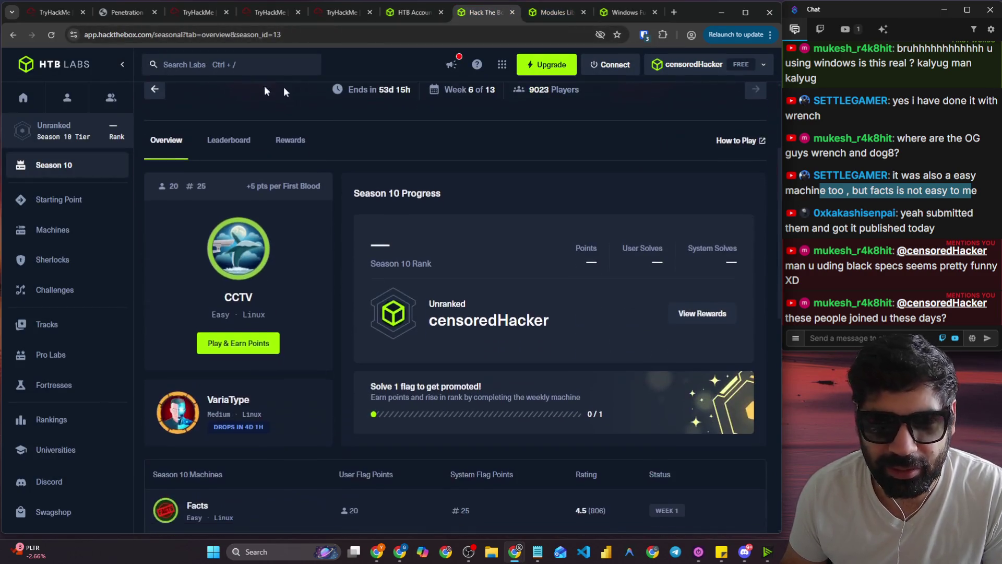
scroll(165, 101, down, 6)
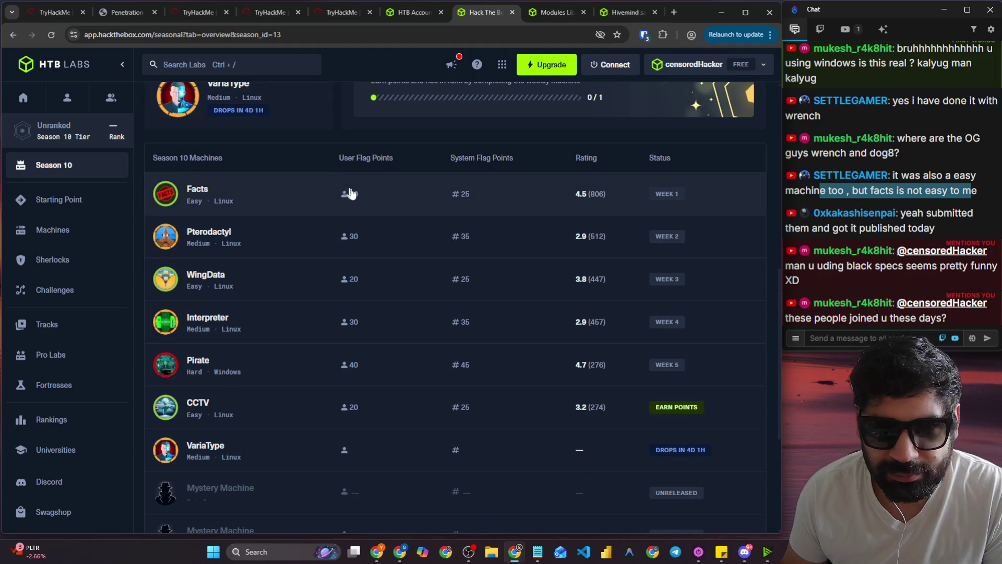
click(104, 232)
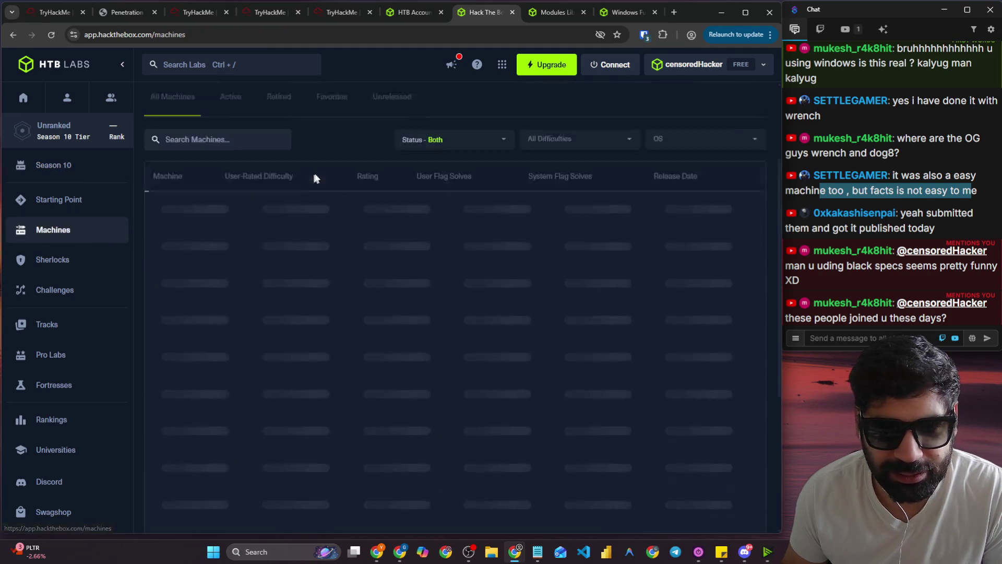
scroll(313, 209, down, 4)
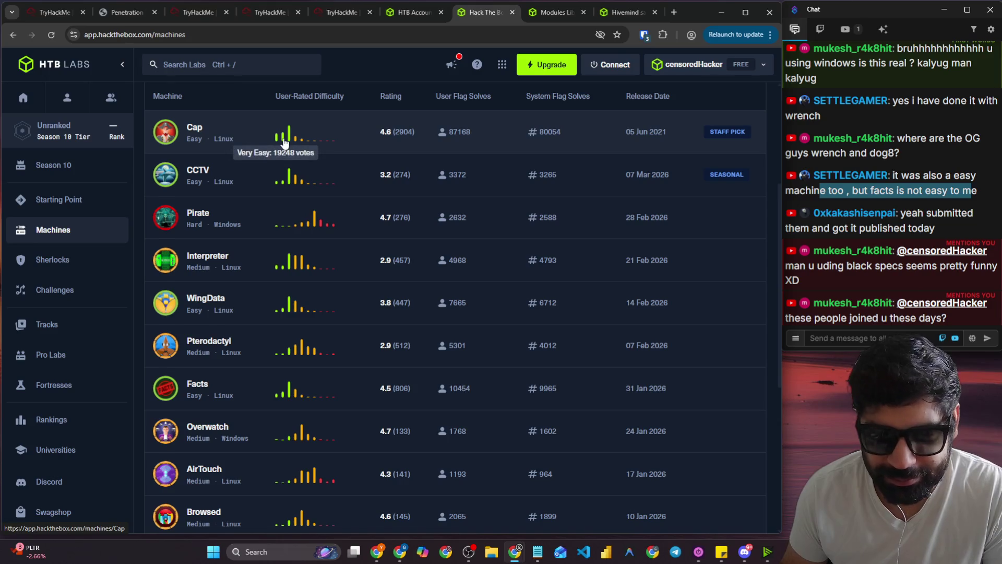
scroll(284, 145, down, 1)
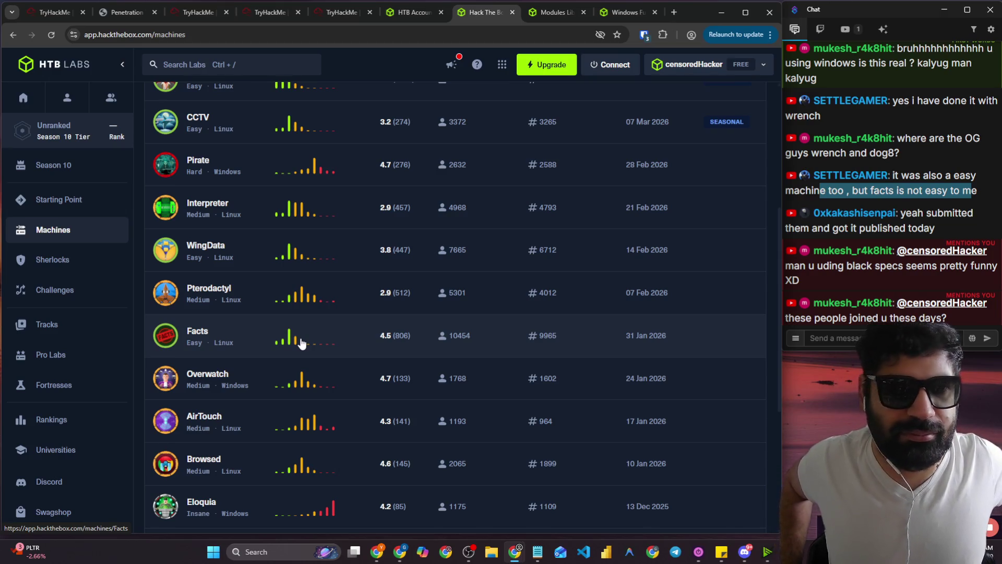
scroll(274, 345, down, 2)
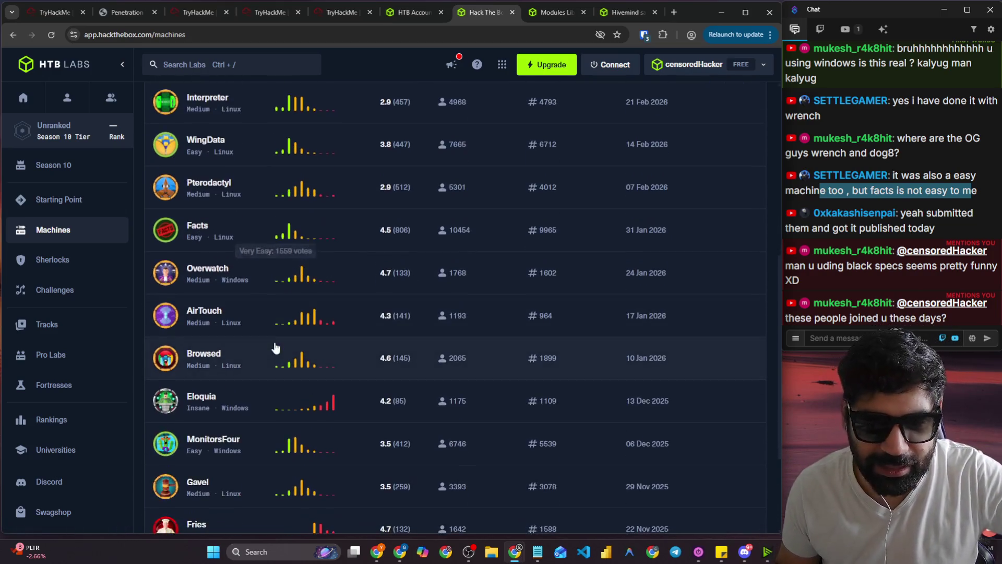
scroll(276, 347, down, 2)
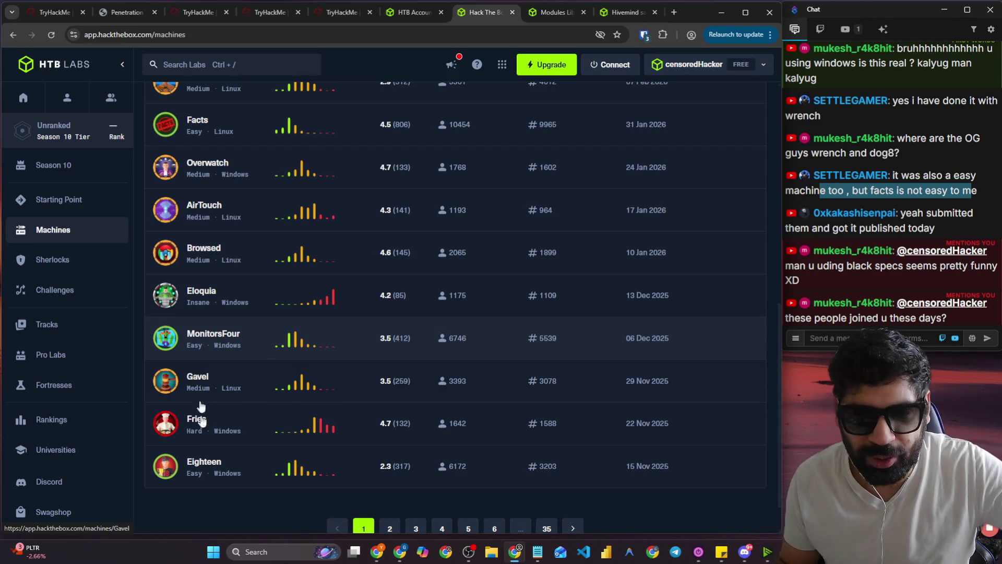
scroll(241, 477, down, 1)
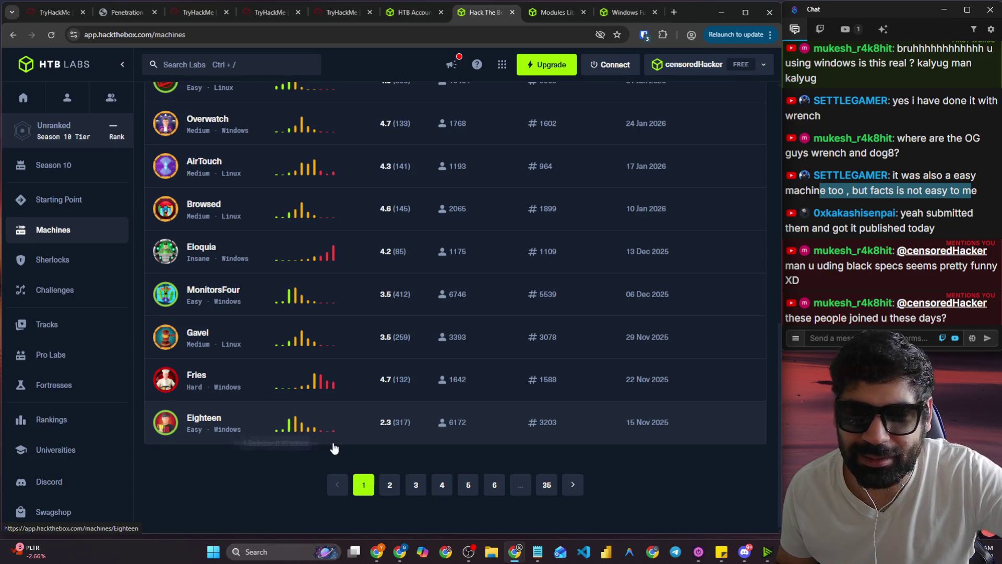
Scroll further down the Tier 0 module cards in the Academy library.
click(552, 9)
scroll(351, 248, down, 5)
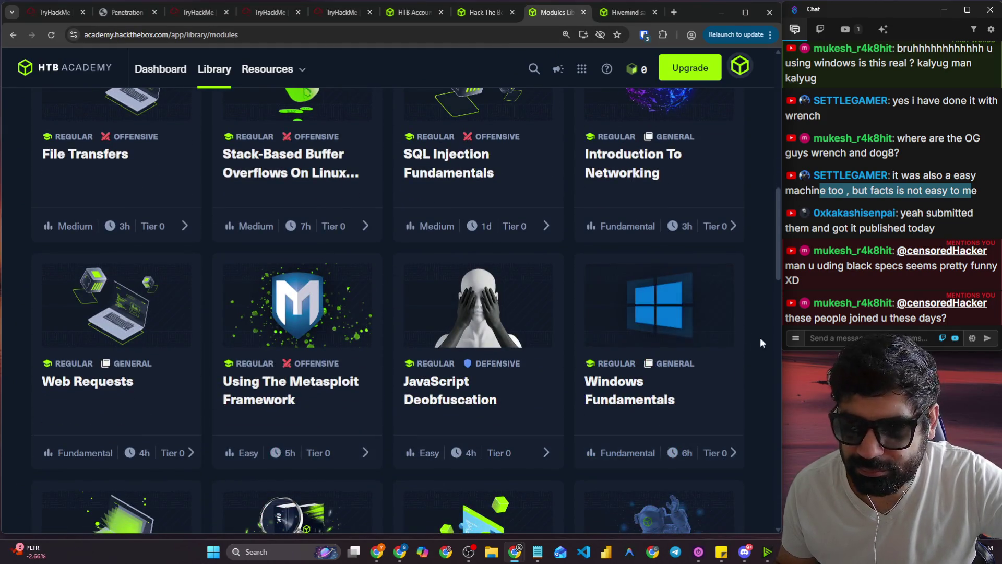
scroll(758, 339, down, 7)
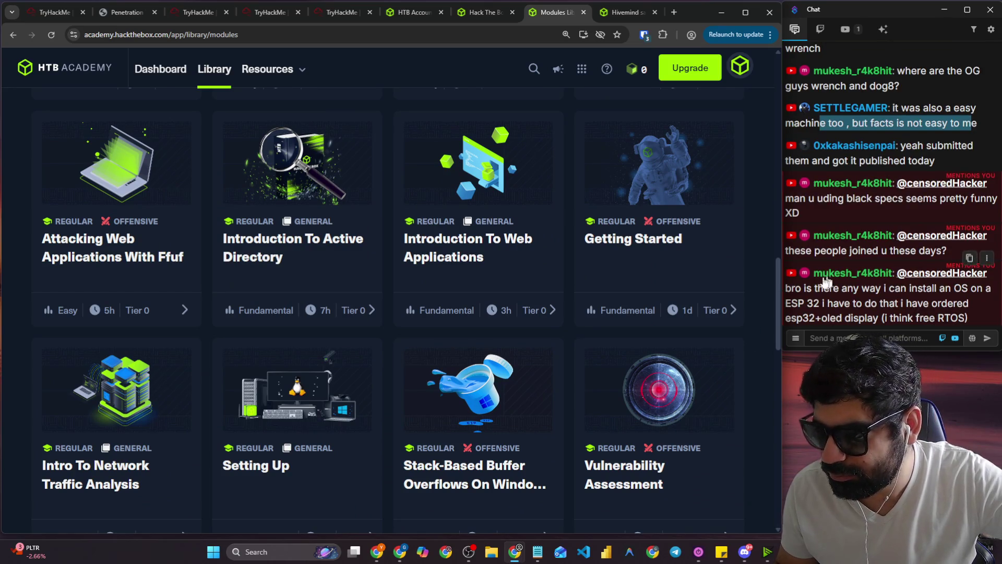
Highlight a viewer's question about installing an OS on the ESP 32, then open a new tab.
drag(813, 286, 974, 287)
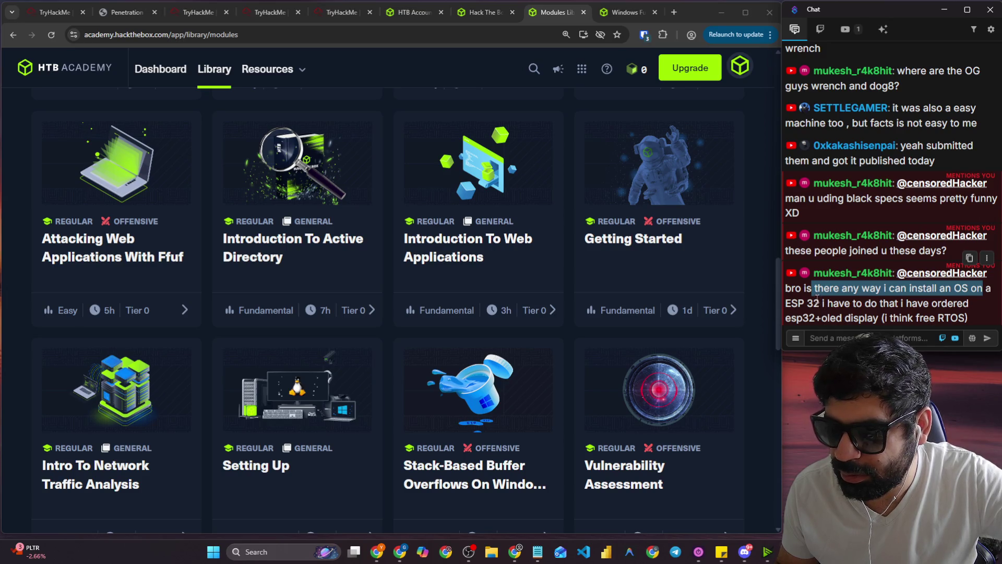
click(816, 295)
drag(820, 302, 795, 304)
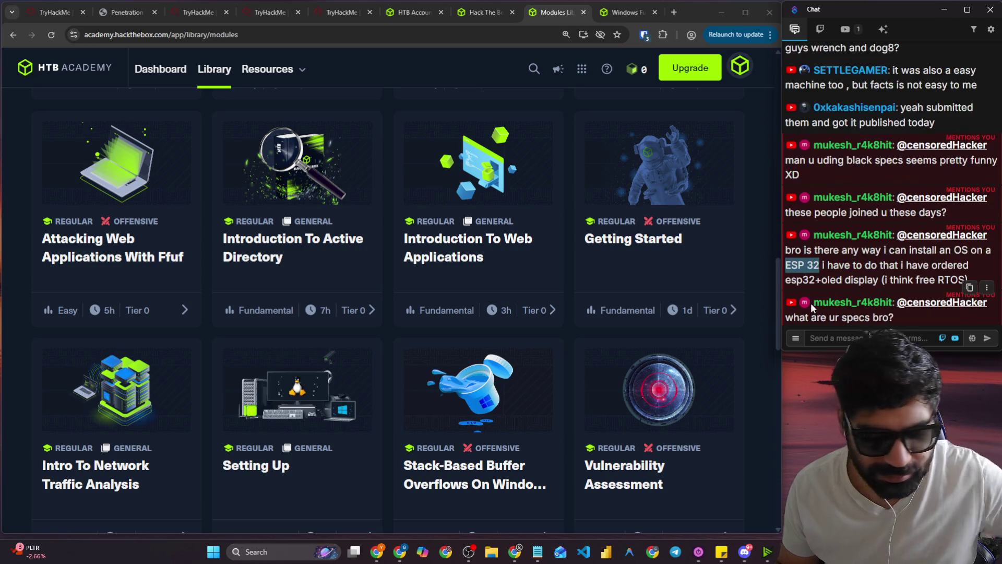
click(673, 12)
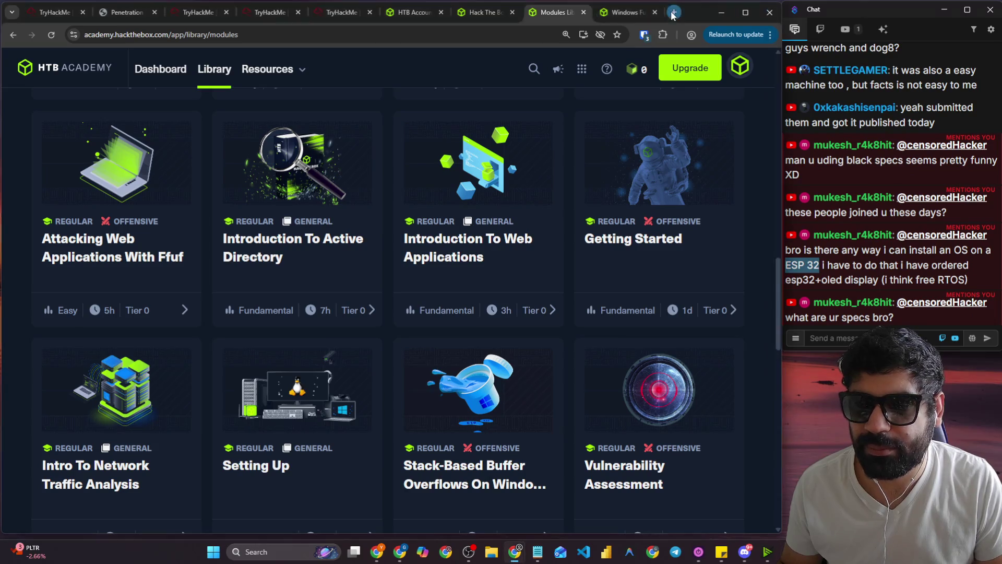
Search Google for 'ESP 32' and highlight its 512 KB SRAM spec.
text(ESP 32)
key(Return)
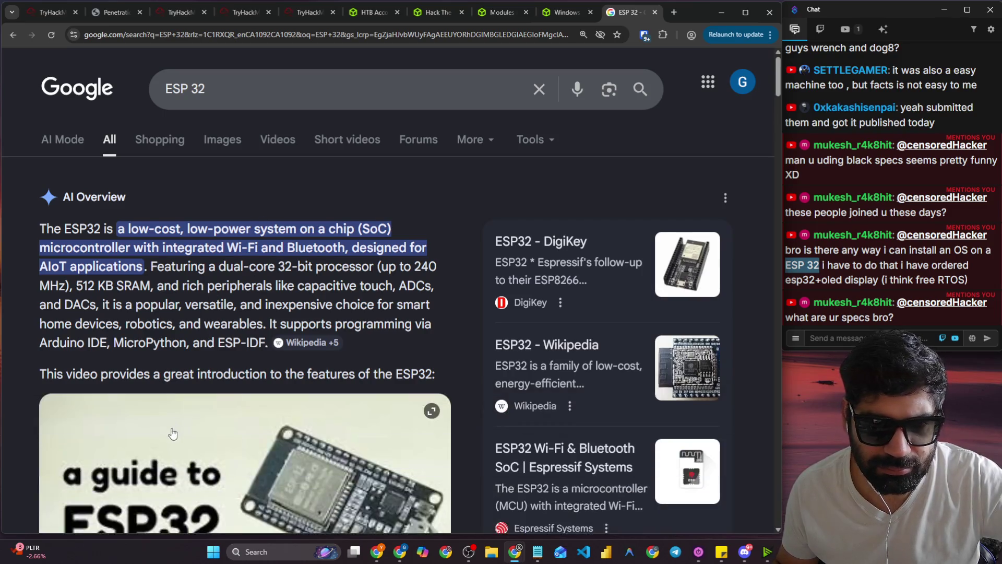
scroll(273, 282, down, 3)
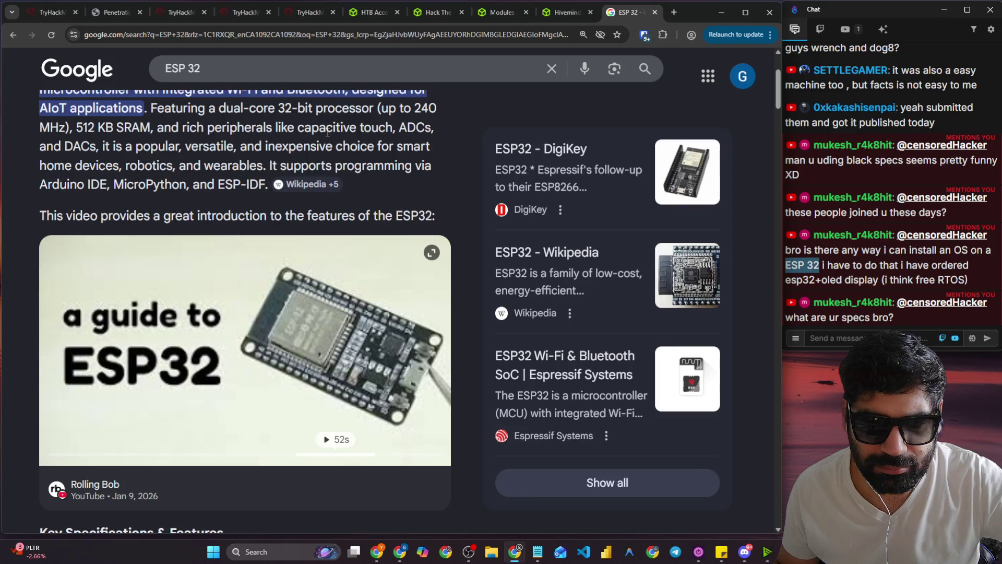
scroll(224, 138, up, 1)
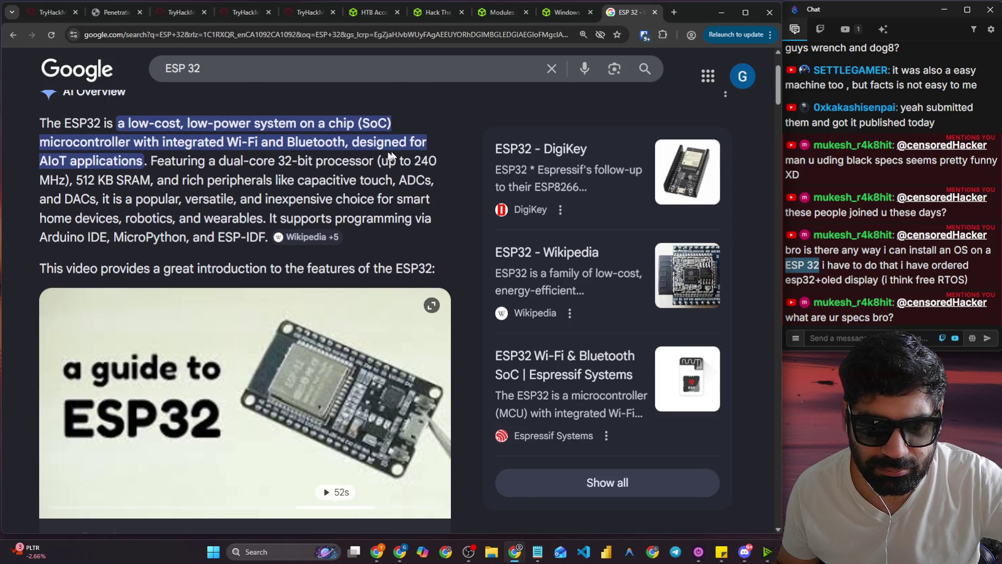
drag(76, 180, 145, 179)
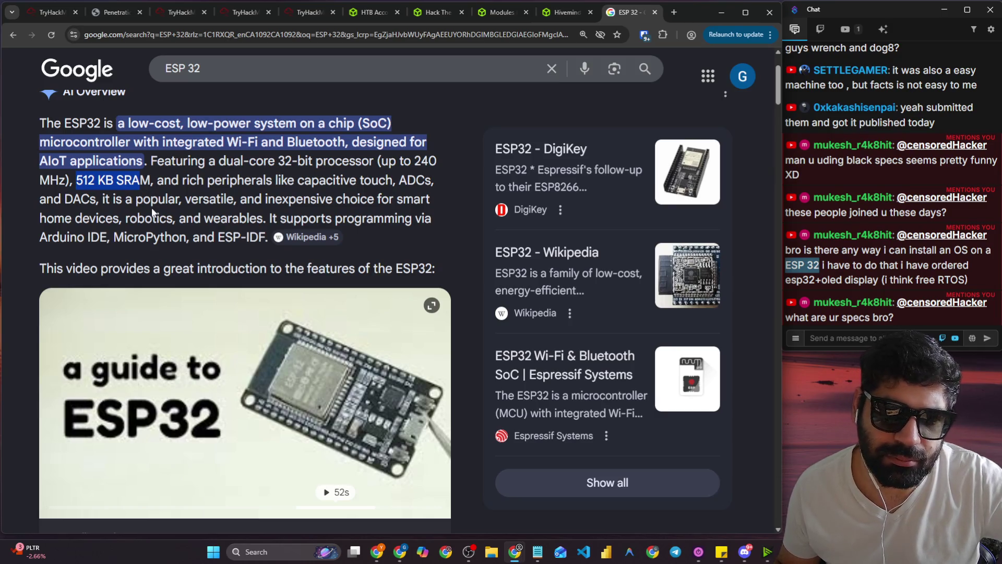
Refine the Google query to 'ESP 32 OS' and run the search.
click(223, 72)
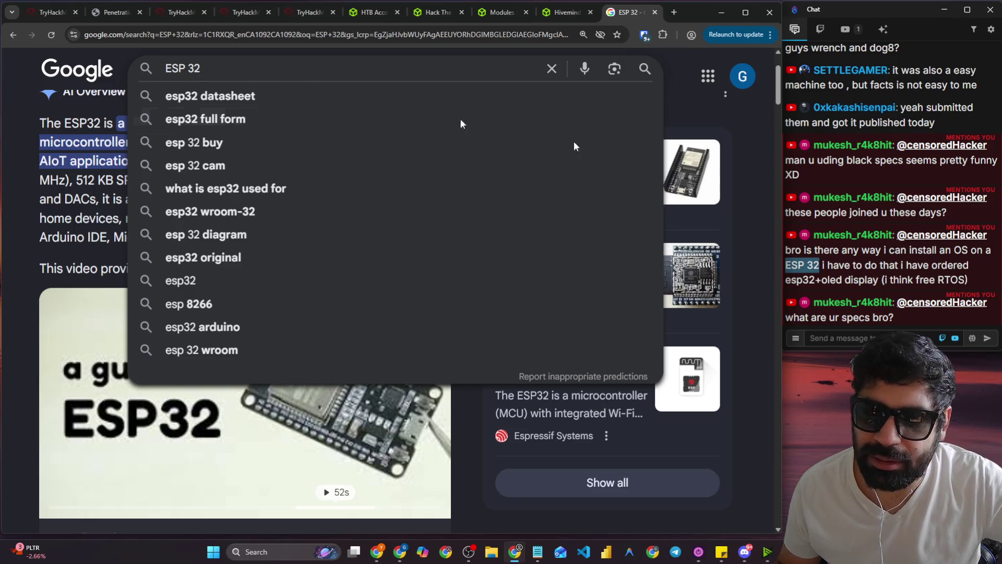
click(759, 444)
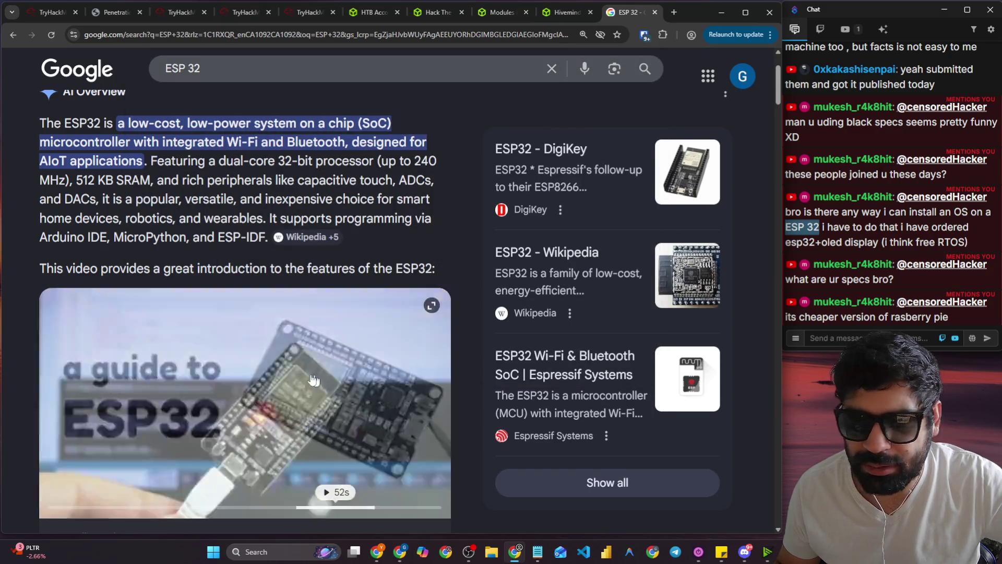
scroll(469, 174, down, 1)
scroll(469, 174, down, 3)
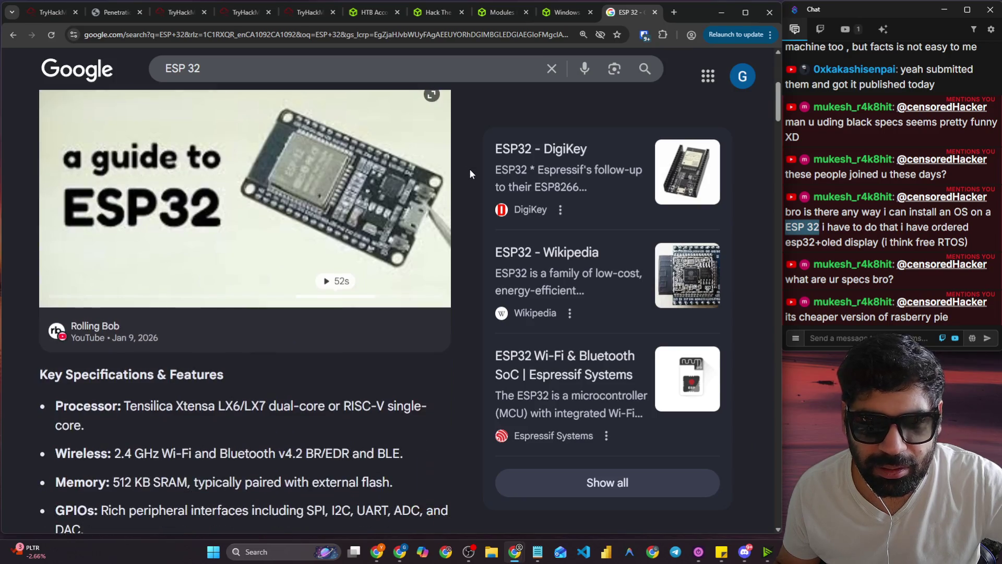
scroll(381, 171, up, 1)
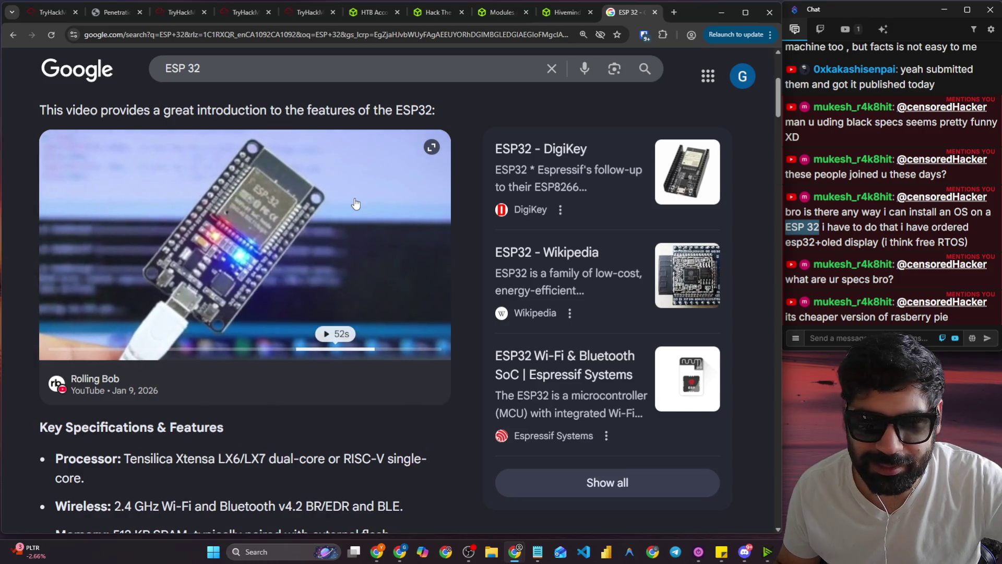
scroll(354, 204, up, 4)
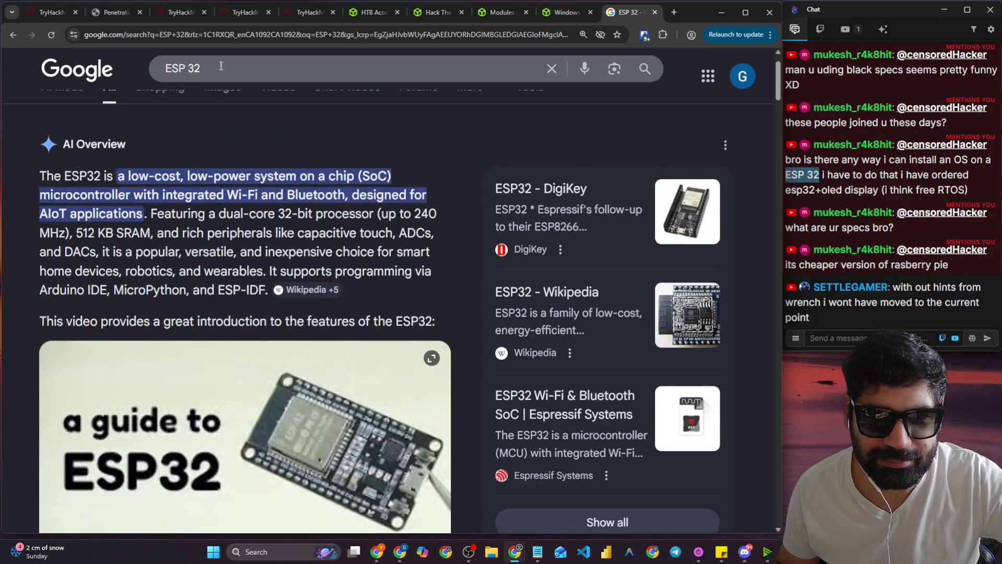
click(228, 66)
text(OS)
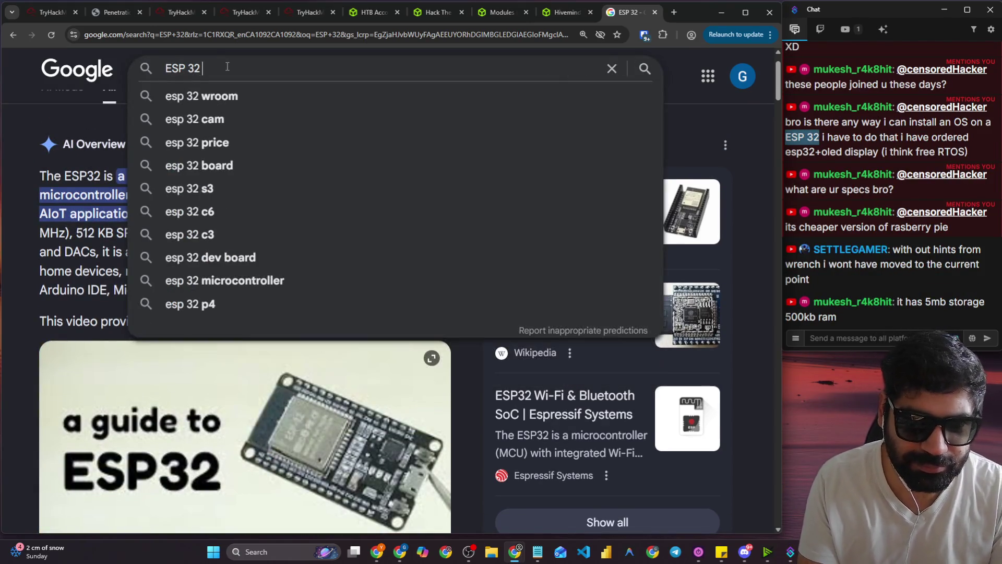
key(Return)
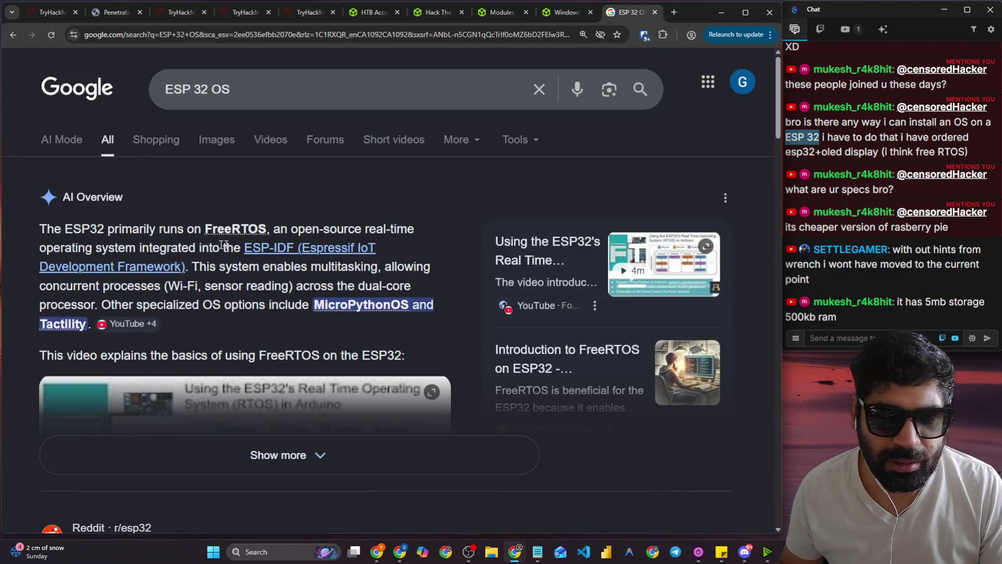
Expand the AI Overview and read the FreeRTOS and MicroPythonOS descriptions, including its app store.
drag(307, 224, 392, 223)
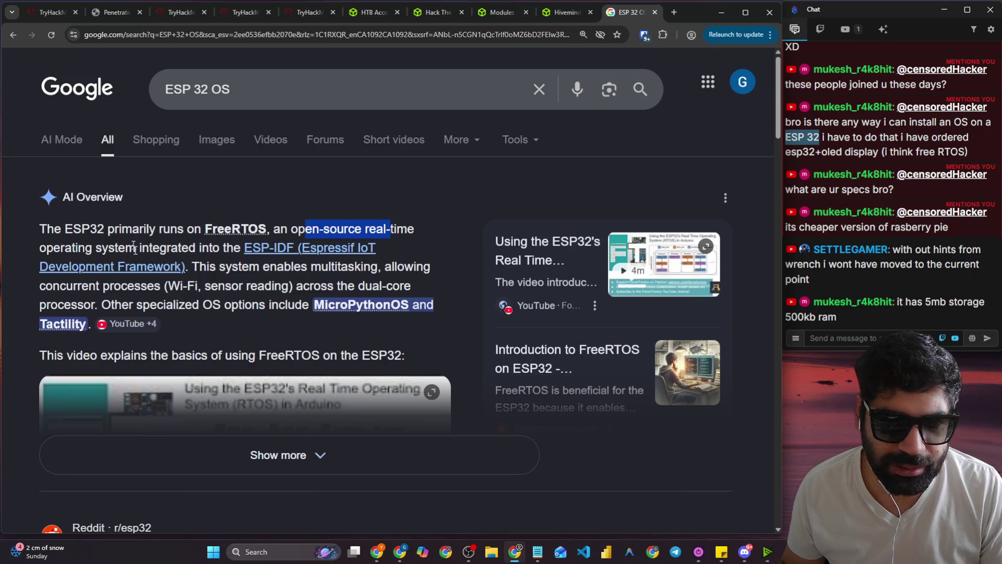
scroll(218, 299, down, 1)
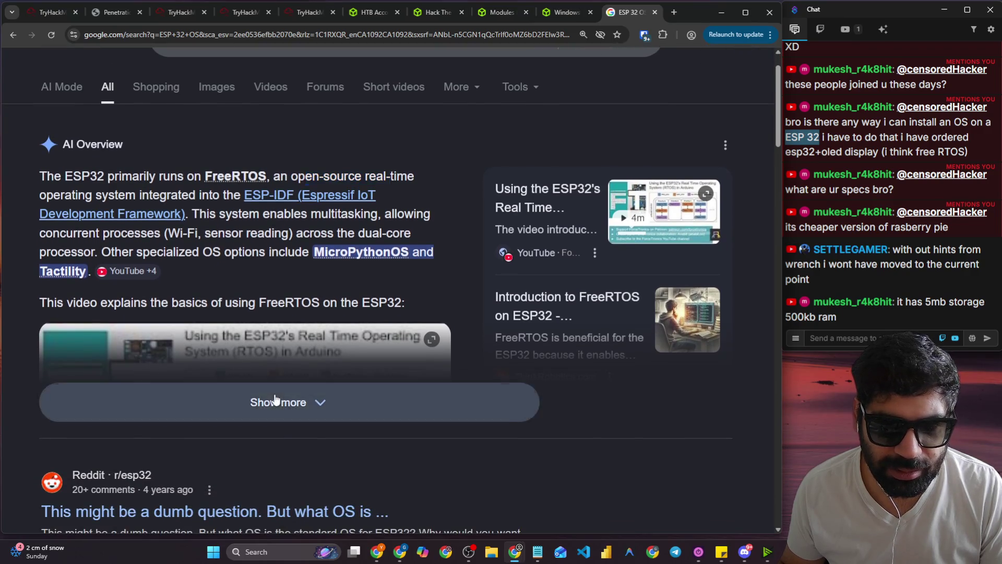
click(278, 402)
scroll(224, 271, down, 10)
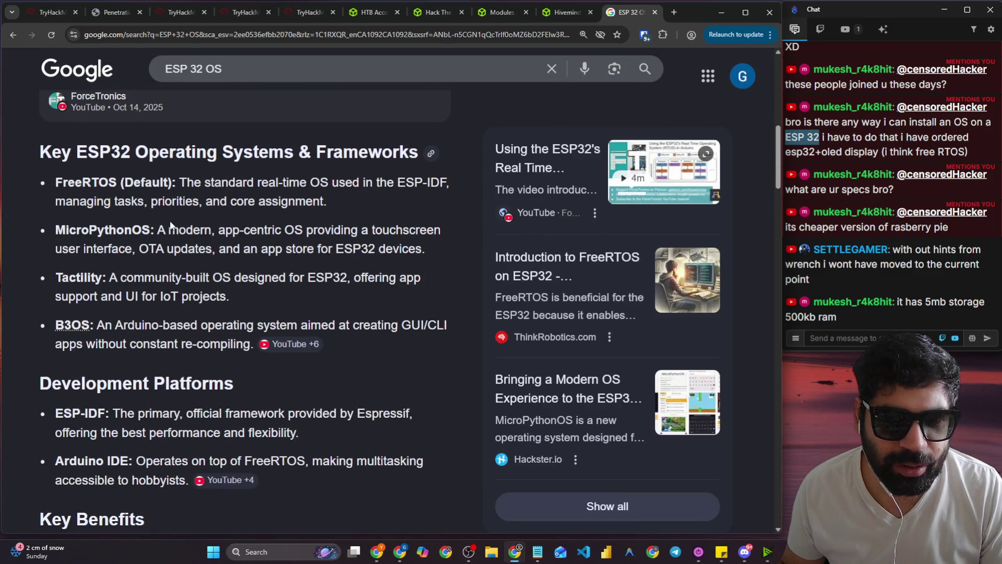
mouse_move(203, 225)
mouse_down()
mouse_move(351, 229)
mouse_move(337, 256)
mouse_up()
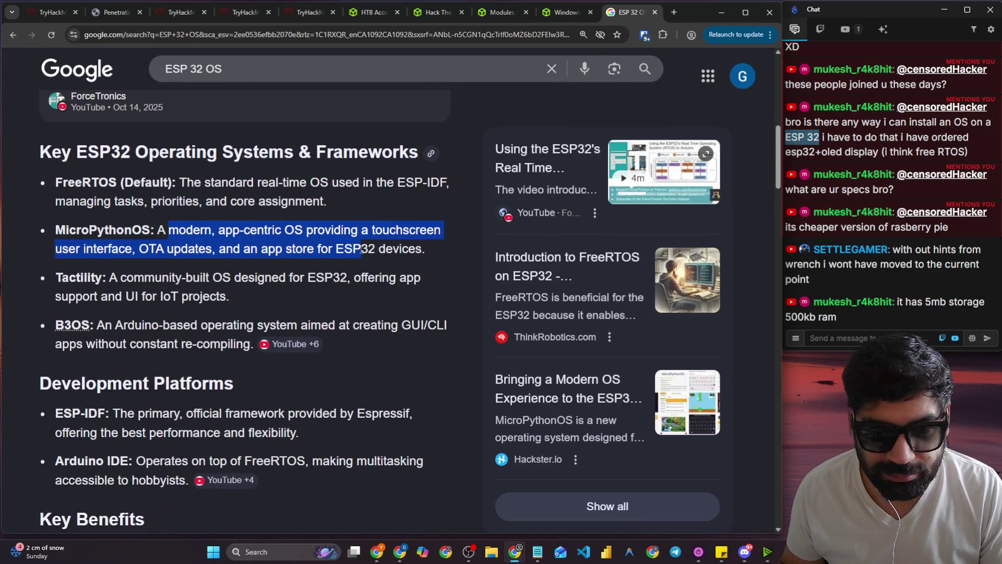
click(253, 266)
drag(243, 249, 423, 249)
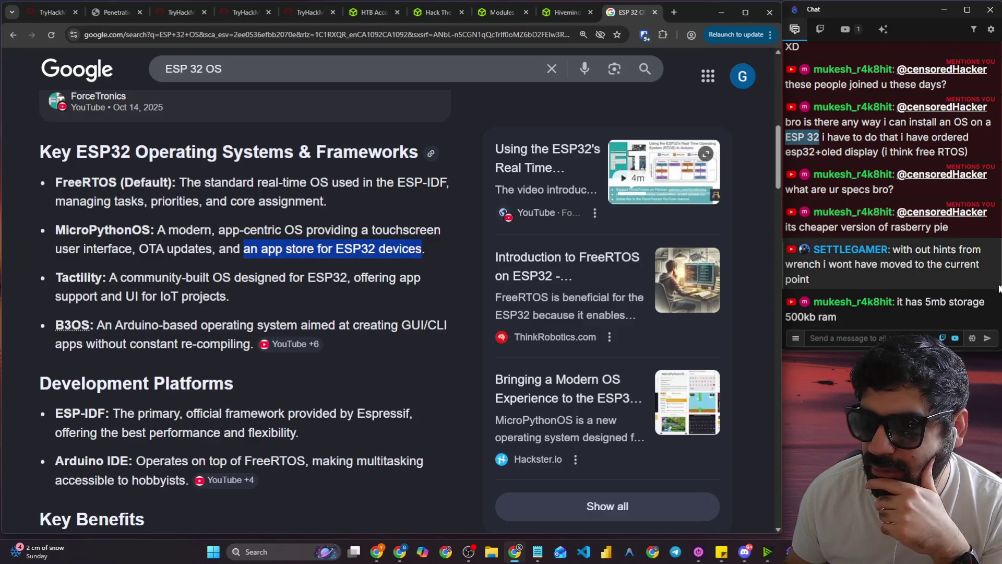
Highlight a viewer's chat message, close the ESP 32 OS results, and return to the HTB account dashboard.
drag(897, 254, 980, 254)
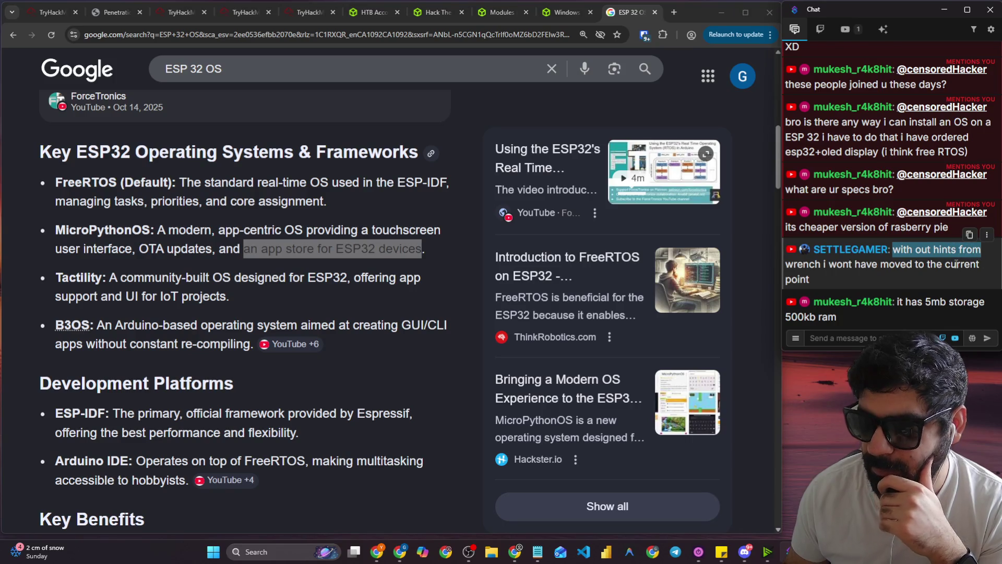
mouse_move(824, 288)
mouse_down()
mouse_move(888, 252)
mouse_move(875, 249)
mouse_up()
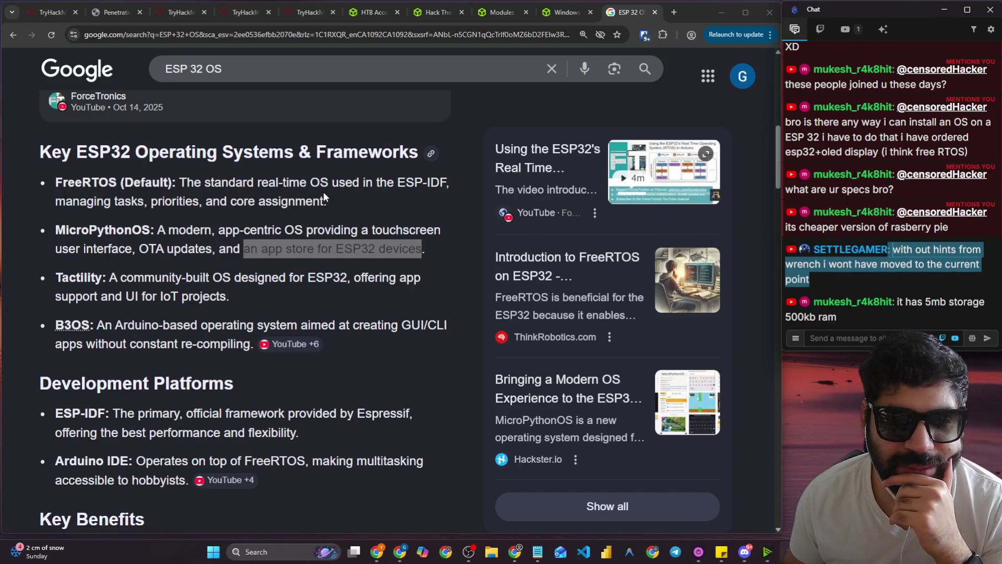
scroll(323, 197, down, 5)
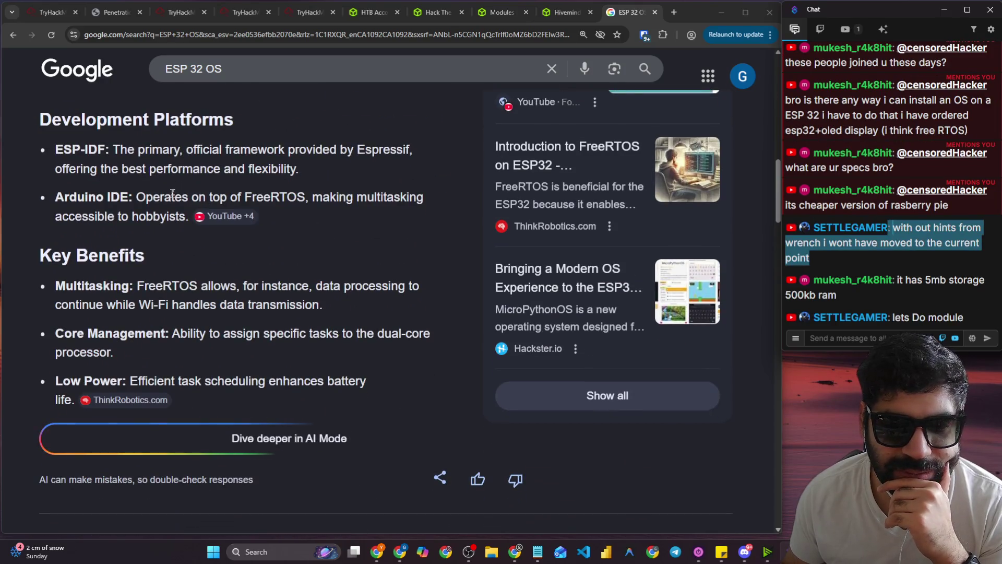
scroll(174, 193, up, 4)
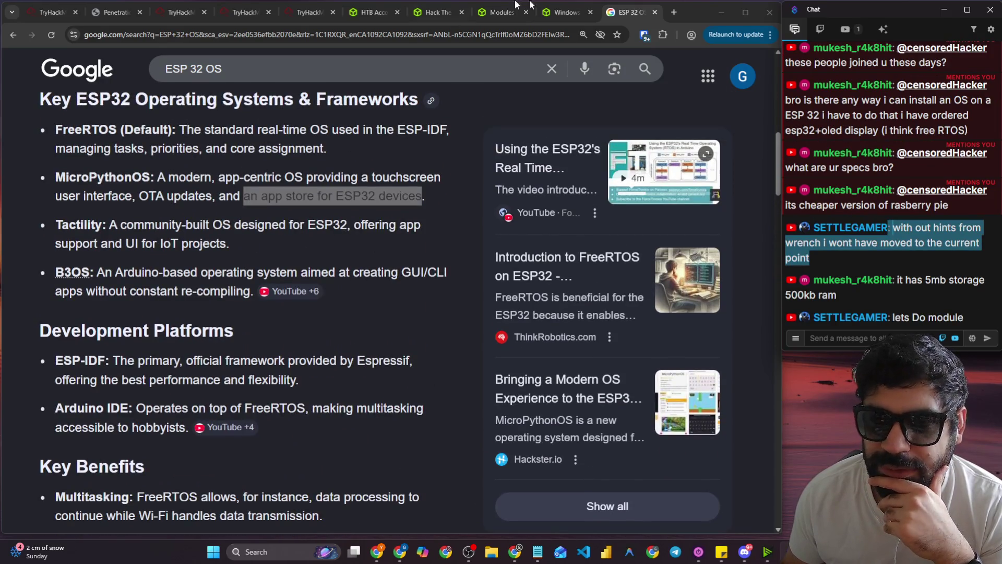
click(653, 12)
click(394, 13)
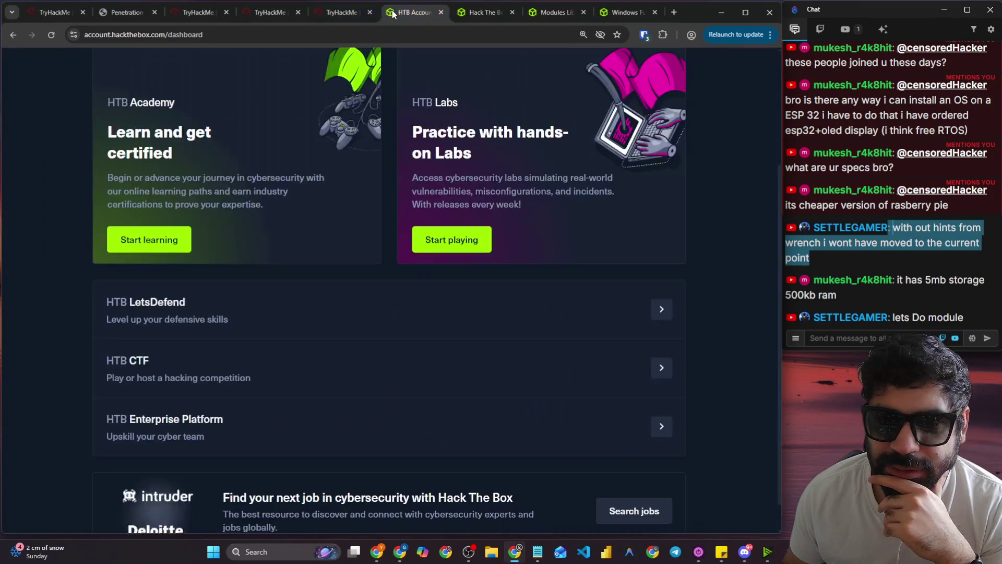
Scroll through the Academy Modules Library grid, then bring up the Windows Fundamentals course preview.
click(463, 18)
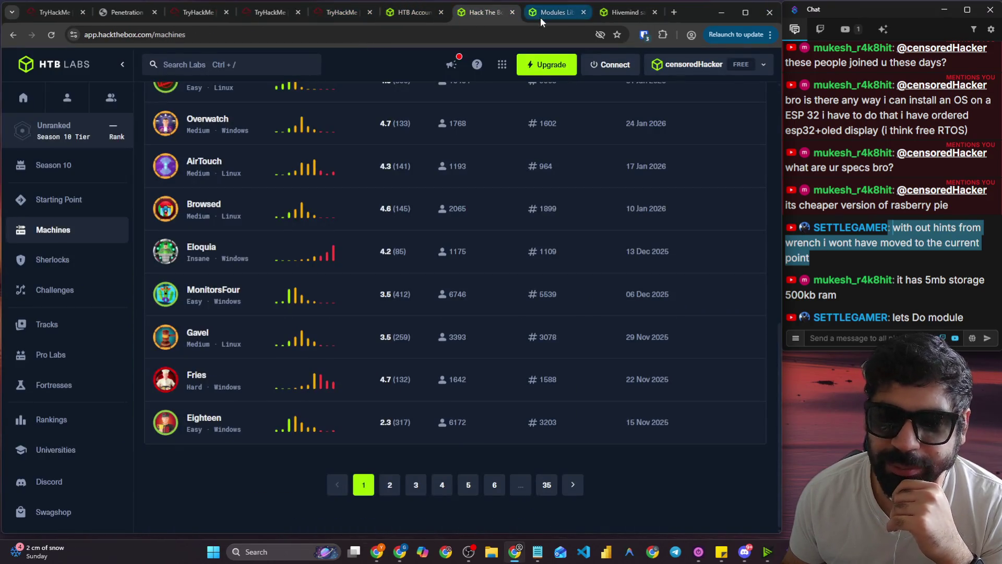
click(554, 13)
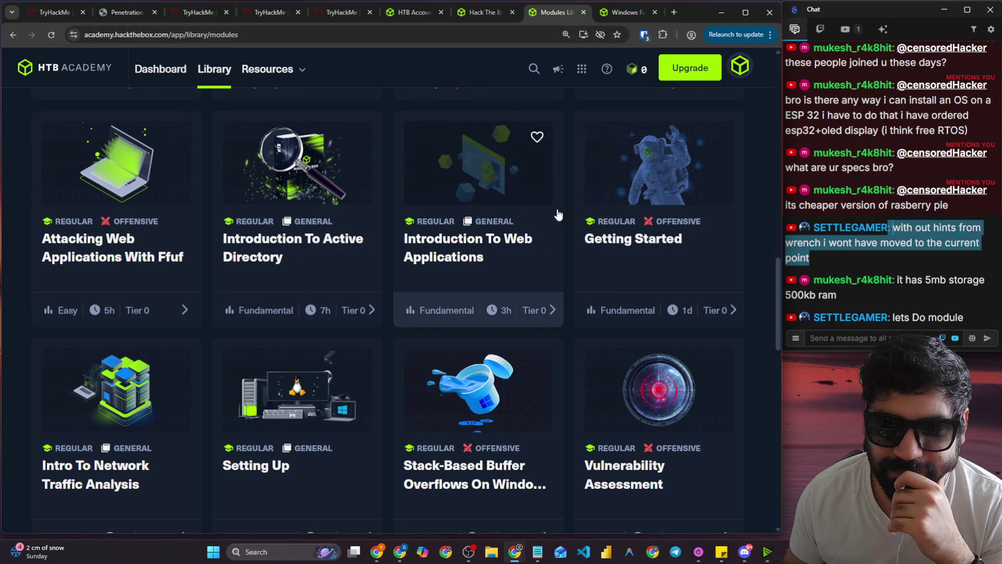
scroll(555, 216, down, 3)
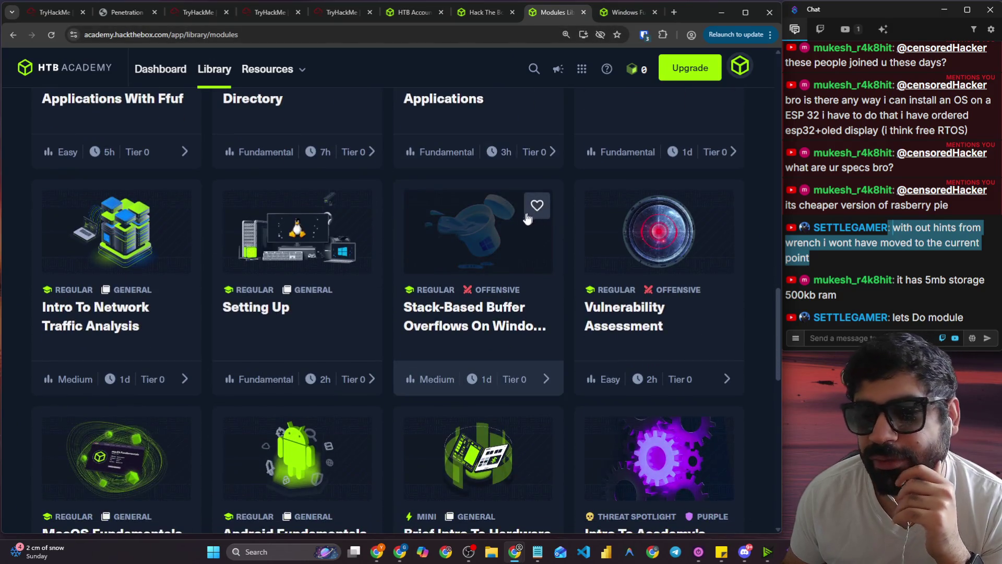
scroll(496, 225, down, 4)
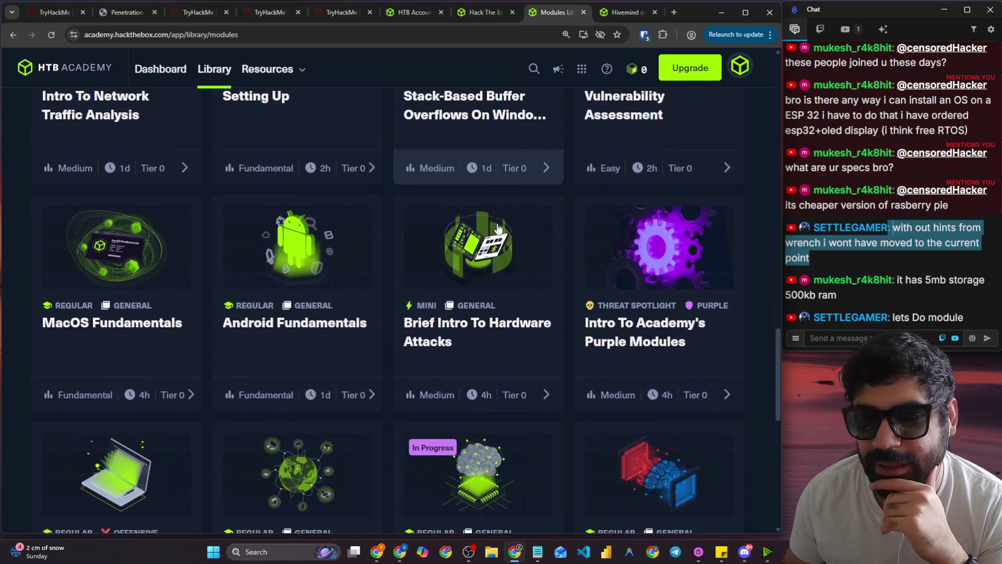
scroll(491, 224, down, 4)
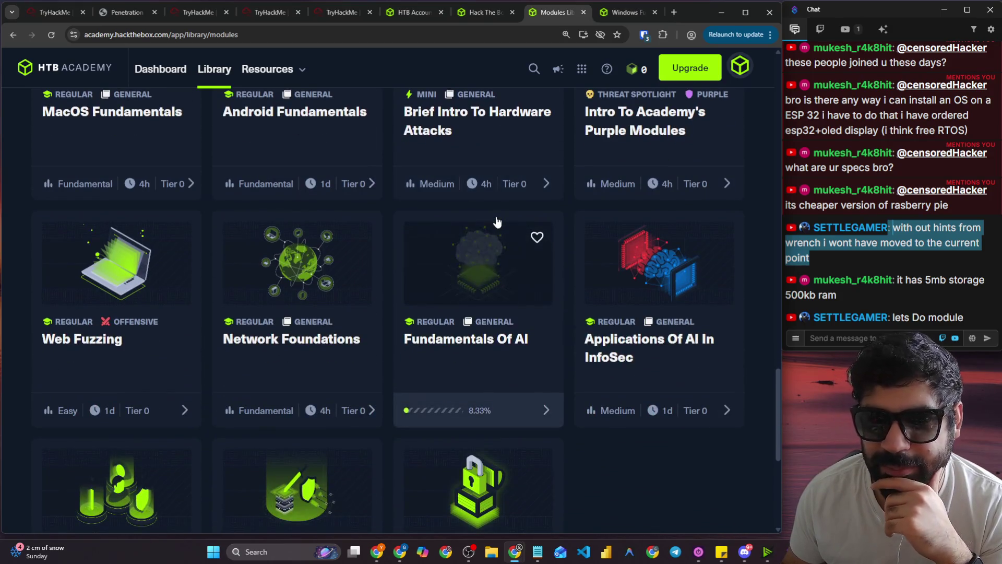
scroll(645, 282, down, 5)
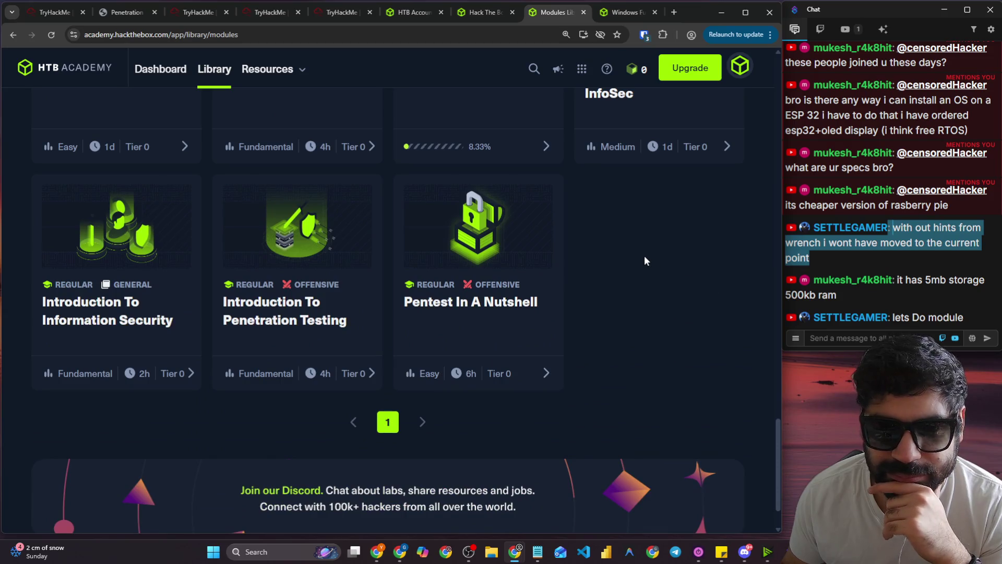
scroll(638, 259, up, 14)
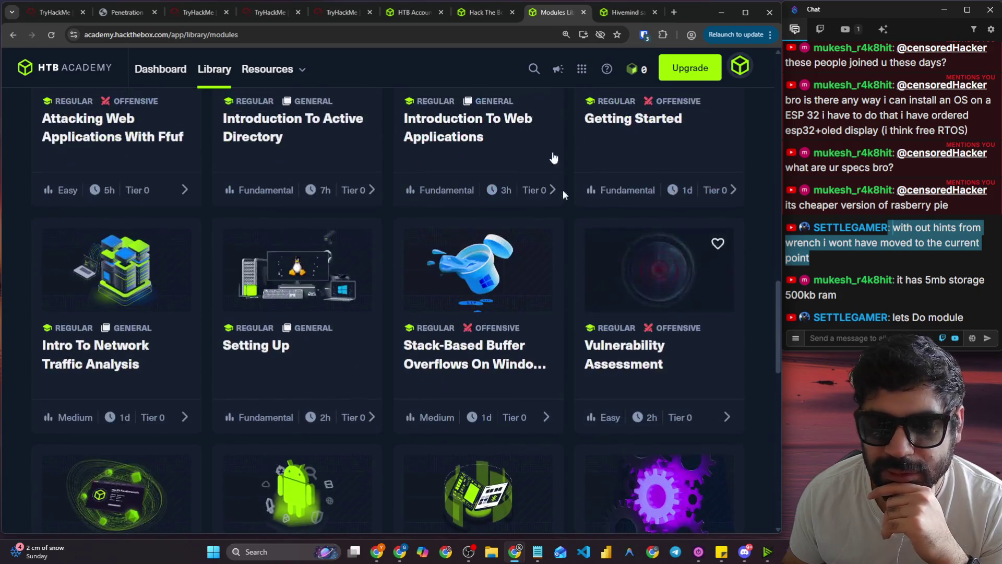
click(596, 15)
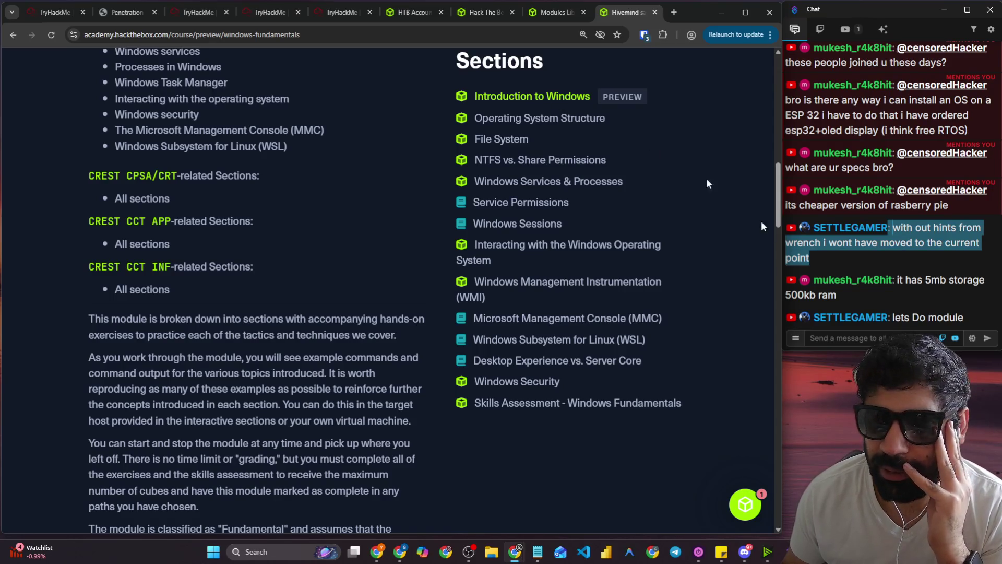
Open the HTB support chat and view the Bulk voucher deals conversation.
click(743, 511)
click(616, 448)
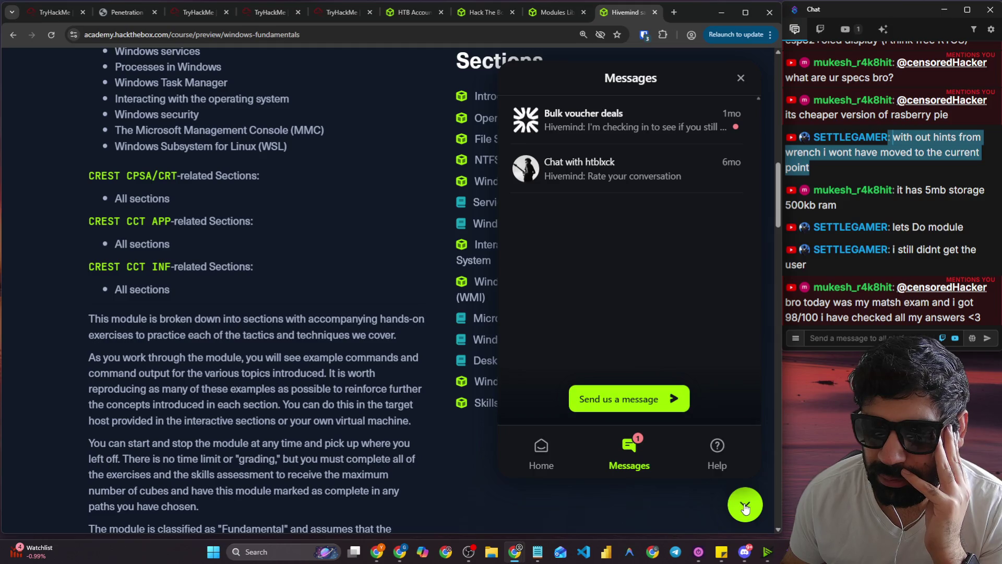
click(638, 116)
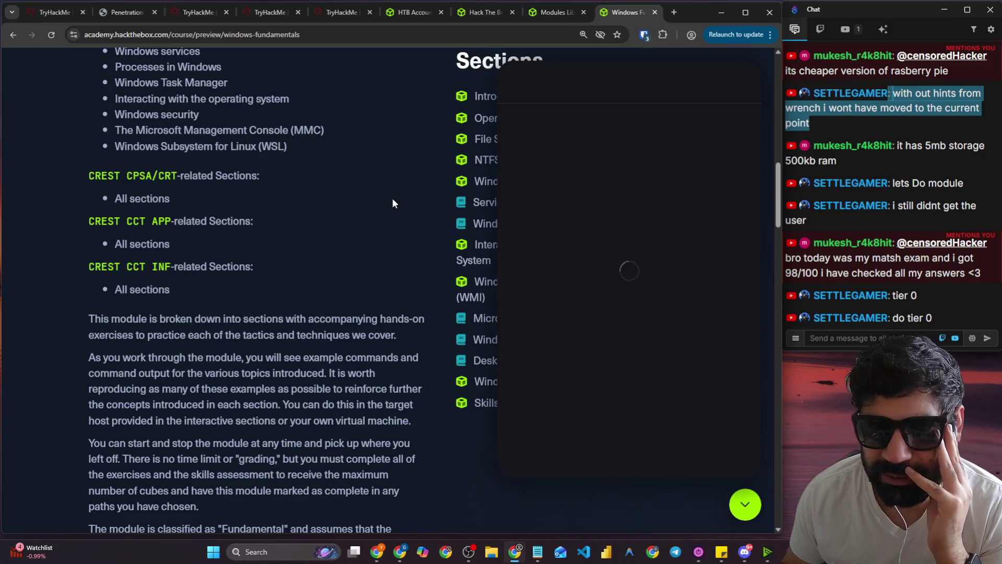
Close the HTB Labs machines page and open the Windows Fundamentals module from the library.
click(493, 13)
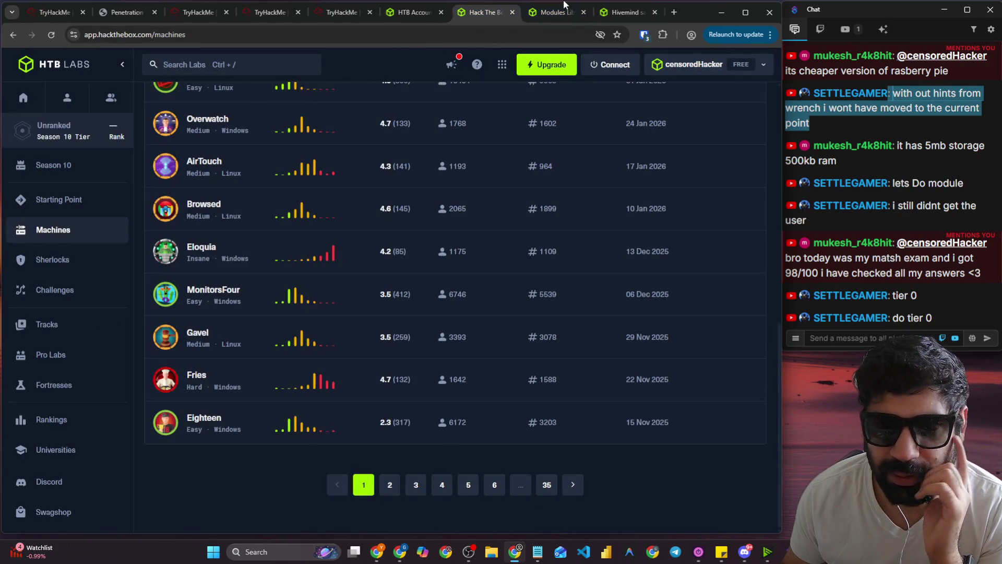
click(515, 13)
scroll(267, 183, up, 6)
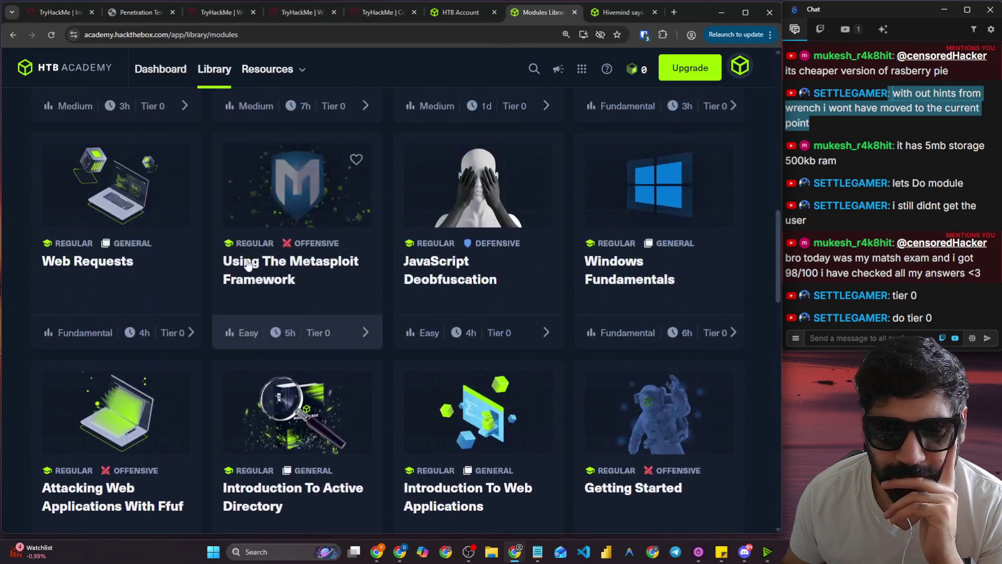
scroll(265, 240, up, 9)
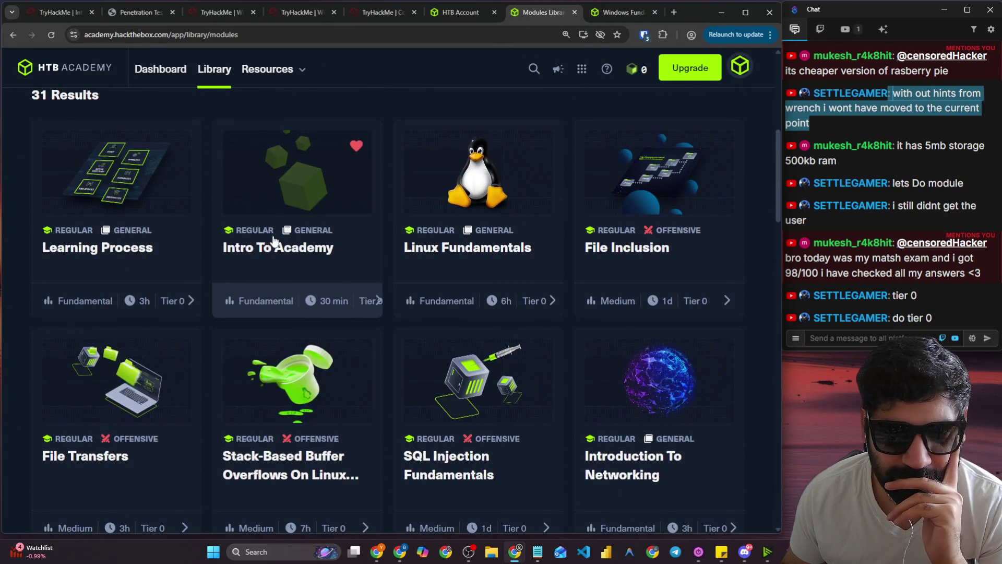
scroll(287, 242, down, 6)
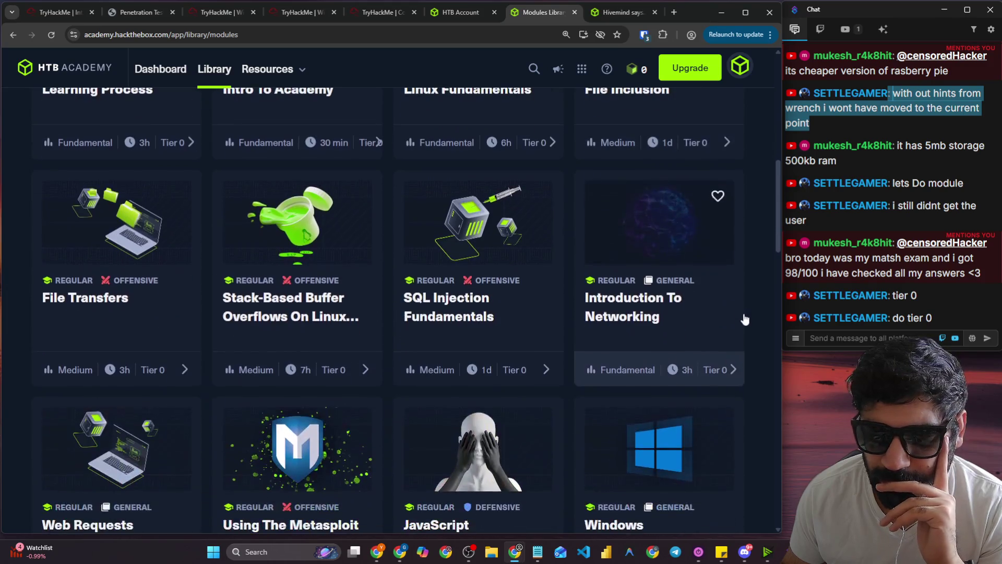
scroll(741, 318, down, 2)
click(663, 454)
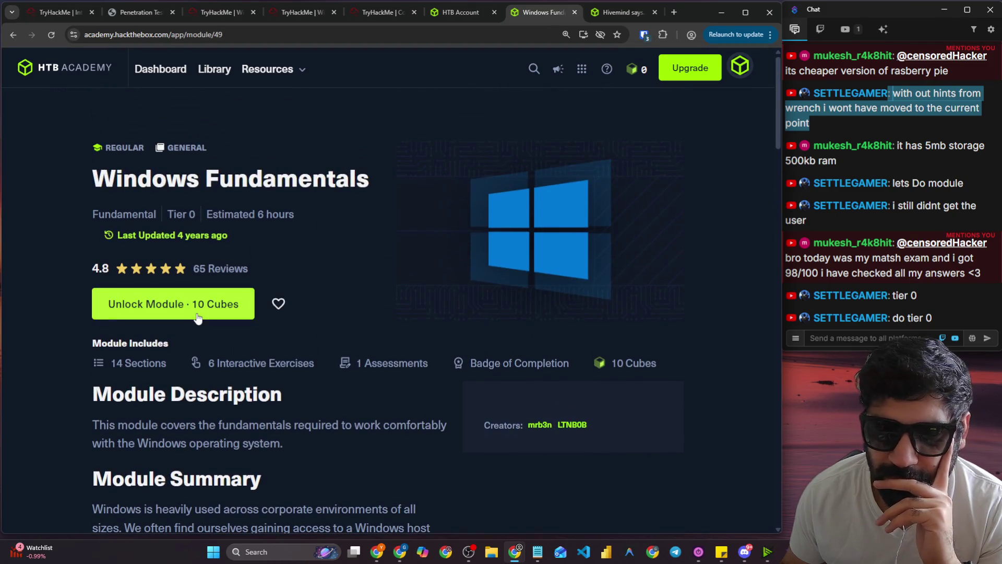
Check cube options, return to the Windows Fundamentals page, and drag the HTB Account tab into its own window.
click(639, 74)
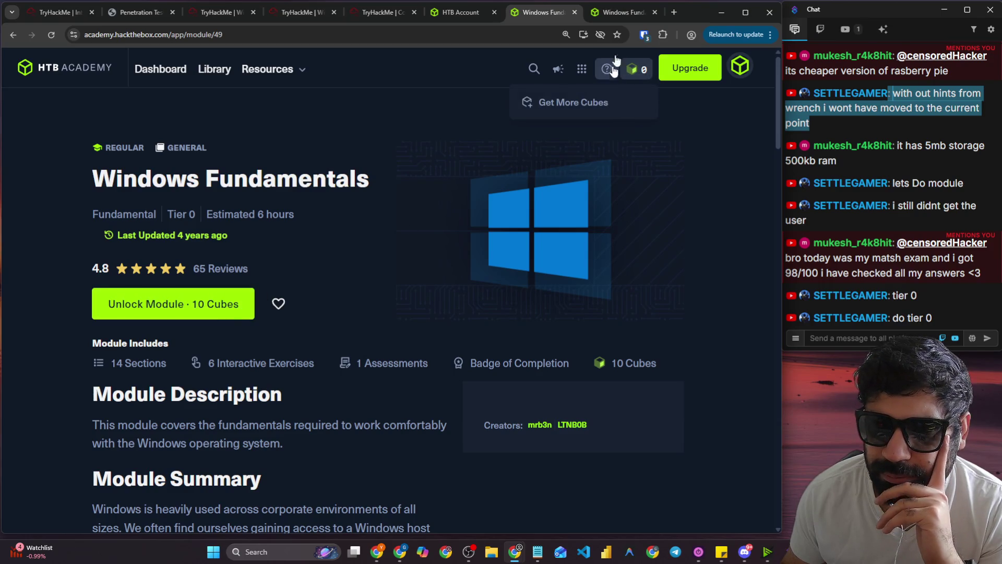
click(626, 10)
key(ctrl+shift+Tab)
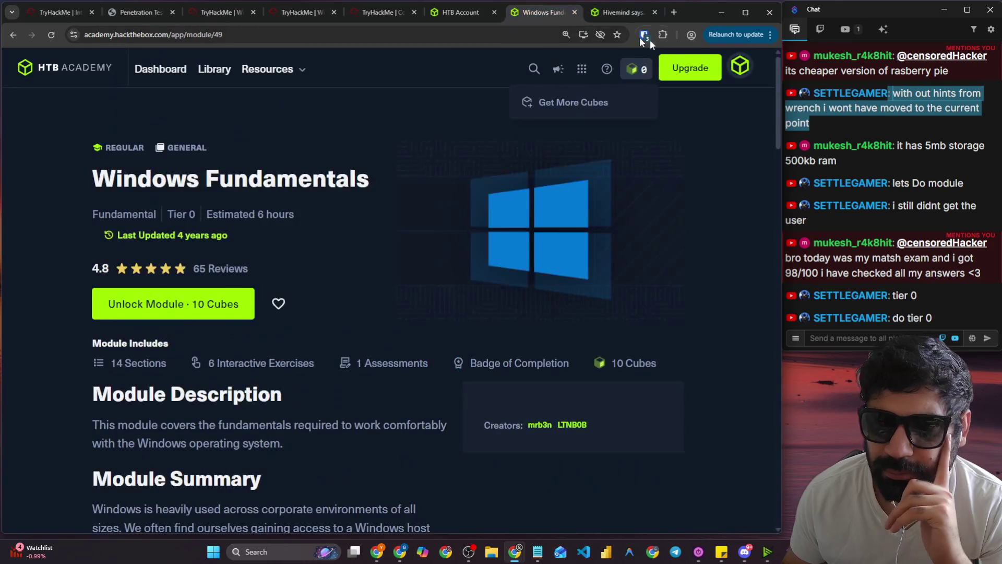
click(441, 14)
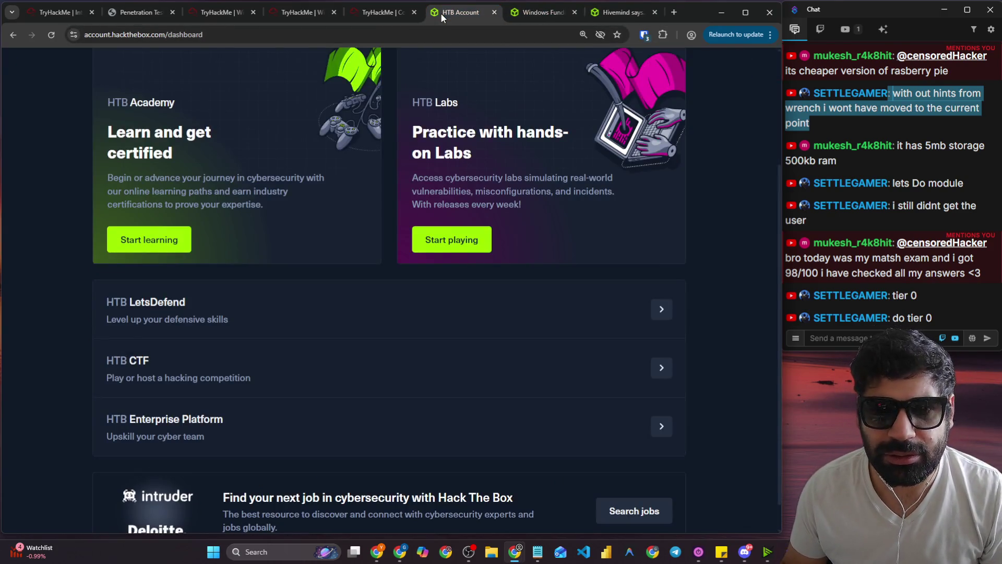
drag(441, 14, 0, 261)
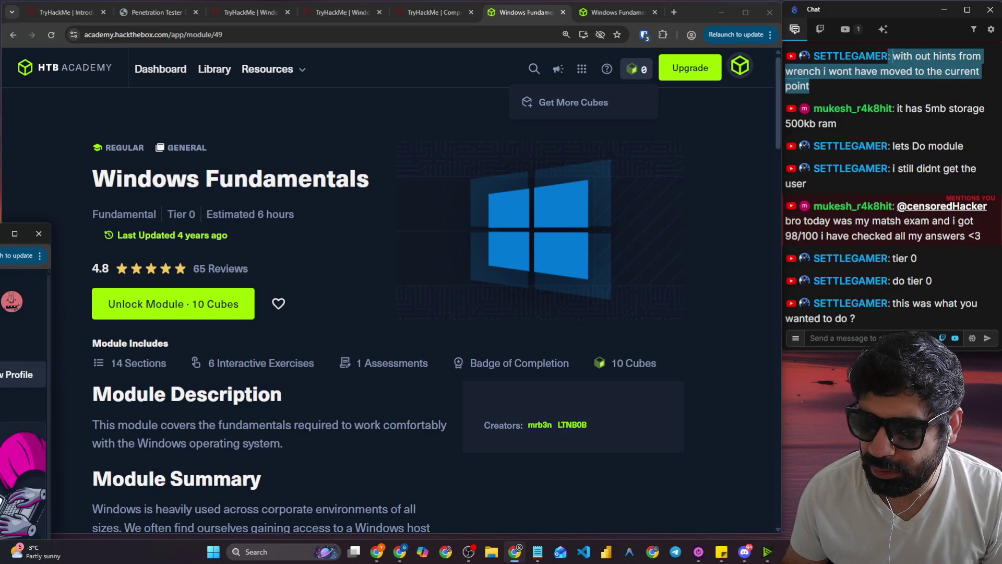
Expand sections Core of the Operating System, Working with Services & Processes, and Interacting with Windows, then reset zoom.
click(382, 257)
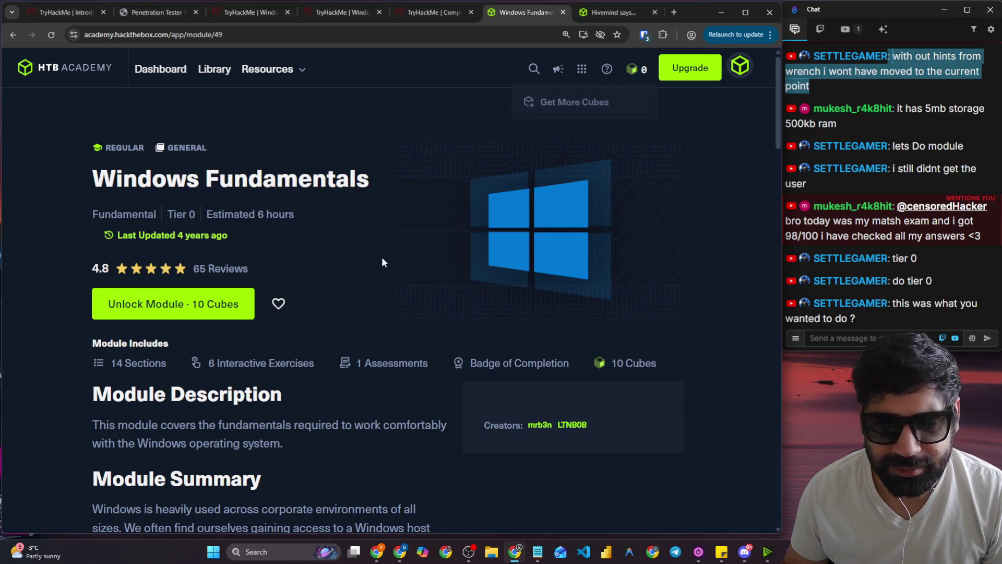
scroll(374, 271, down, 10)
scroll(404, 273, down, 4)
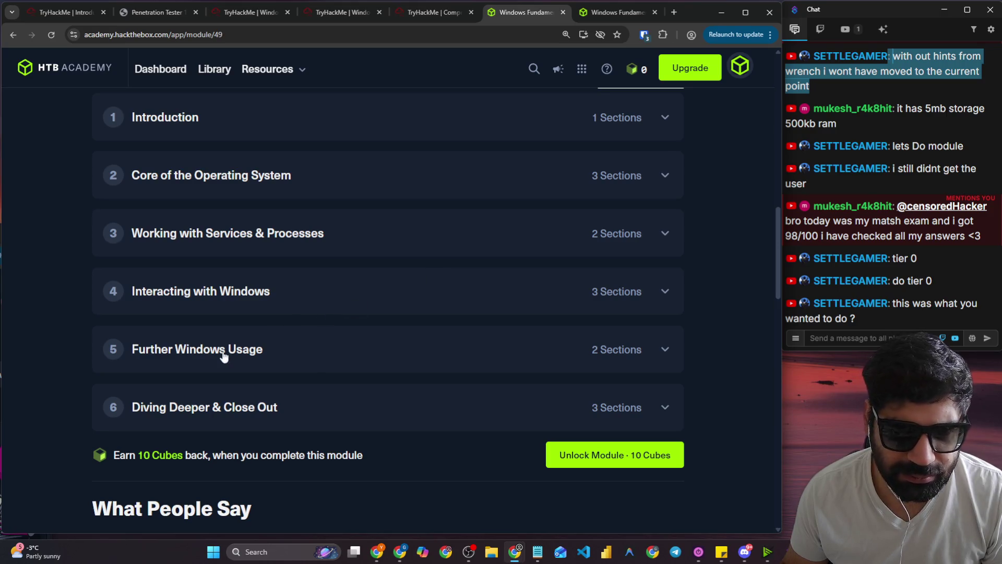
click(366, 182)
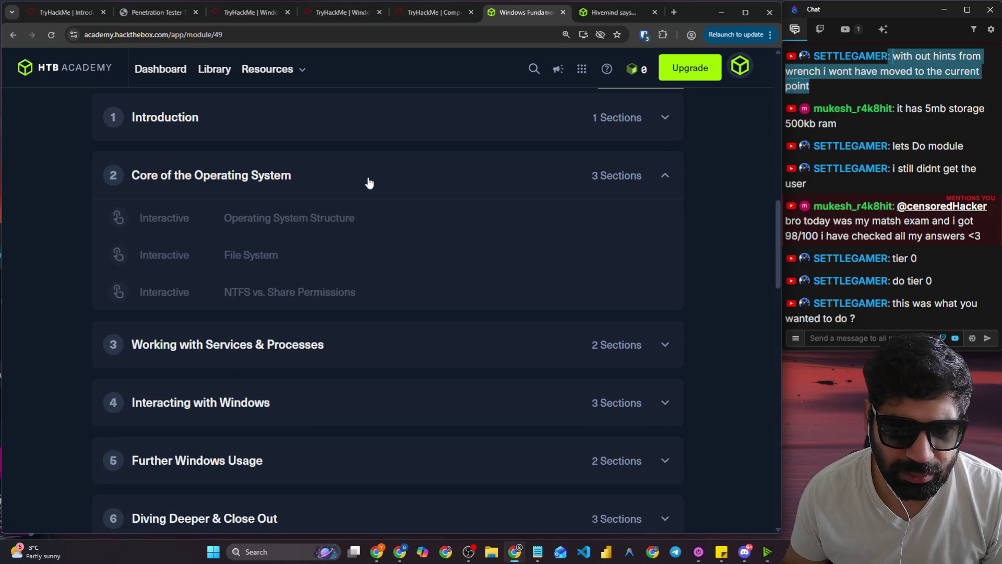
click(350, 352)
scroll(358, 337, down, 4)
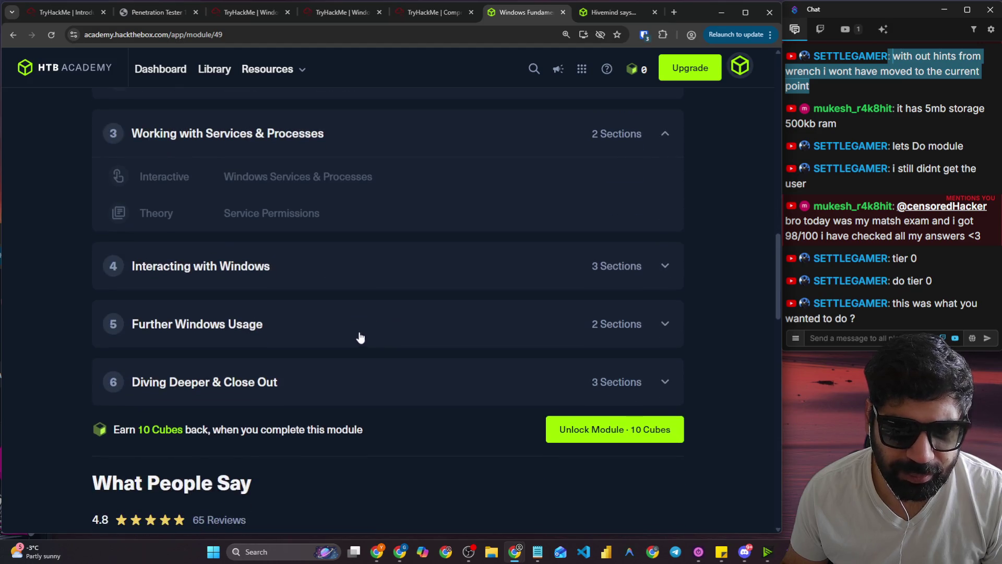
click(280, 271)
scroll(291, 273, down, 4)
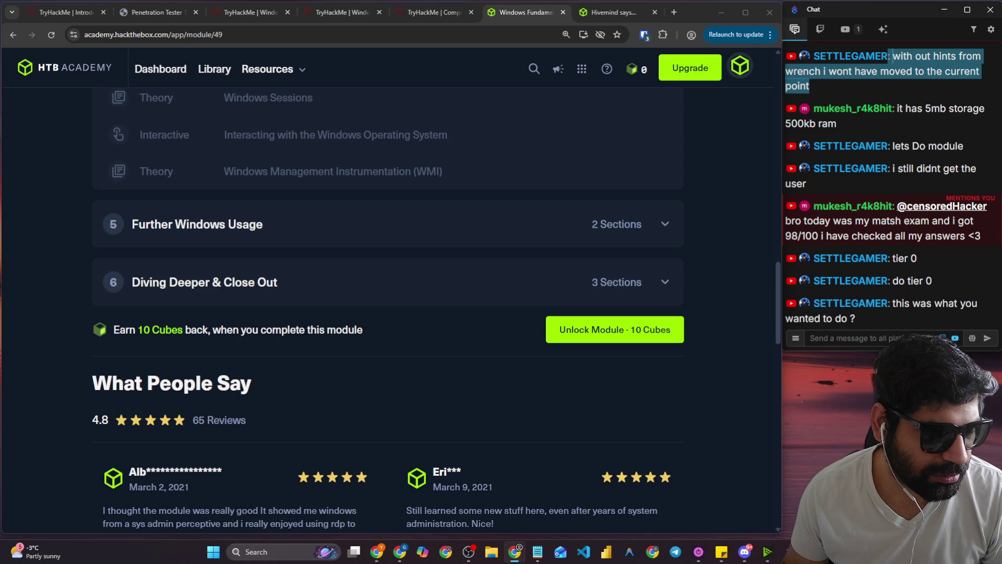
key(ctrl+0)
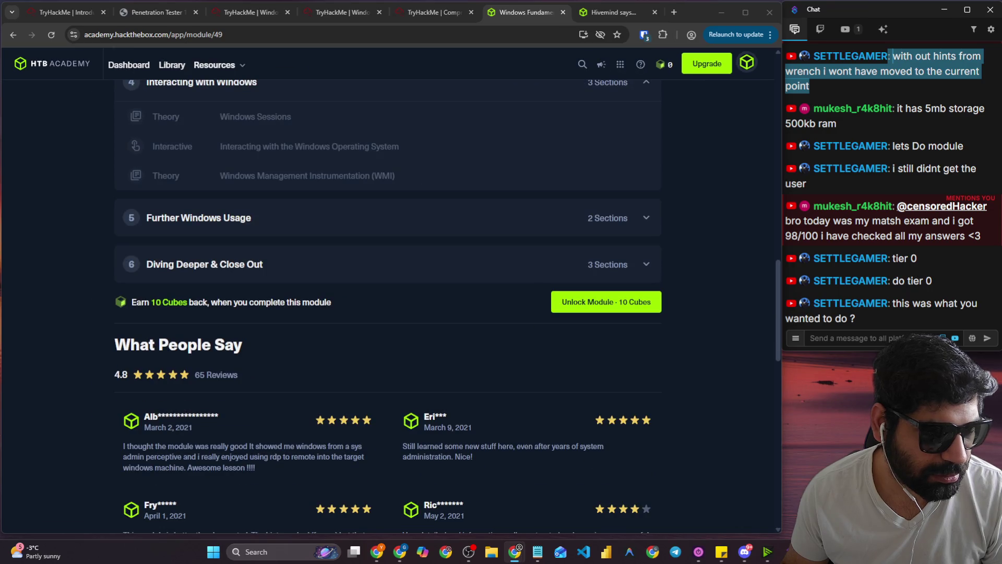
Close the Windows Fundamentals page and reposition the Academy dashboard tab.
click(552, 15)
click(561, 13)
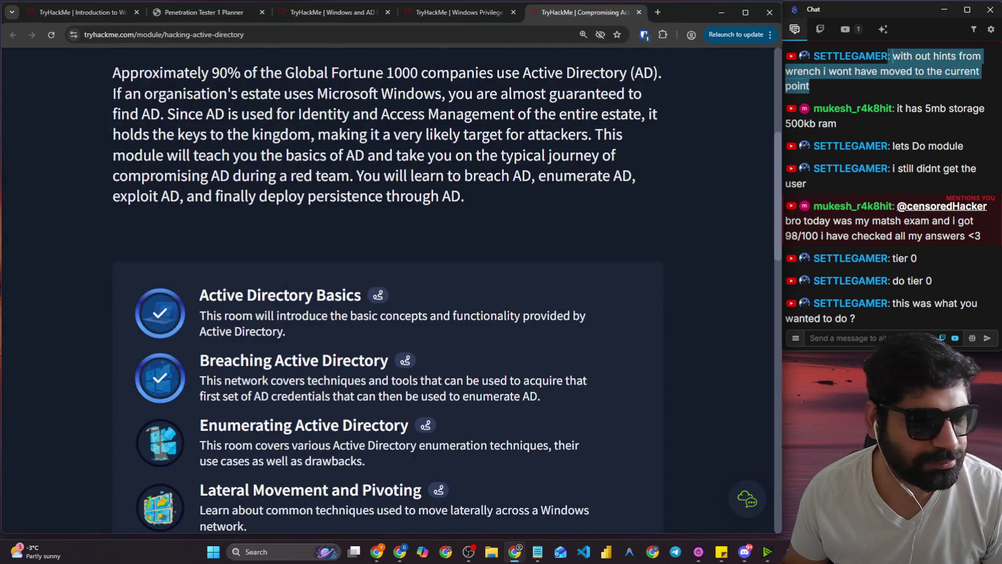
mouse_move(631, 20)
mouse_down()
mouse_move(371, 21)
mouse_move(611, 21)
mouse_up()
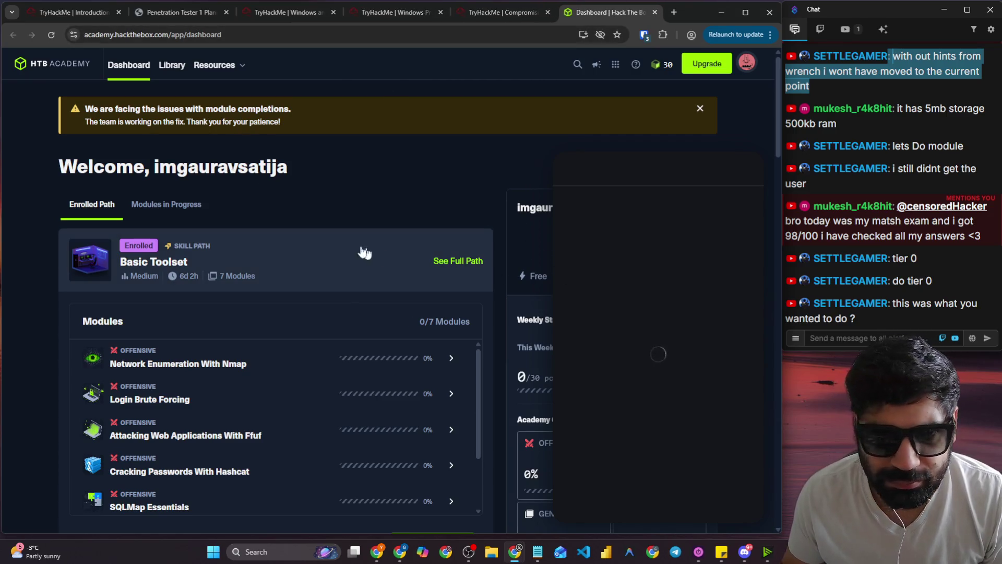
Browse the dashboard and open the full Library of modules.
scroll(177, 221, down, 5)
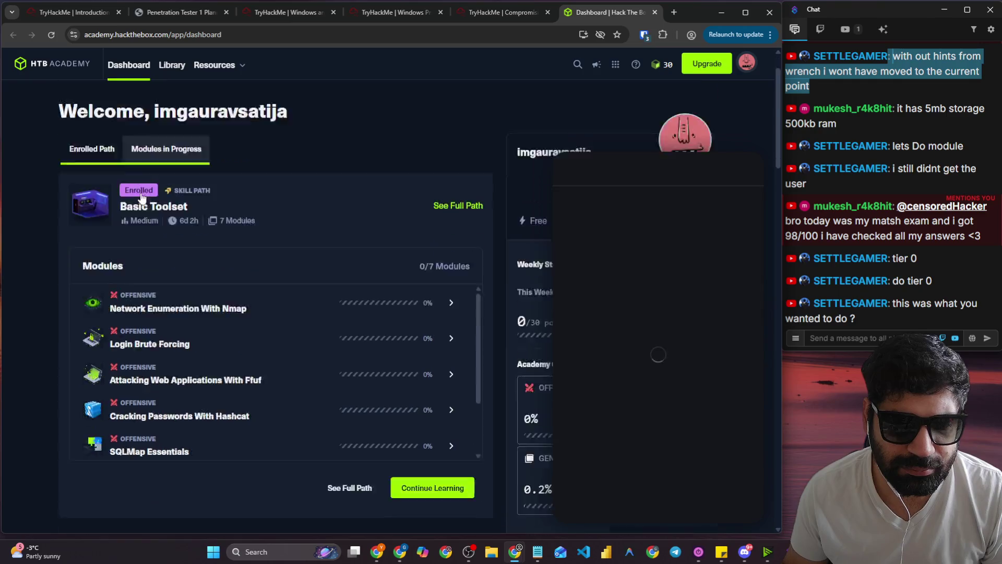
scroll(118, 203, down, 2)
scroll(285, 389, down, 4)
scroll(246, 325, up, 9)
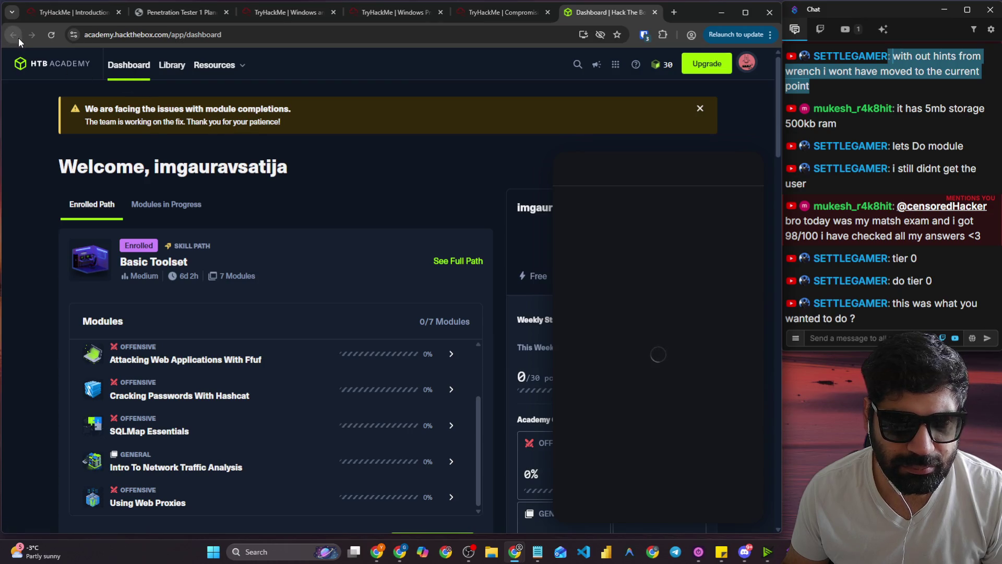
click(163, 68)
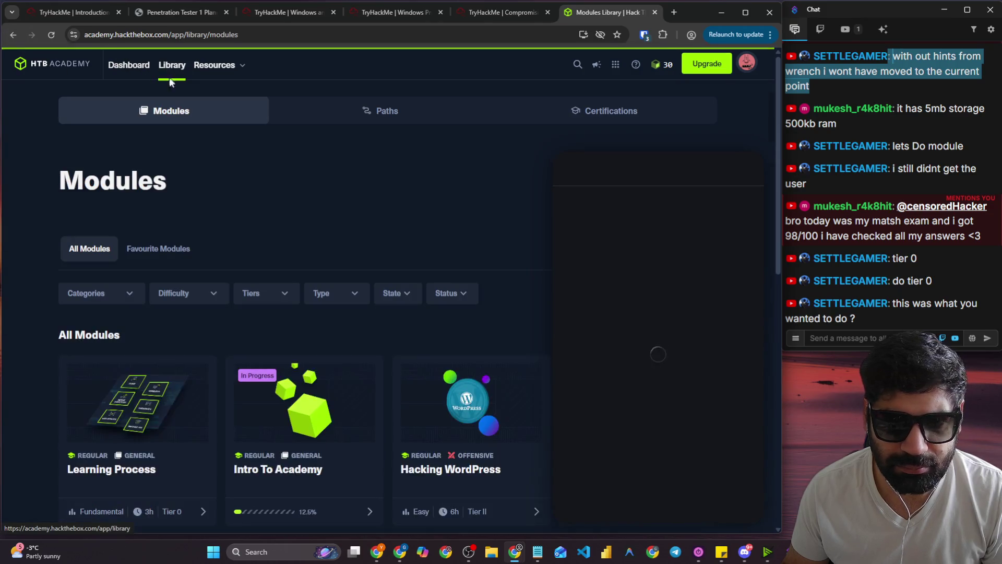
Filter the module library to Tier 0 modules only.
scroll(541, 230, down, 9)
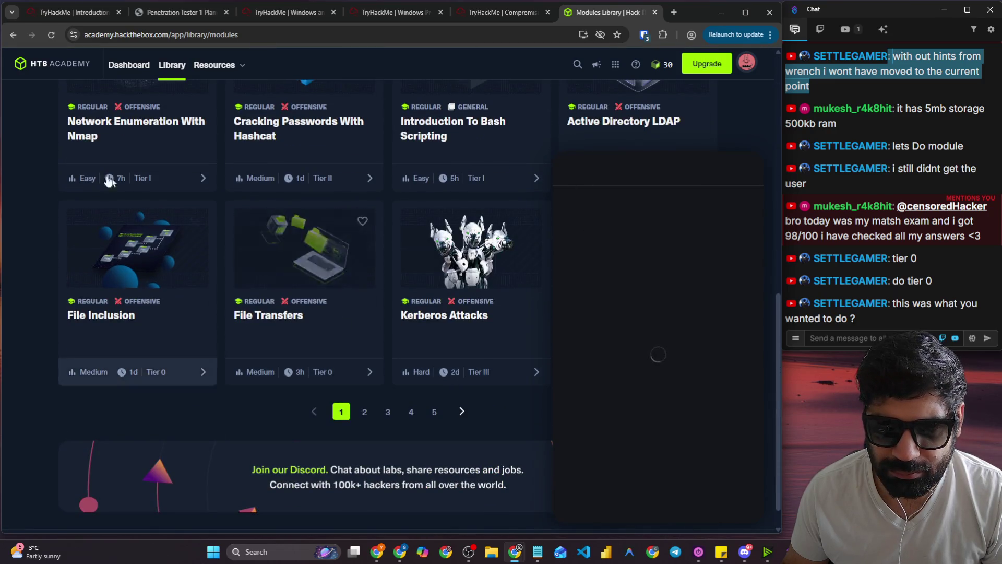
scroll(139, 190, up, 10)
key(ctrl+plus)
key(ctrl+plus)
click(306, 144)
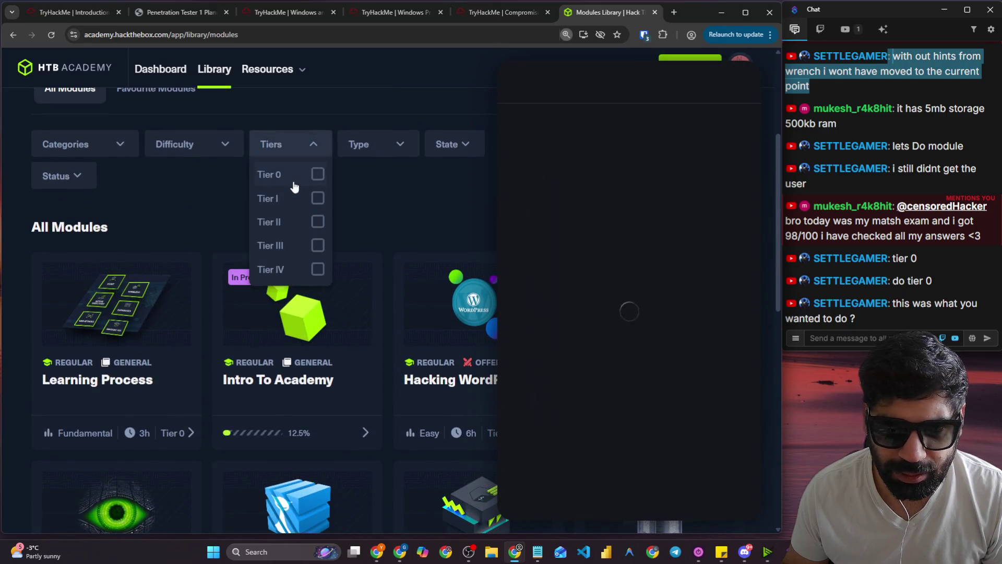
click(316, 172)
Scroll the 31 Tier 0 results and open the Windows Fundamentals module page.
scroll(258, 264, down, 6)
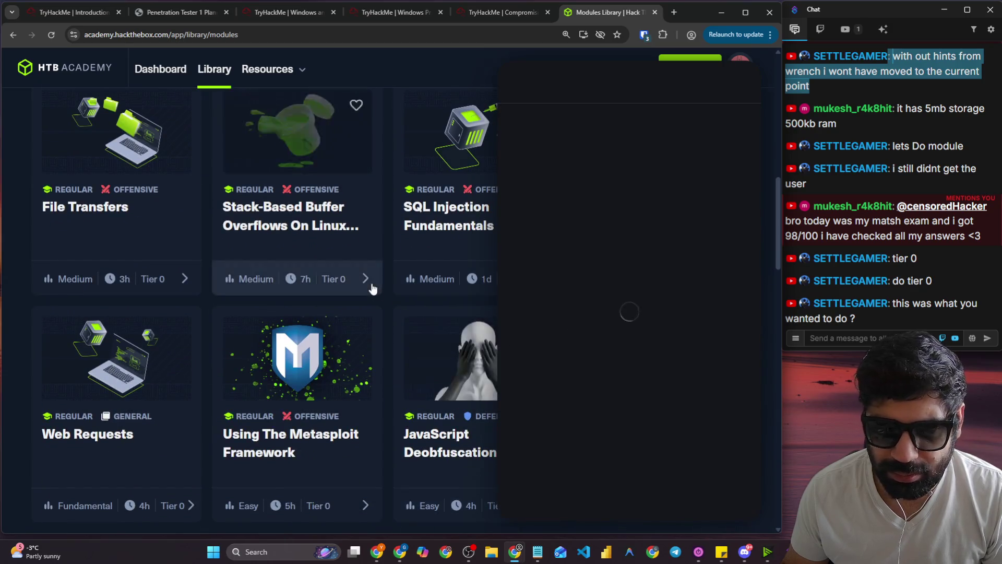
key(ctrl+minus)
key(ctrl+minus)
scroll(610, 145, down, 3)
click(609, 145)
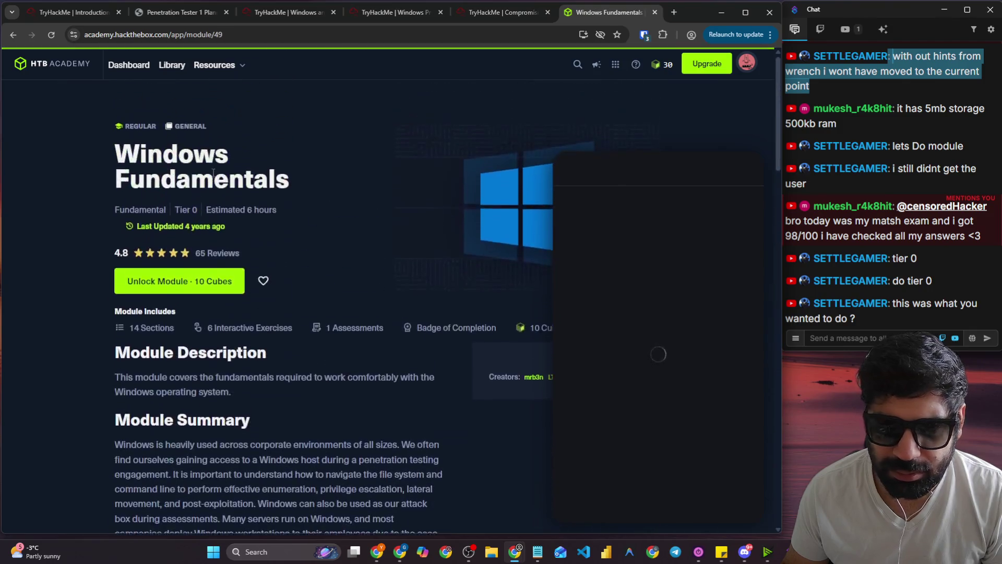
Unlock Windows Fundamentals for 10 Cubes, then highlight a viewer's question in the stream chat.
click(194, 282)
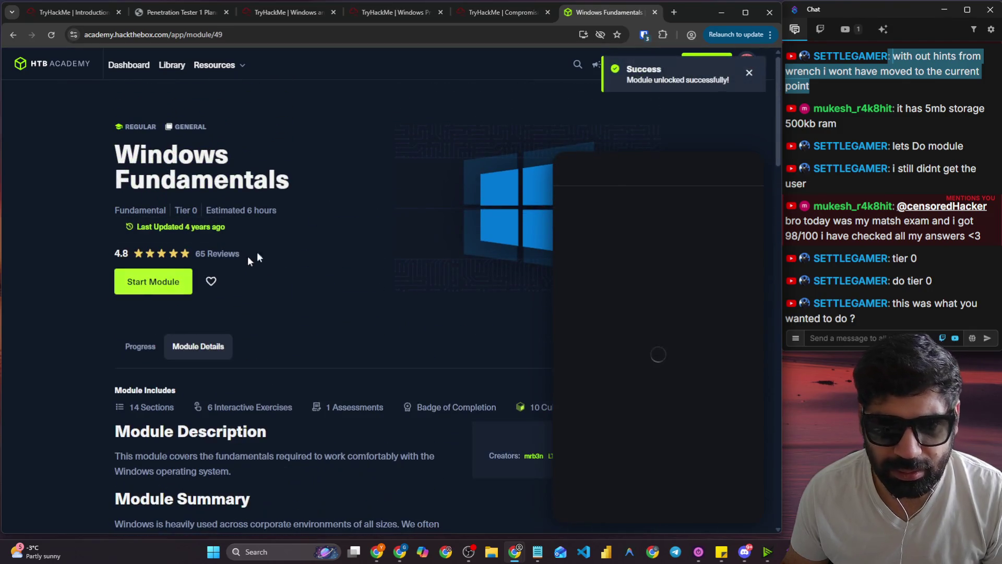
click(867, 307)
drag(813, 278, 978, 277)
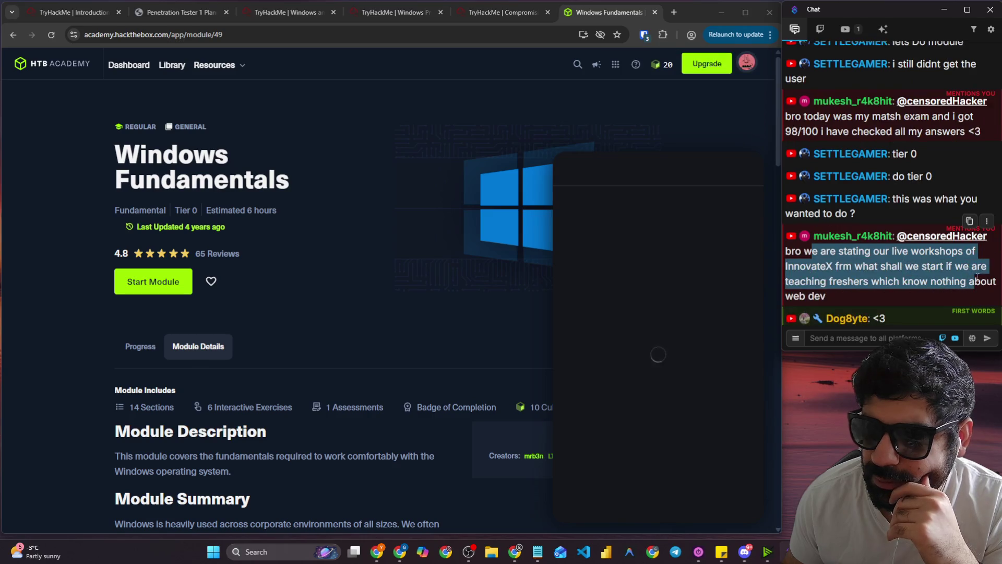
click(872, 269)
drag(863, 269, 987, 268)
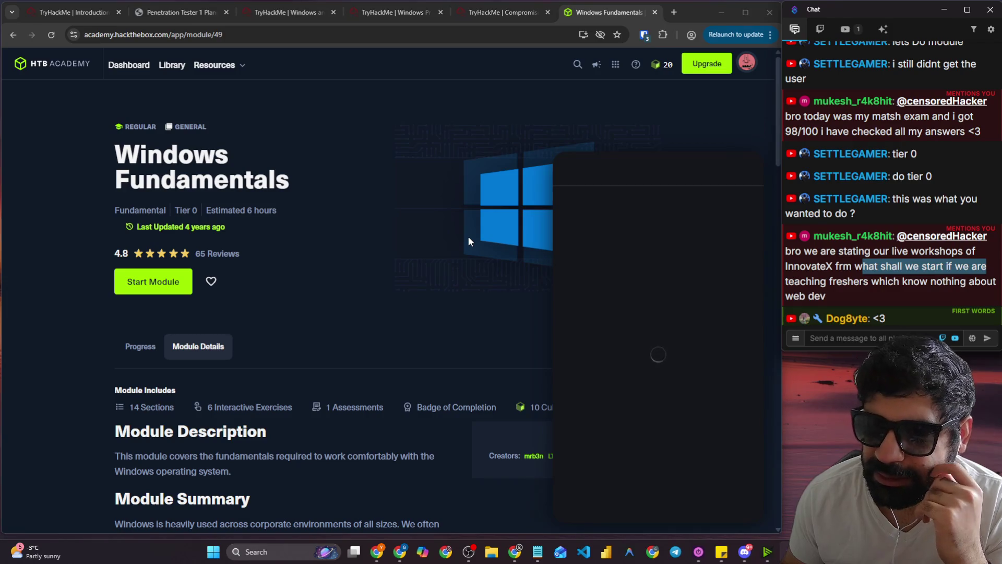
scroll(373, 270, down, 8)
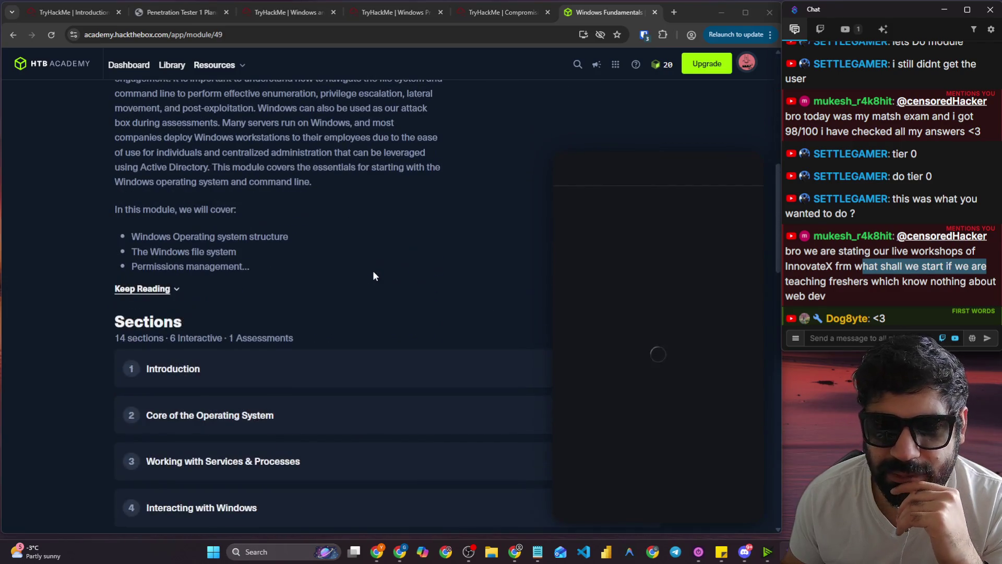
scroll(374, 267, up, 7)
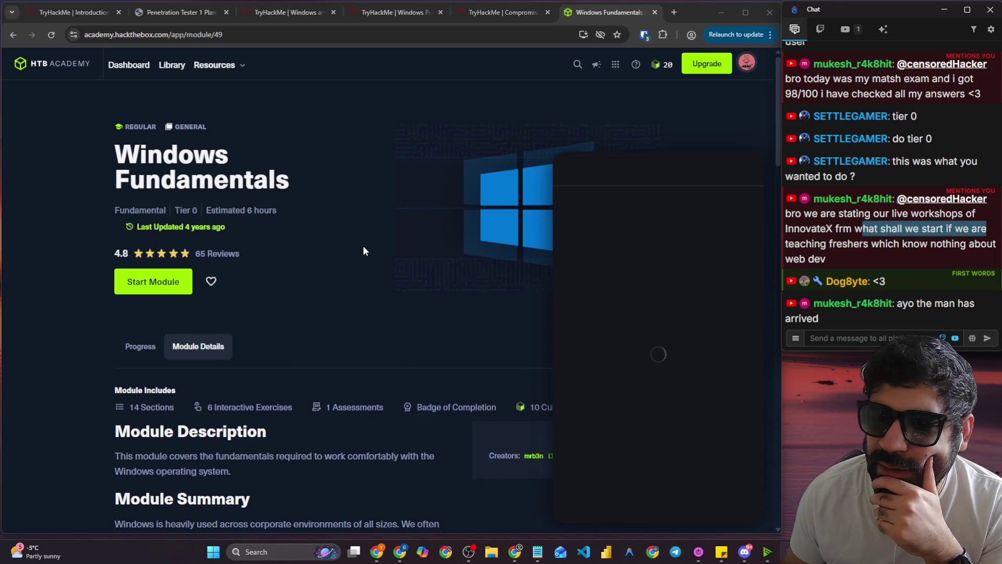
Reload the Windows Fundamentals module page and return the zoom to normal size.
scroll(364, 250, down, 5)
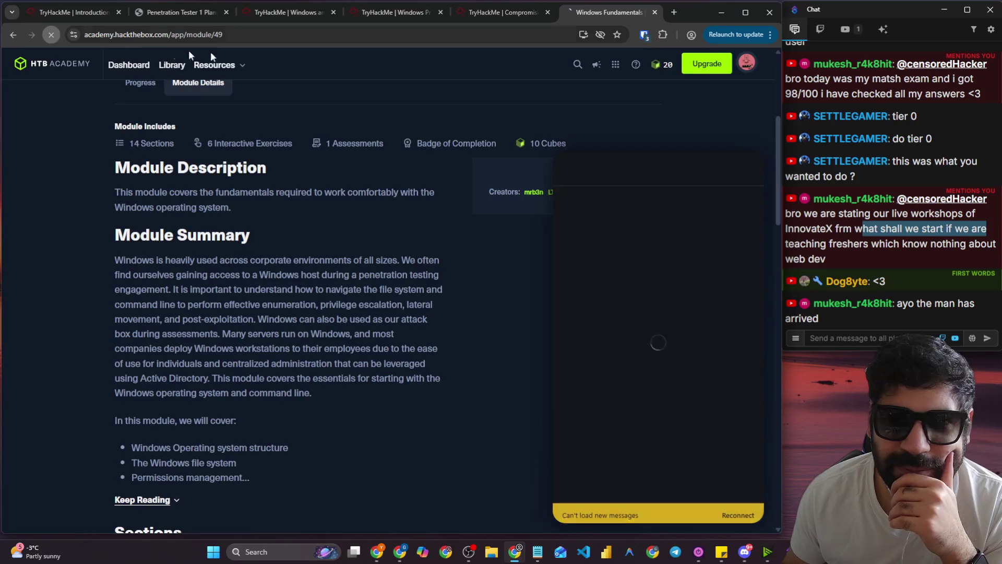
click(51, 34)
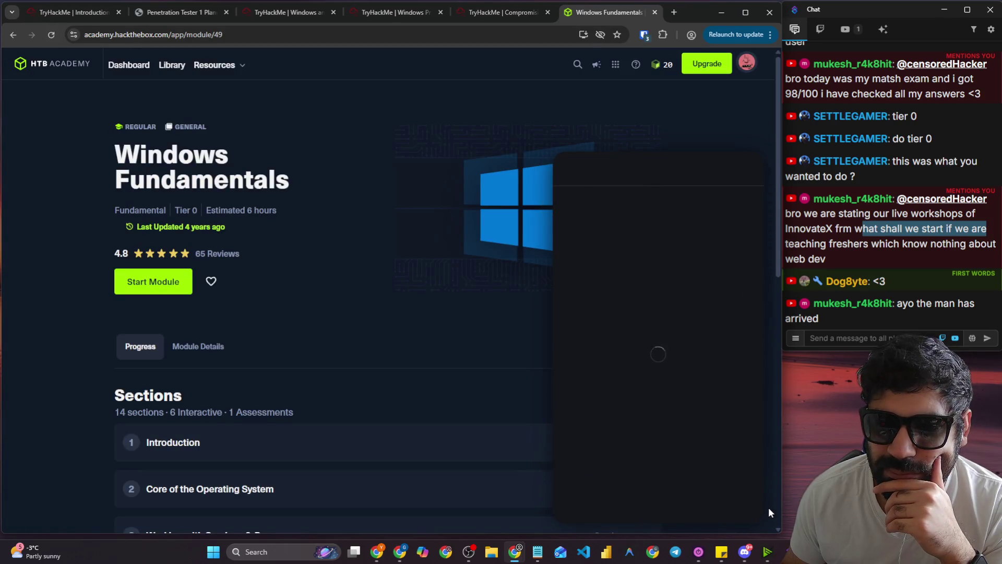
scroll(768, 512, down, 10)
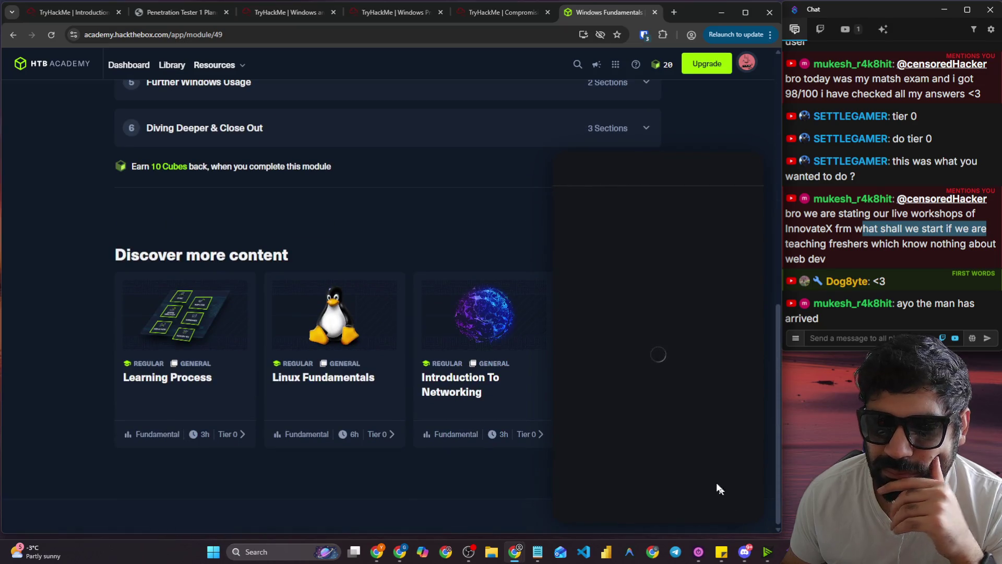
key(ctrl+minus)
key(ctrl+minus)
key(ctrl+minus)
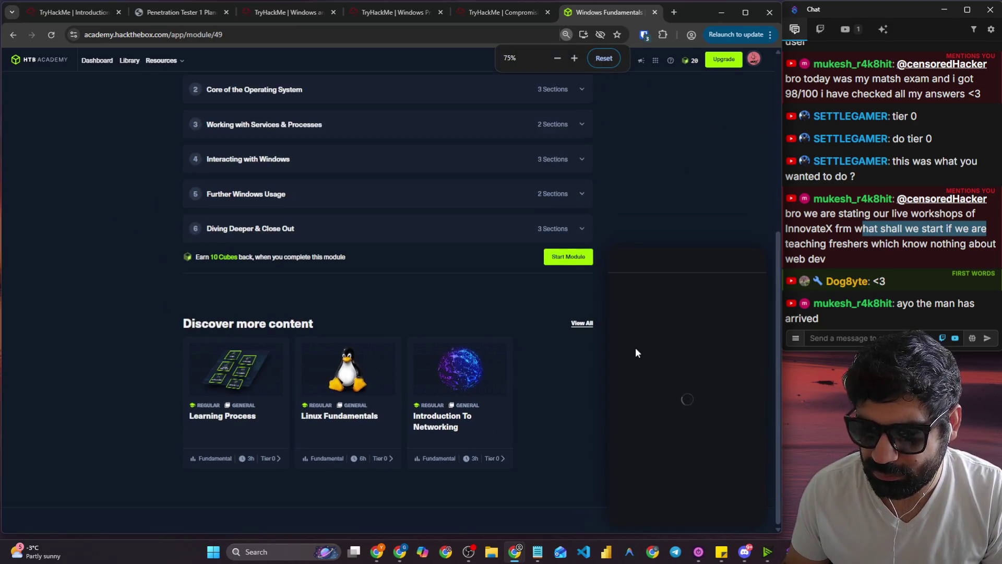
key(ctrl+0)
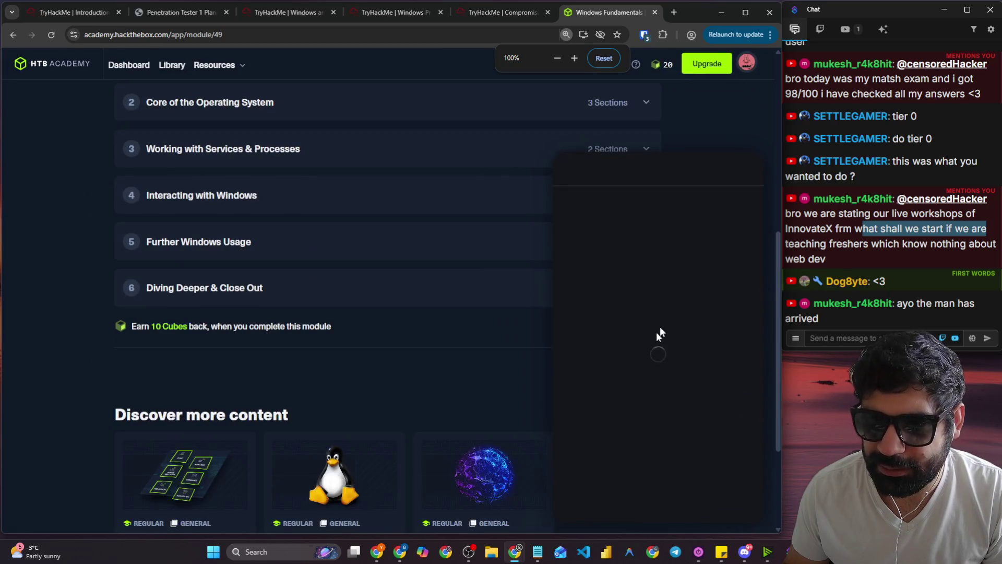
right_click(613, 324)
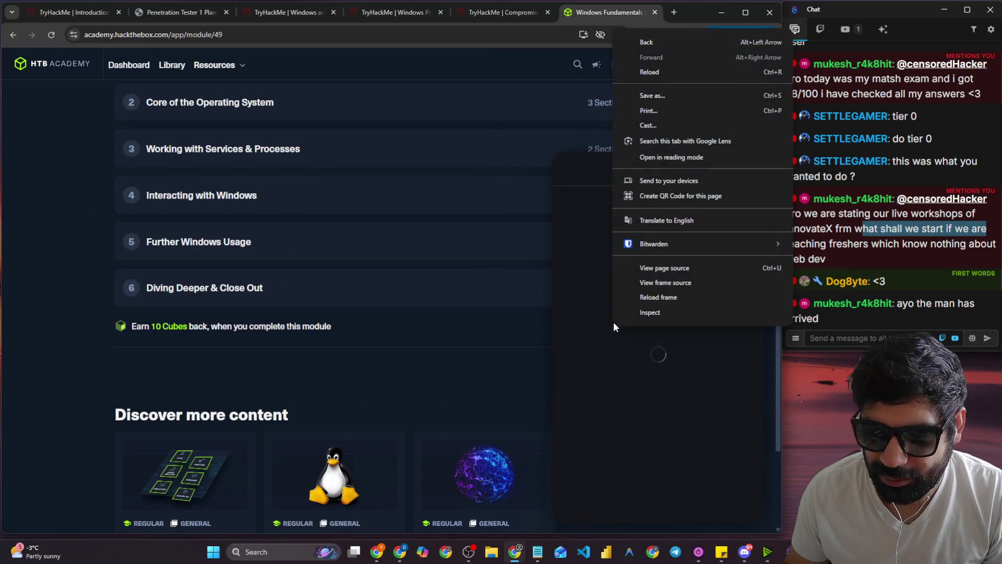
click(420, 321)
scroll(290, 321, up, 6)
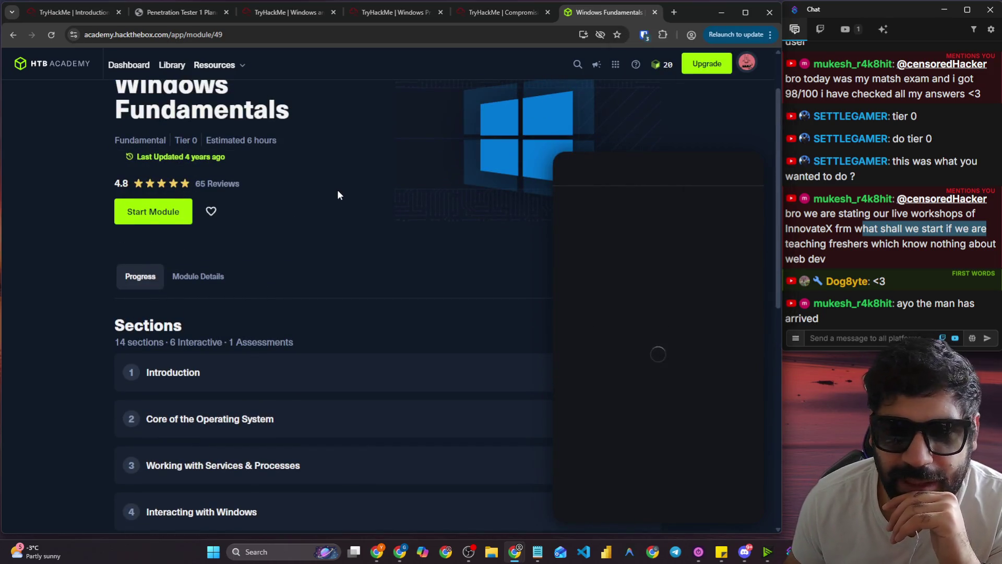
scroll(338, 195, down, 2)
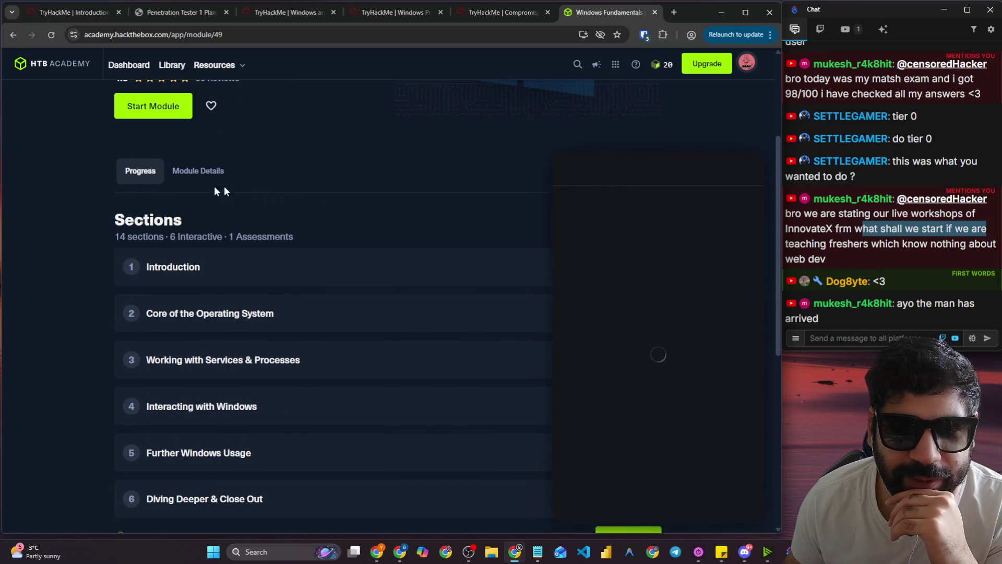
Show the module's description and summary under Module Details.
click(205, 172)
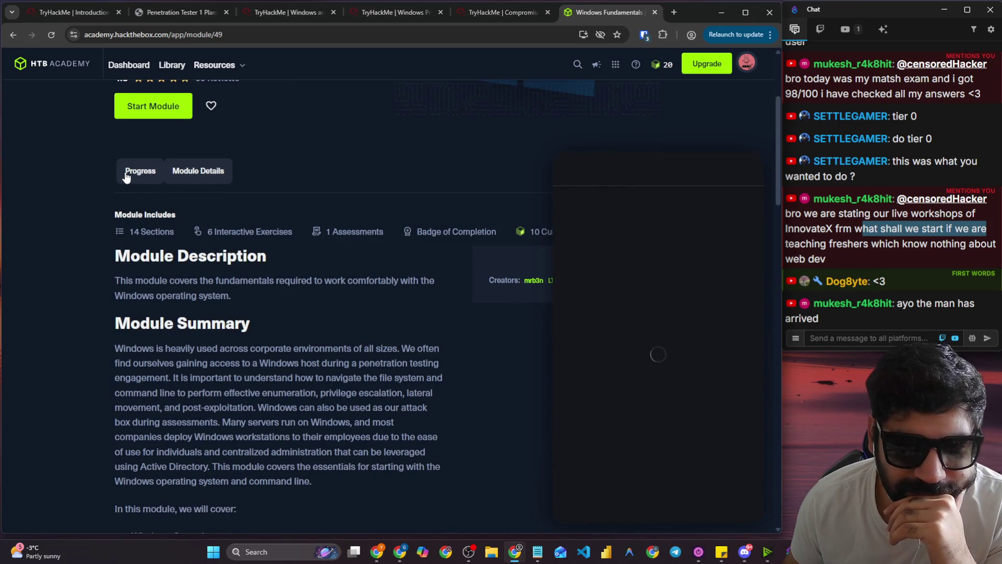
scroll(126, 177, down, 3)
scroll(164, 183, down, 1)
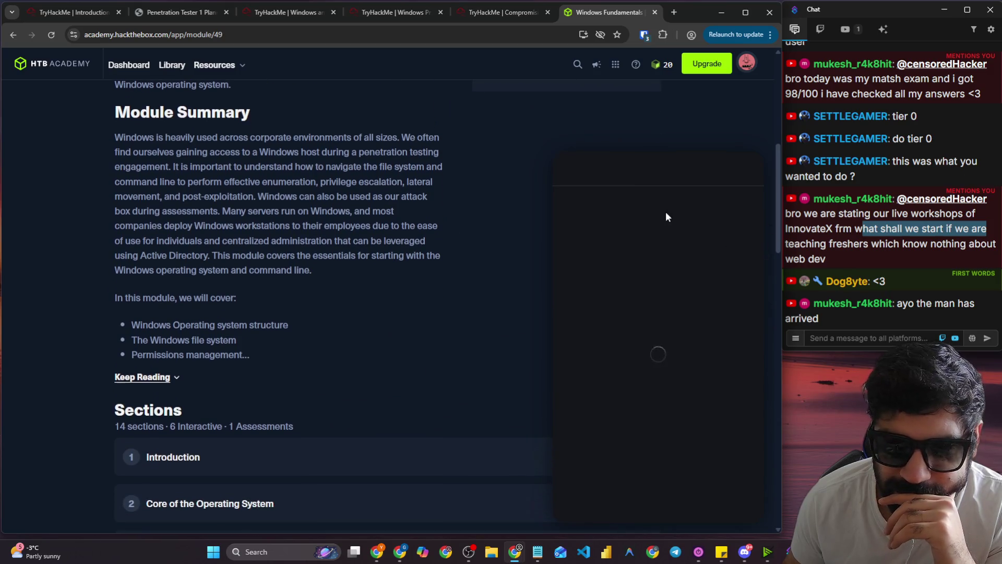
Enlarge the browser window slightly, reload the page twice, and dismiss the dark covering panel.
drag(782, 137, 784, 137)
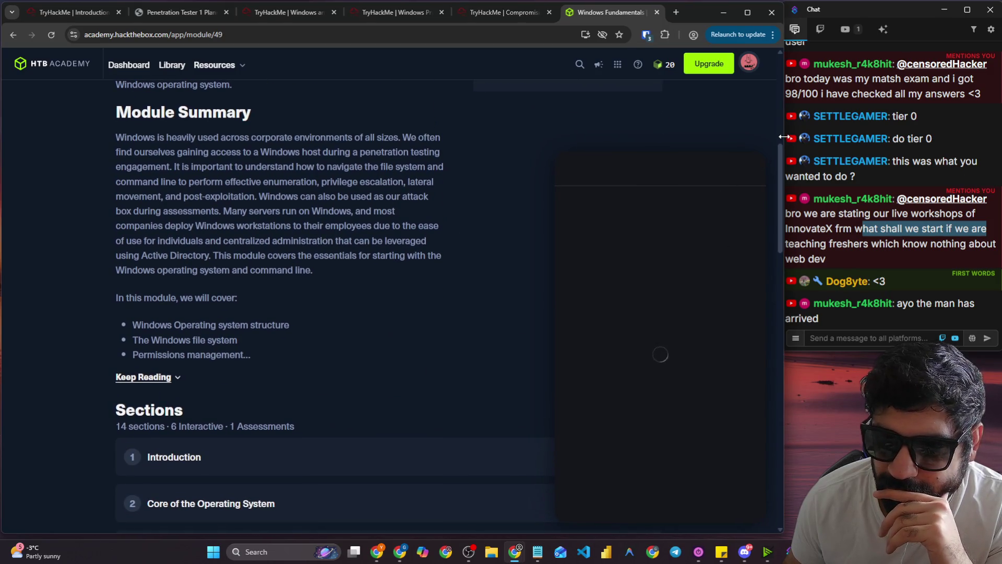
drag(784, 534, 783, 543)
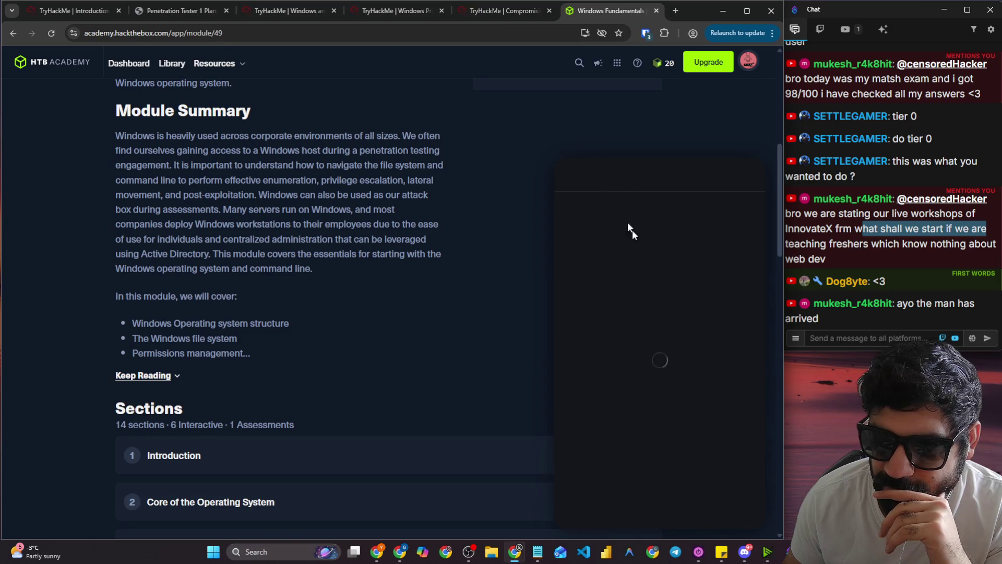
right_click(659, 279)
click(52, 33)
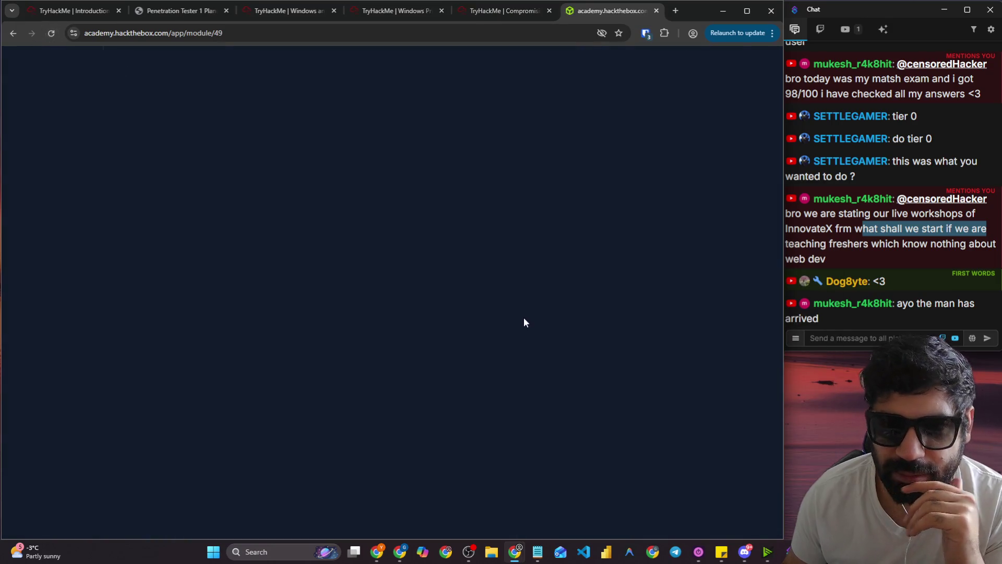
key(F5)
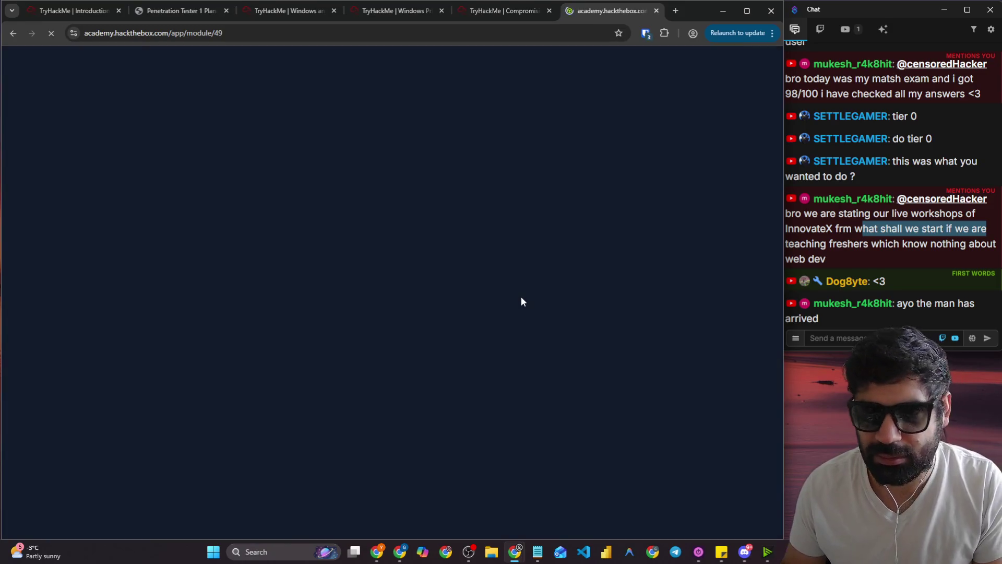
click(755, 513)
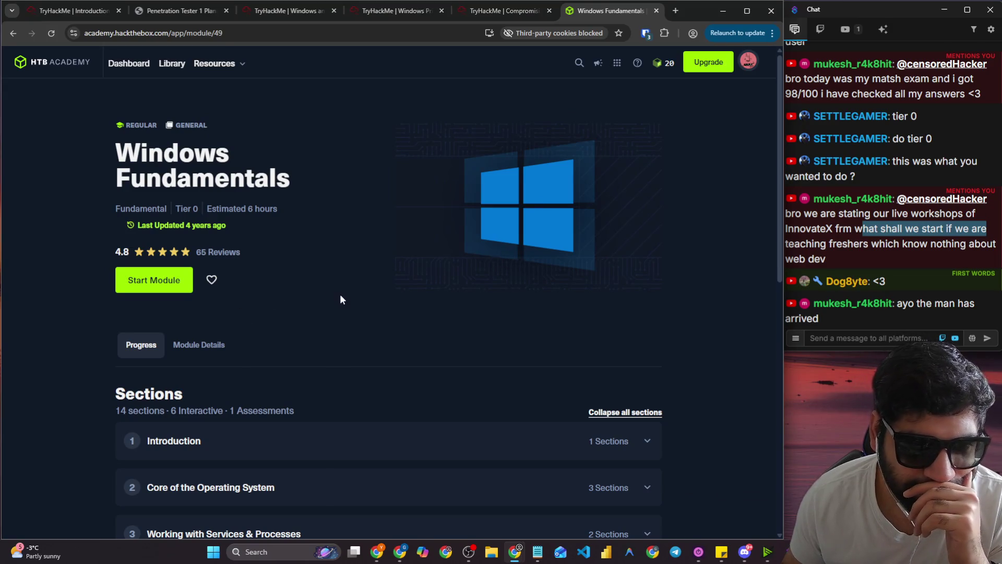
Zoom the module page content to 110%.
scroll(352, 292, down, 4)
scroll(353, 292, up, 4)
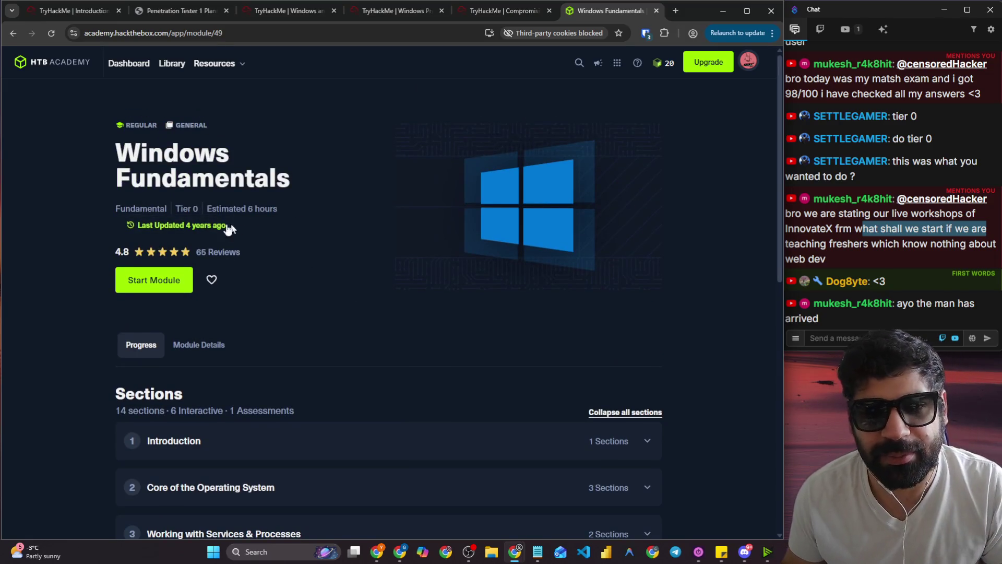
key(ctrl+plus)
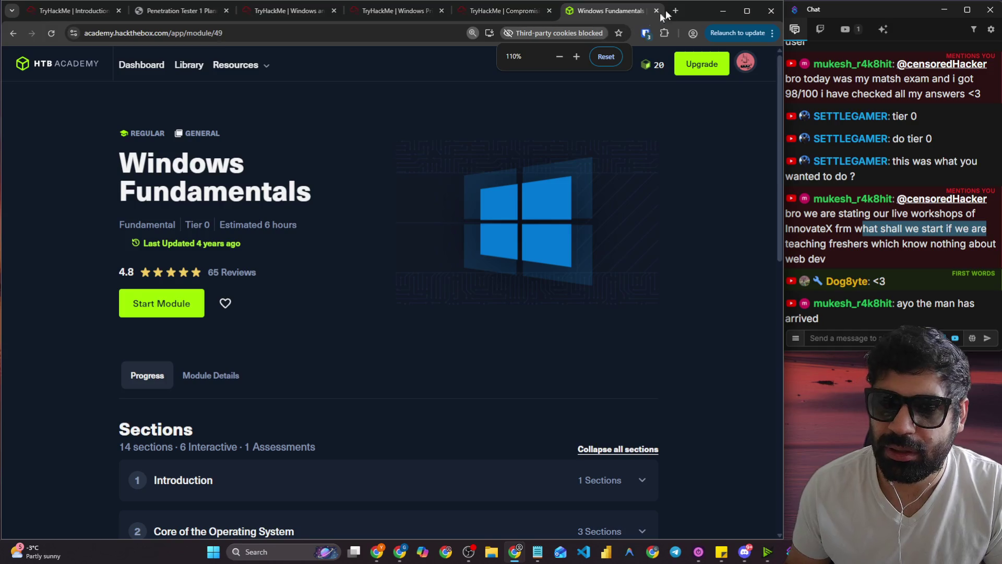
In a new tab, search Google for 'can i do youtube videos of HTB tiewr 0'.
click(676, 11)
text(can i )
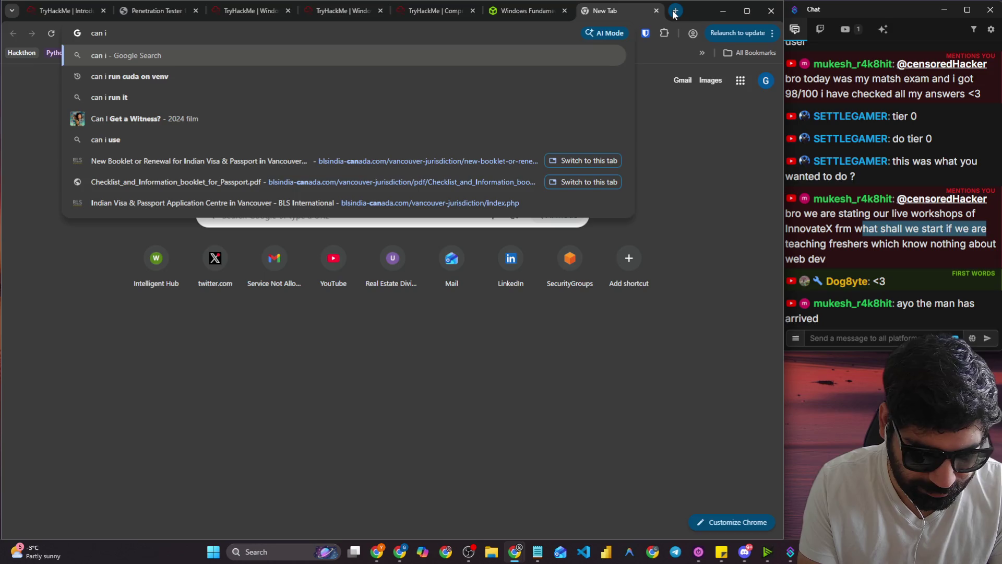
text(do )
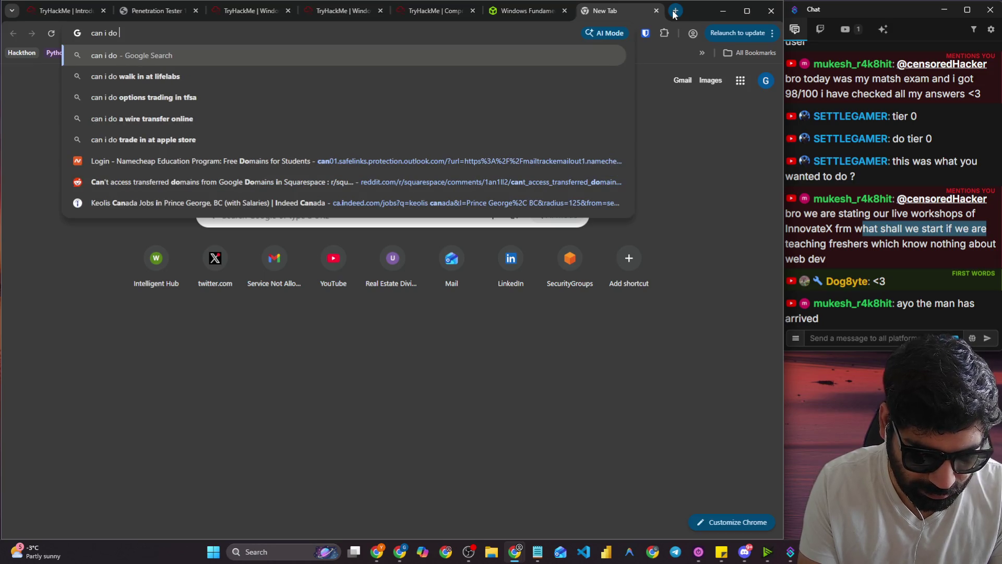
text(youtu)
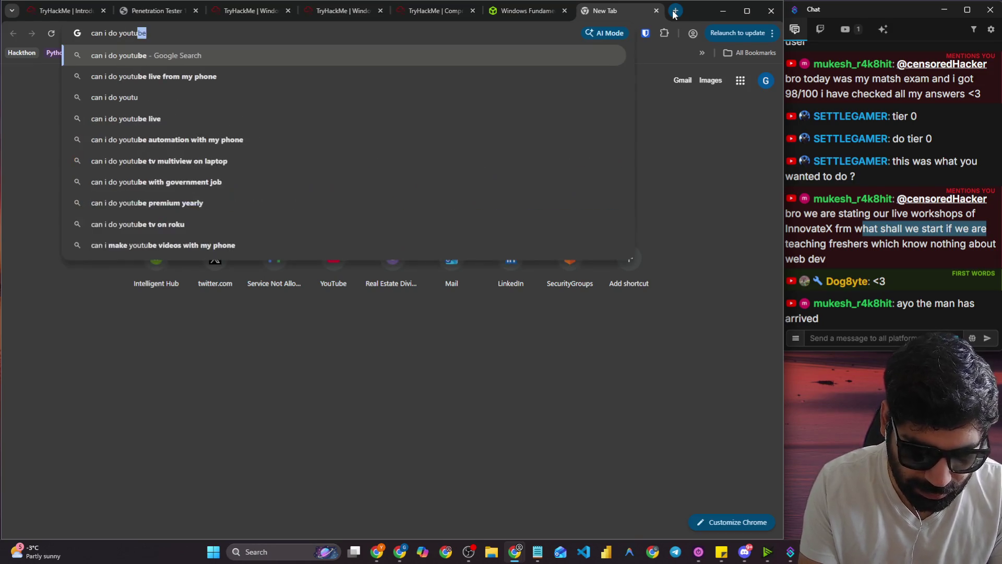
text(be videos )
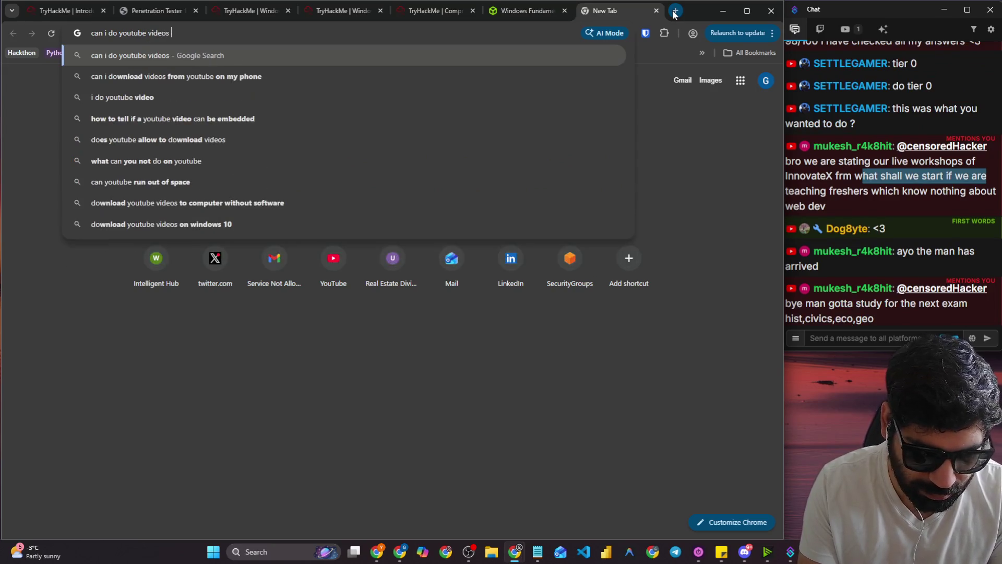
text(of HTB ti)
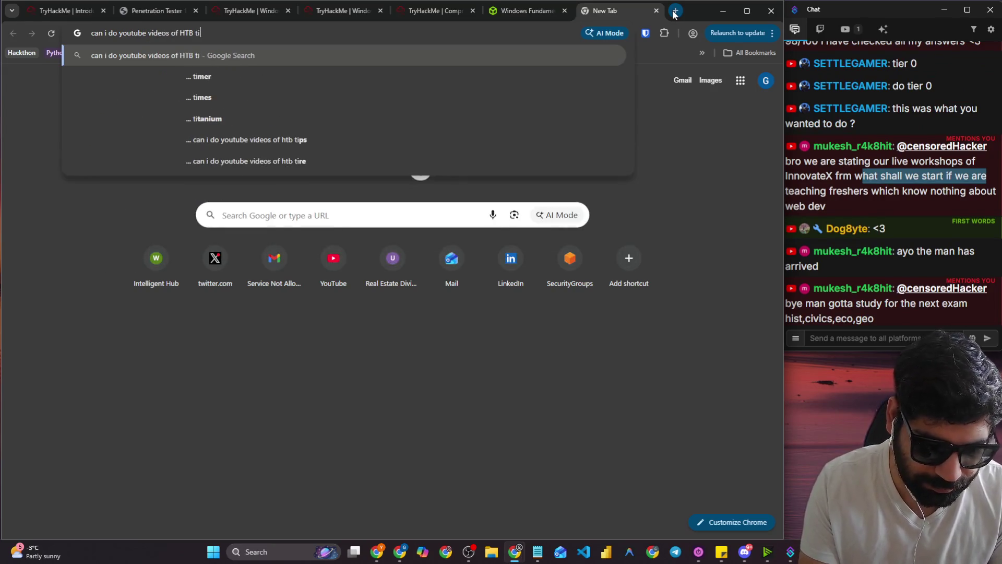
text(ewr 0)
key(Return)
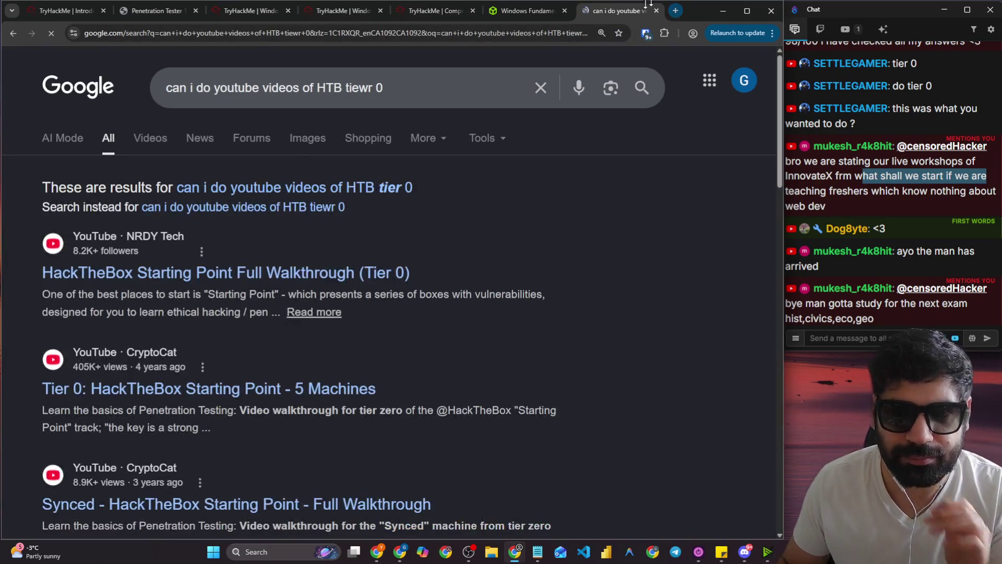
Rerun the search with the corrected 'tier 0' spelling and browse the Starting Point results.
click(341, 186)
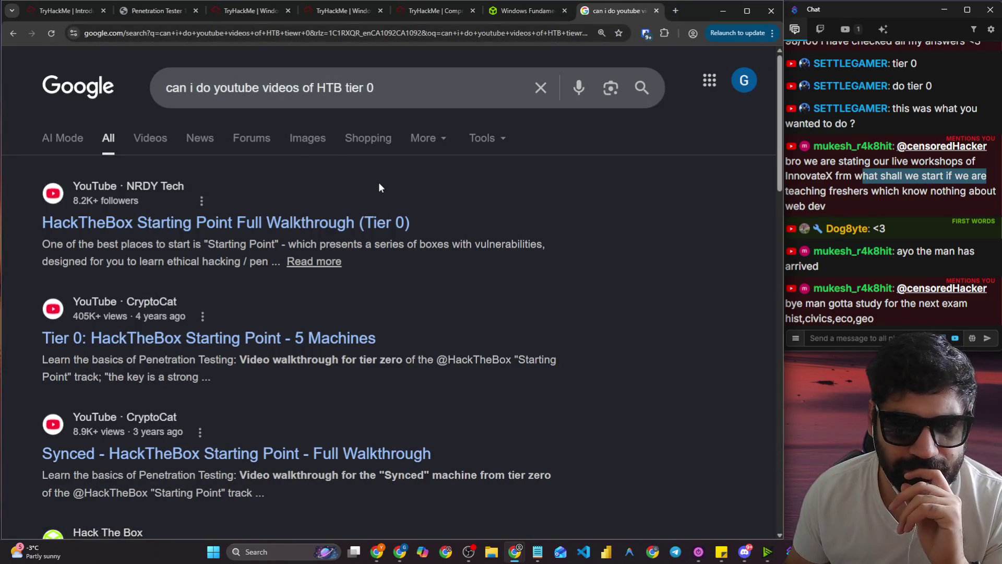
scroll(542, 220, down, 5)
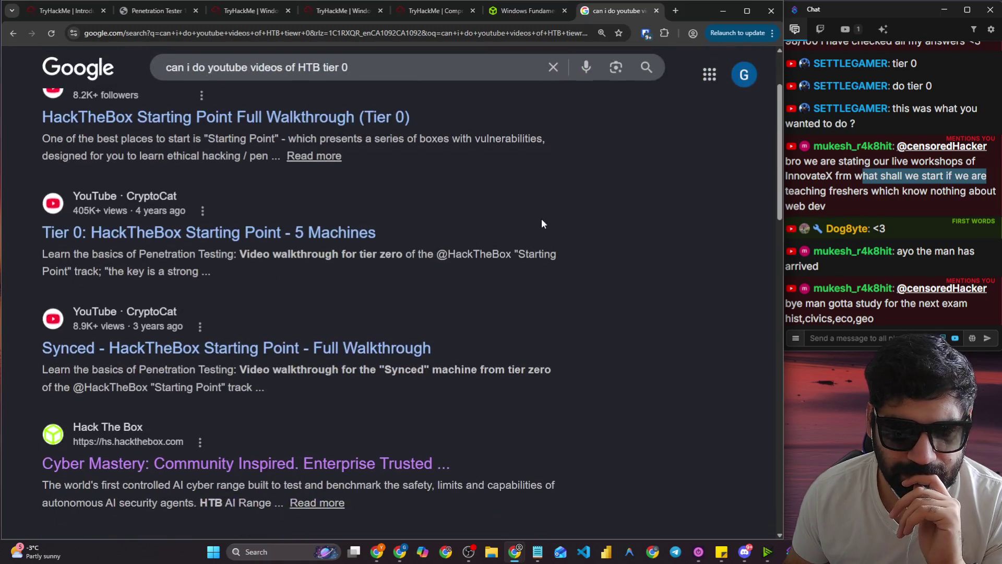
scroll(542, 223, down, 4)
scroll(541, 219, up, 2)
scroll(428, 201, down, 3)
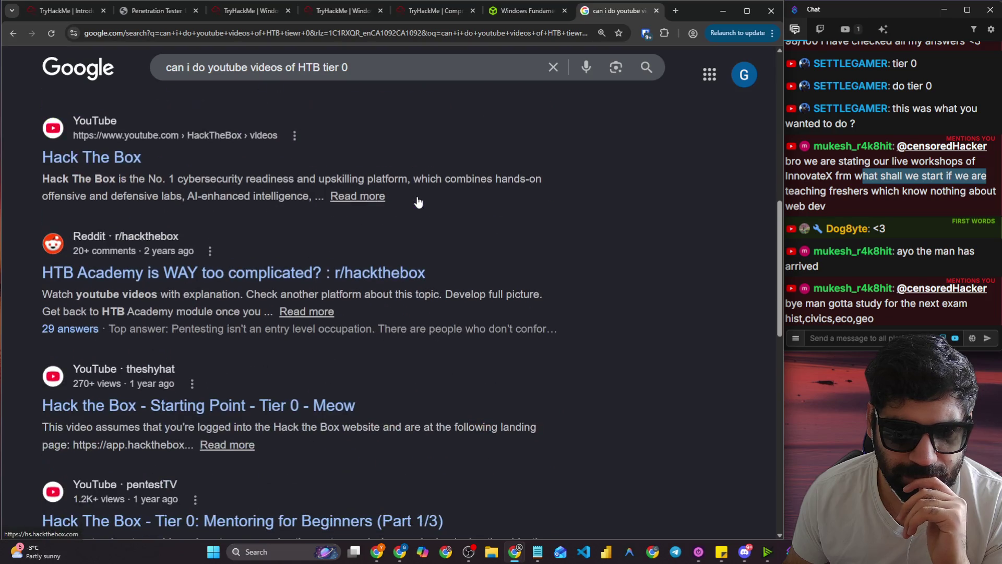
scroll(417, 201, down, 2)
scroll(417, 200, down, 2)
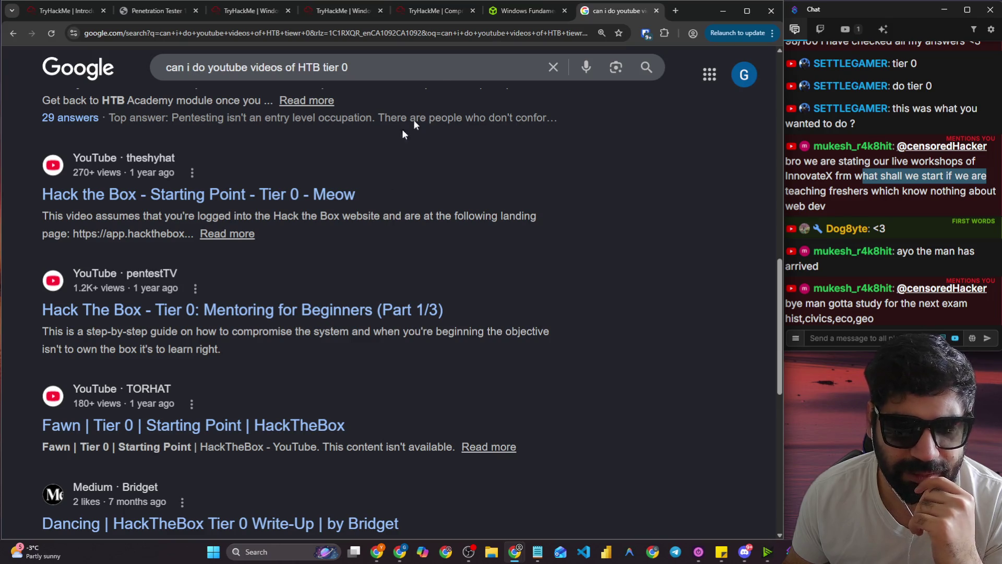
click(448, 33)
Search YouTube for 'htb windows fundamentals', then open the HTB streaming guidelines article linked in chat.
text(youtube)
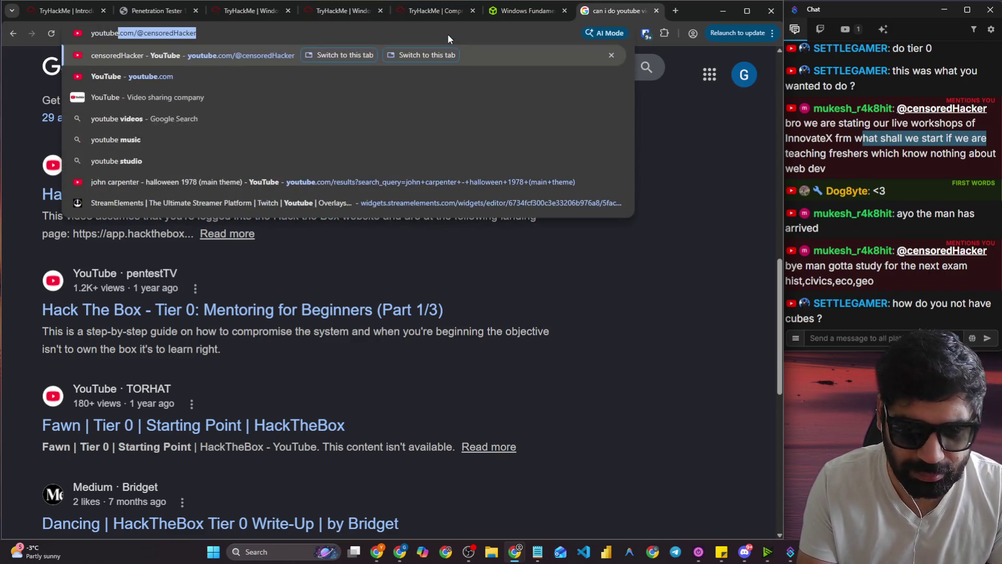
key(Return)
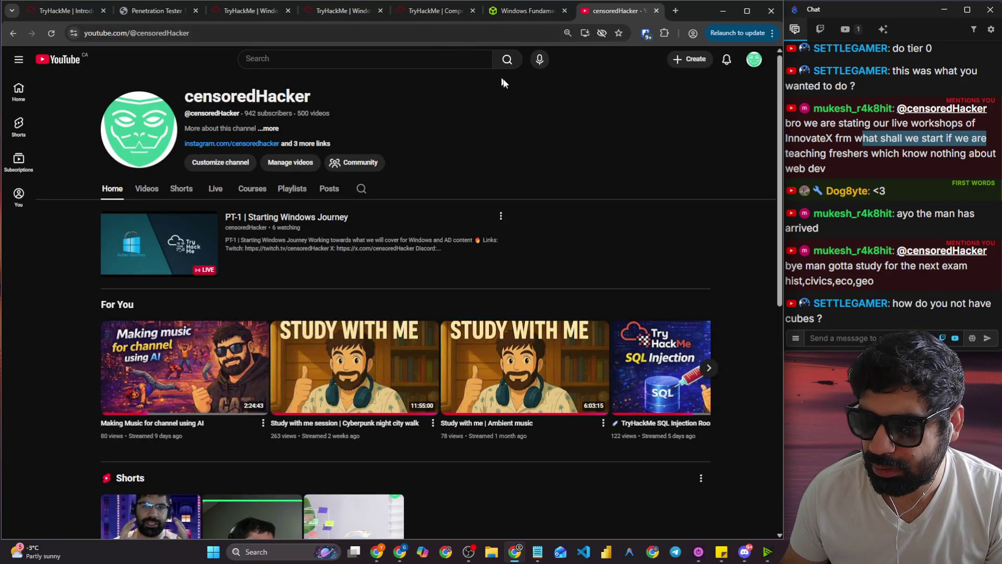
click(307, 58)
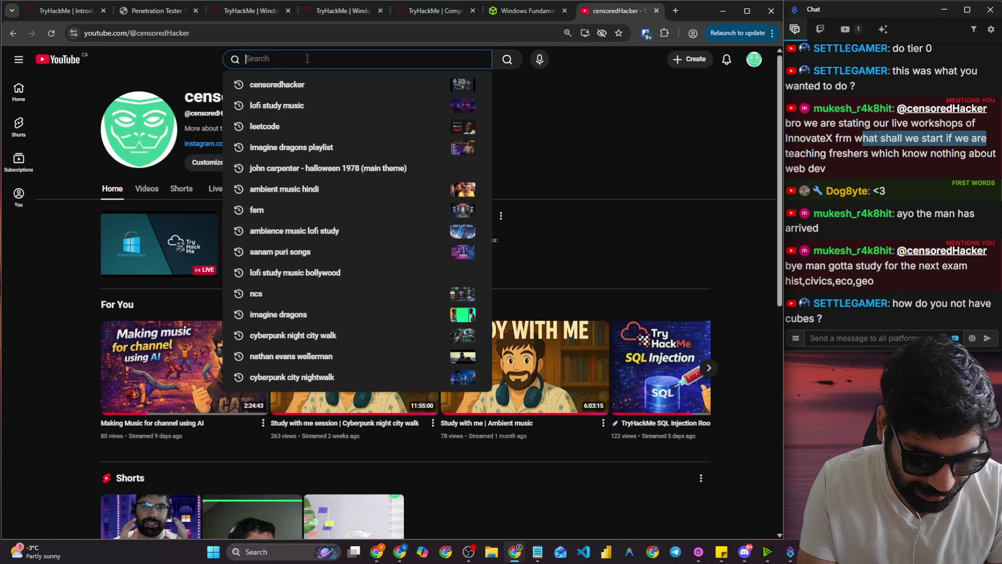
text(HTB)
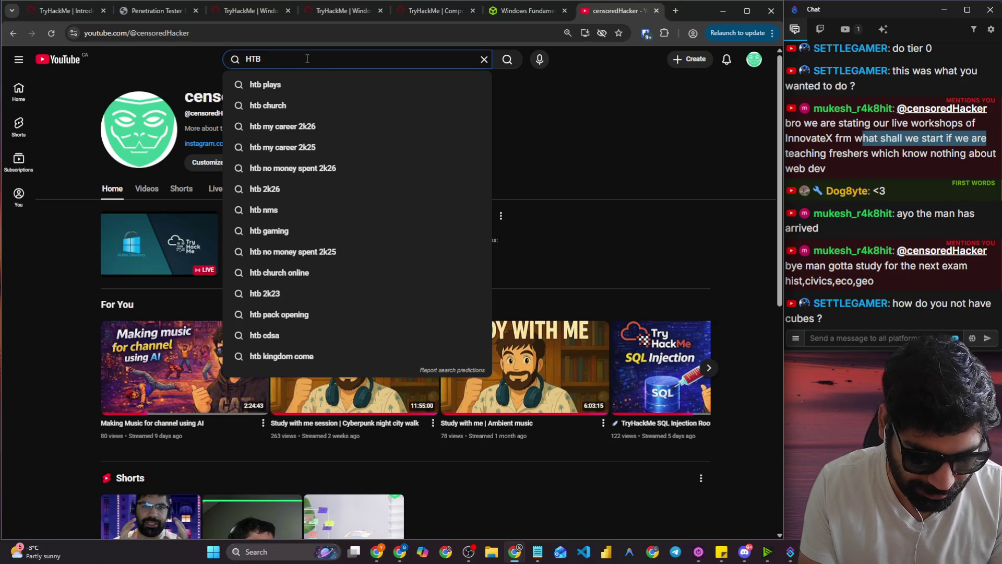
text( windows)
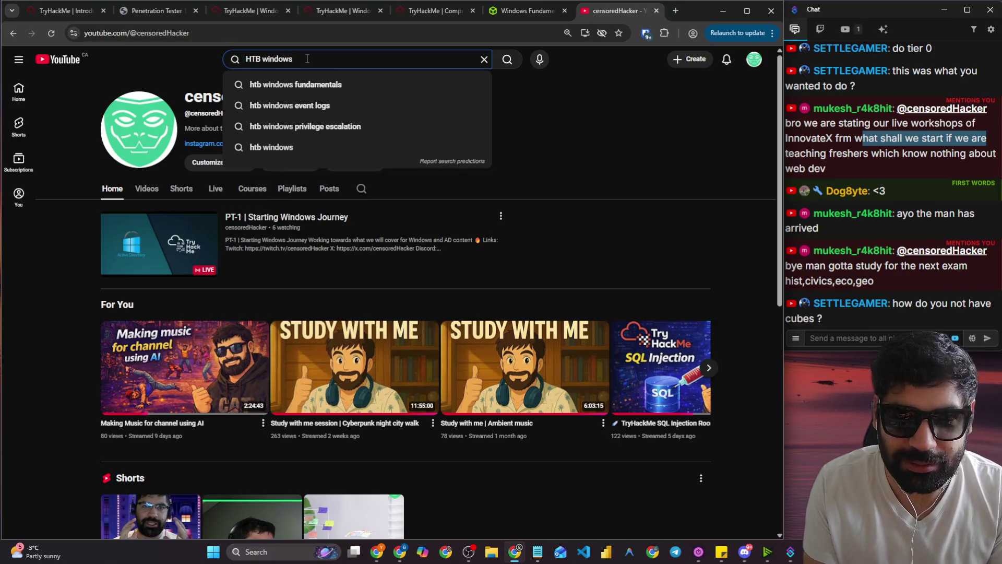
key(Down)
key(Return)
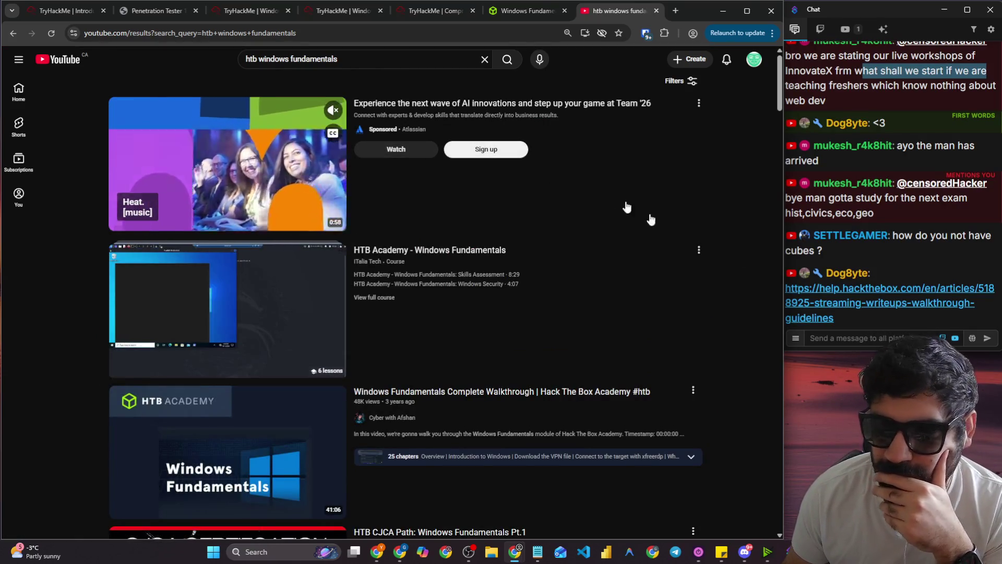
click(913, 310)
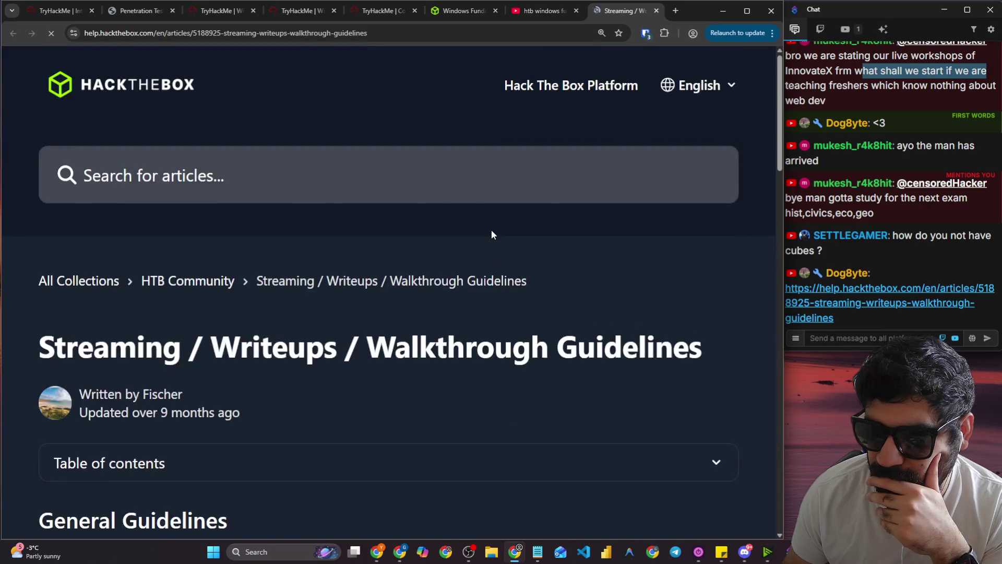
Highlight the 'Tier 0 Academy Modules' allowance, then close the streaming guidelines article.
scroll(441, 223, down, 9)
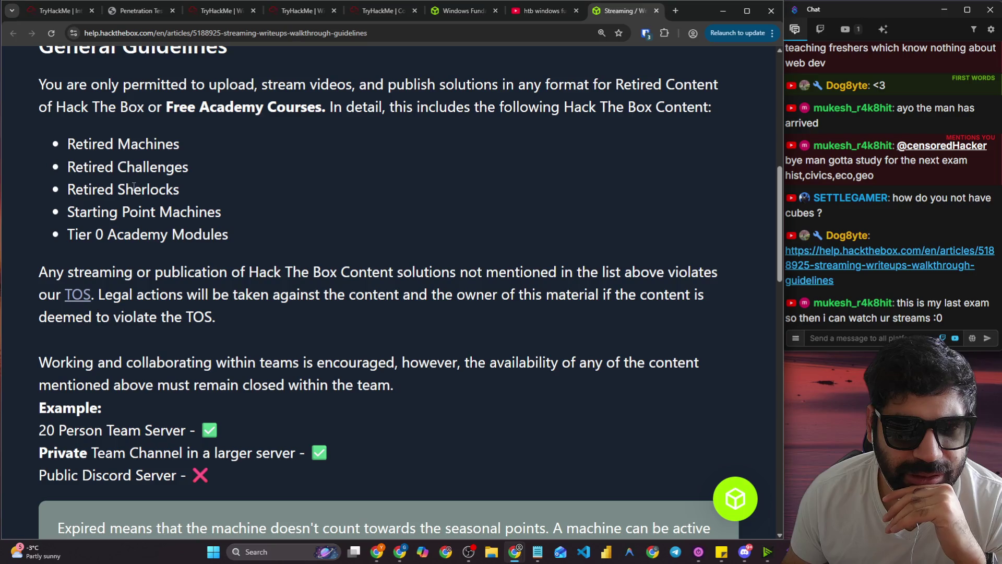
drag(90, 233, 220, 226)
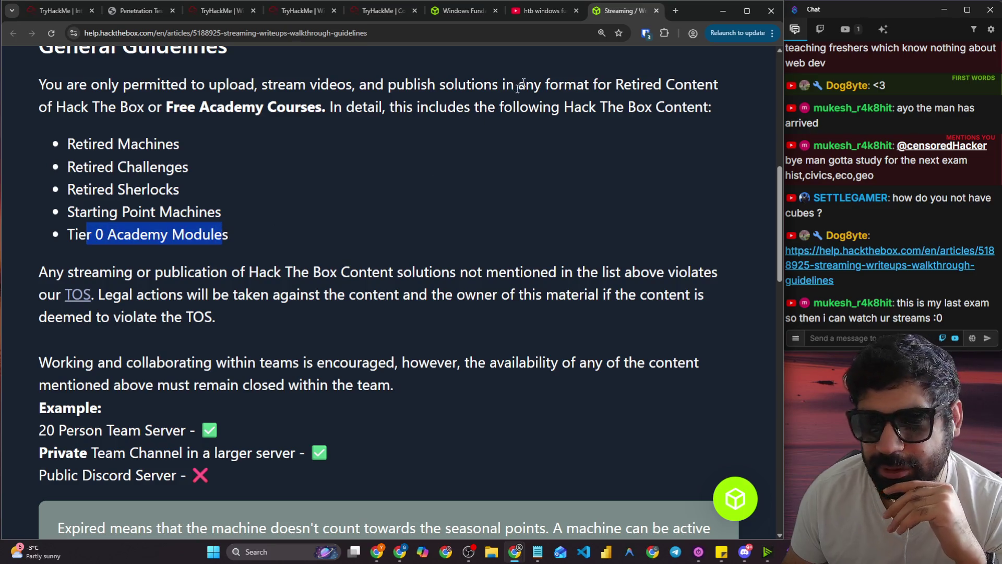
click(656, 11)
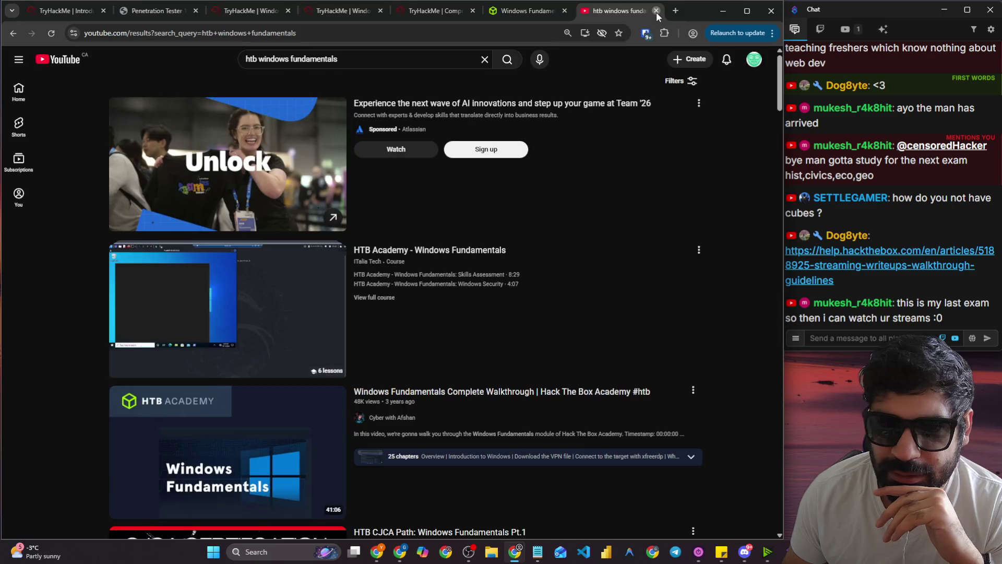
Close the YouTube results and start Windows Fundamentals at Section 1 of 14, Introduction to Windows.
click(656, 11)
scroll(553, 269, down, 2)
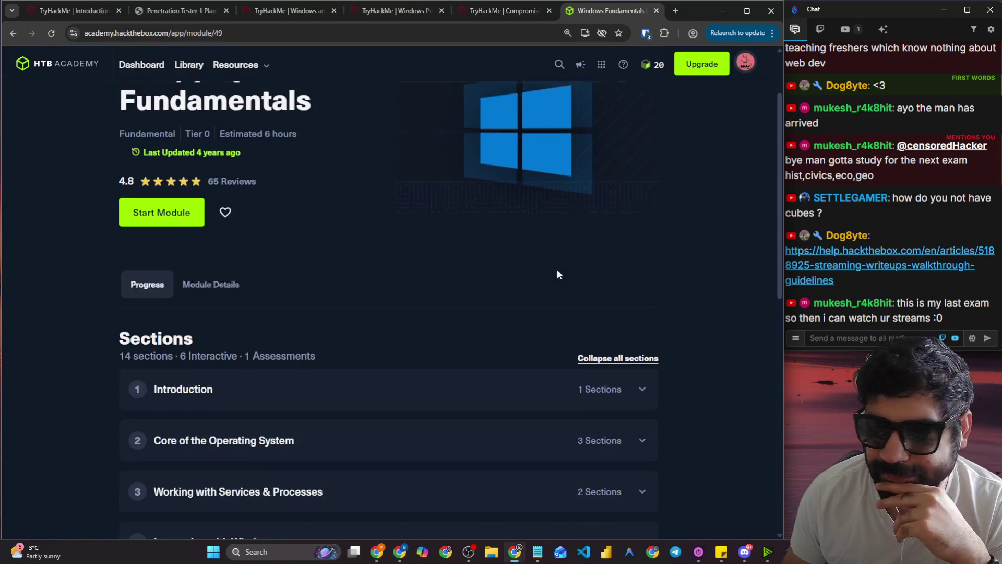
click(149, 194)
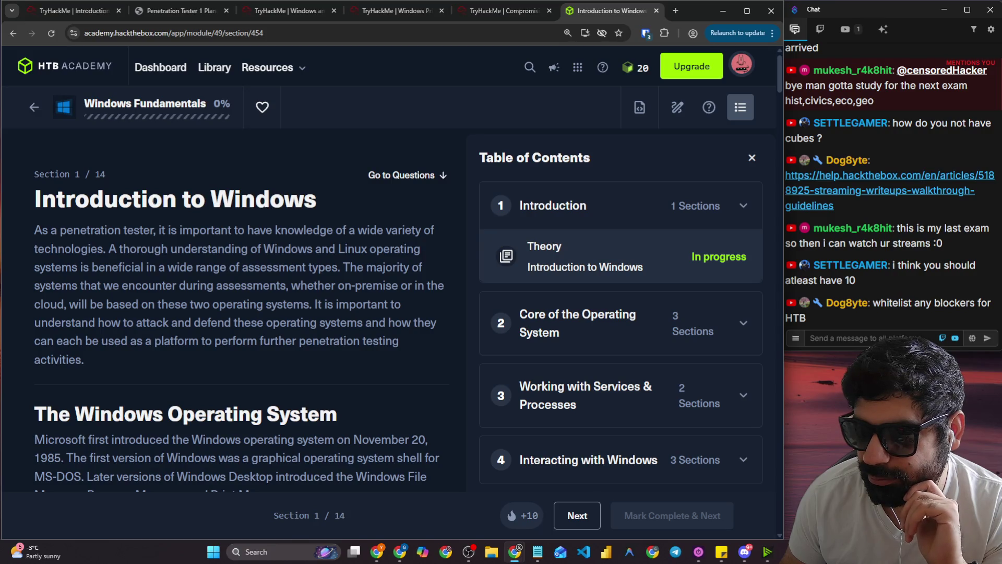
click(879, 305)
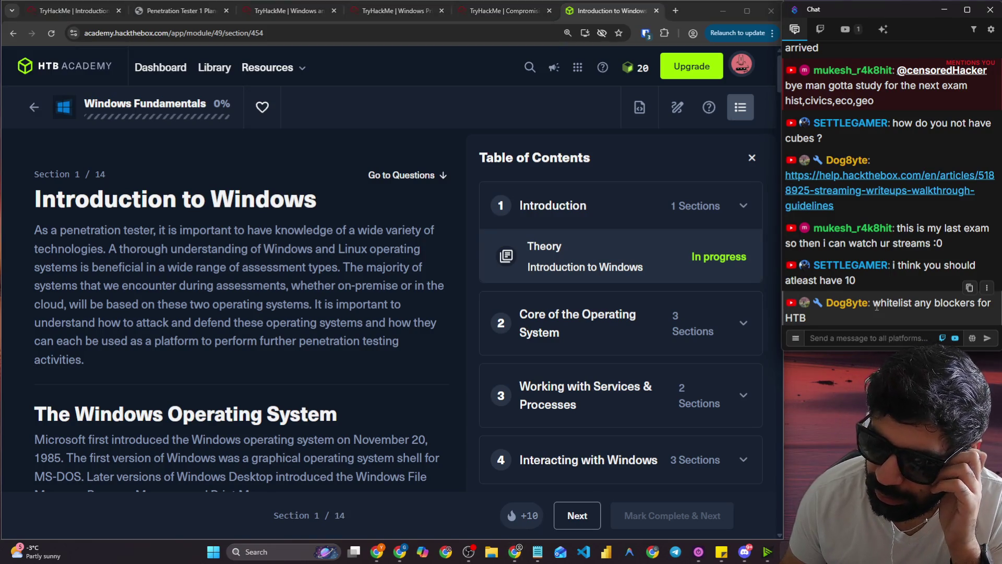
drag(877, 306, 954, 319)
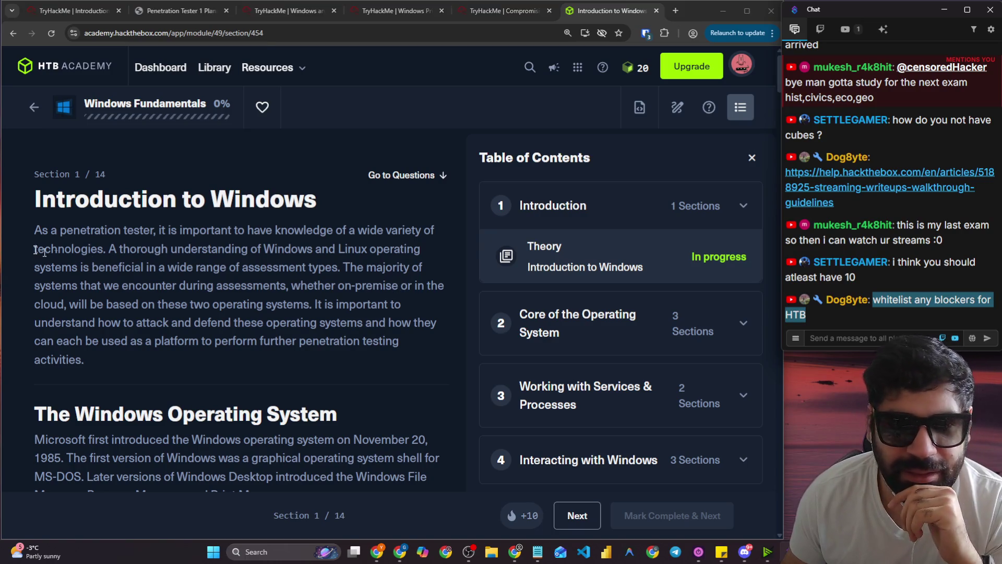
drag(23, 213, 310, 224)
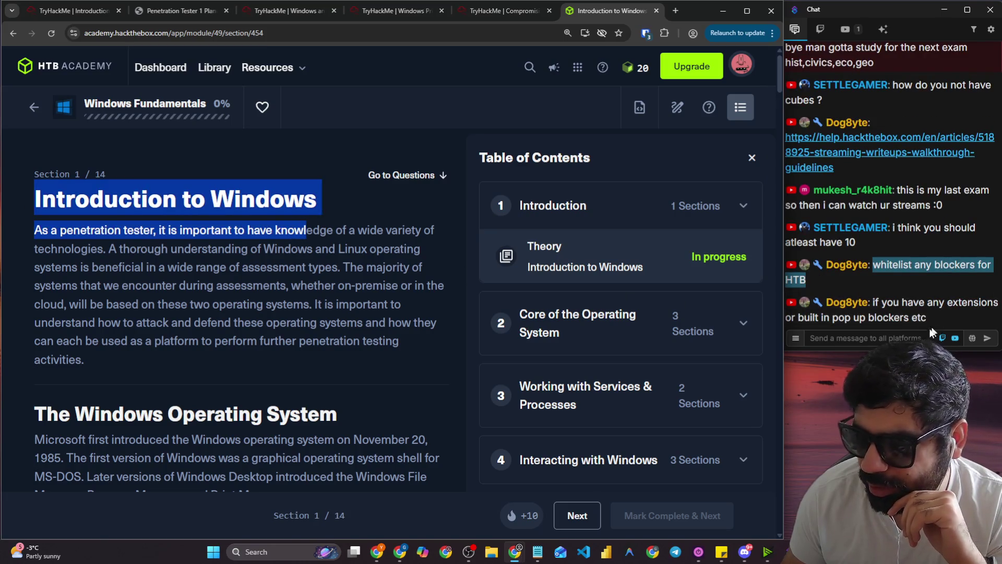
click(853, 339)
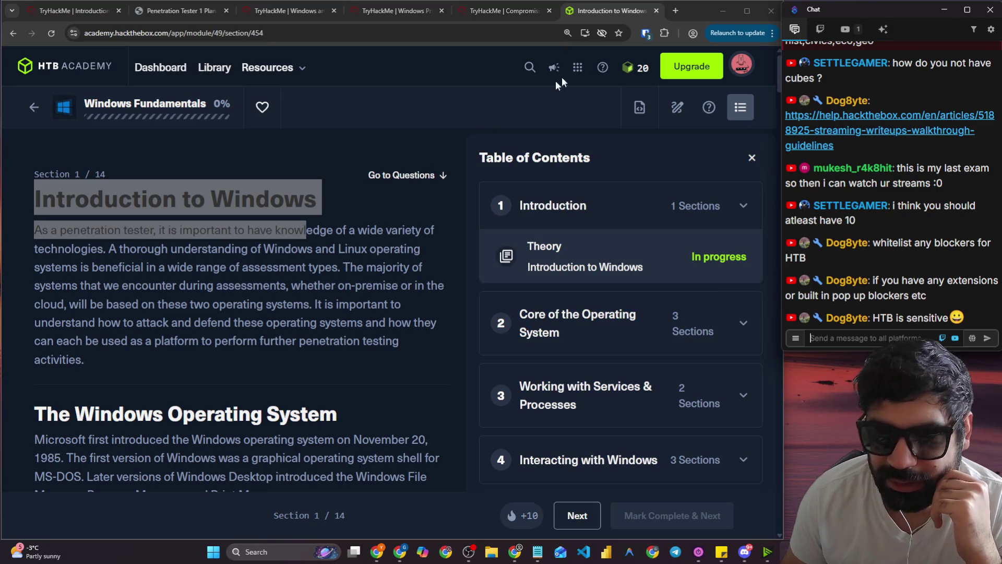
Remove the Microsoft Single Sign On extension from Chrome and confirm the removal.
click(665, 33)
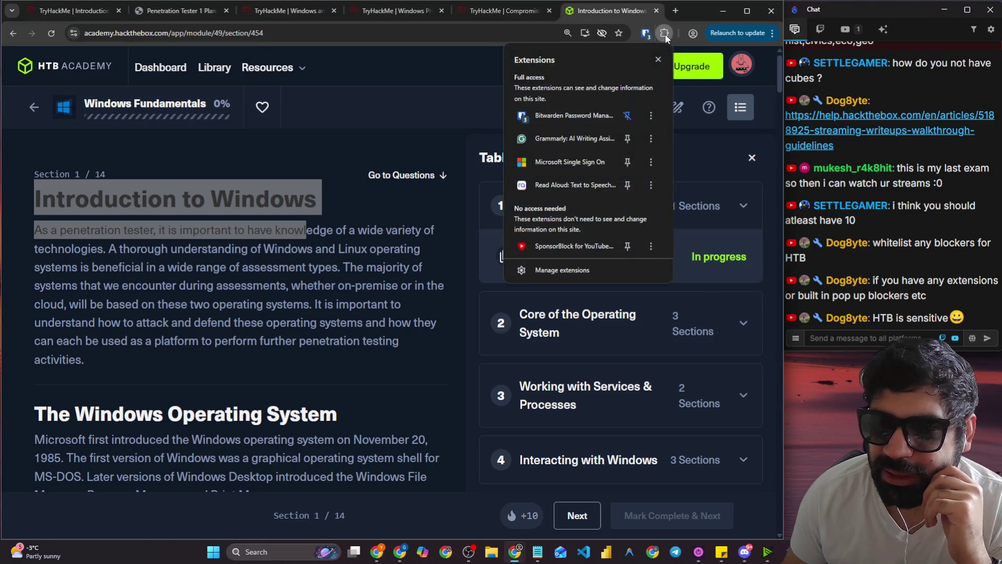
click(651, 162)
click(662, 234)
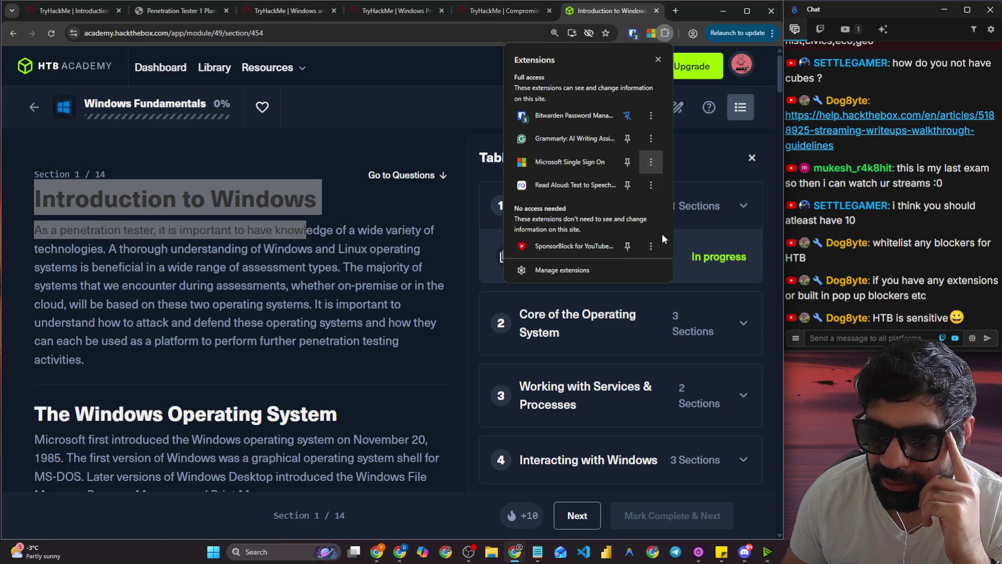
click(575, 127)
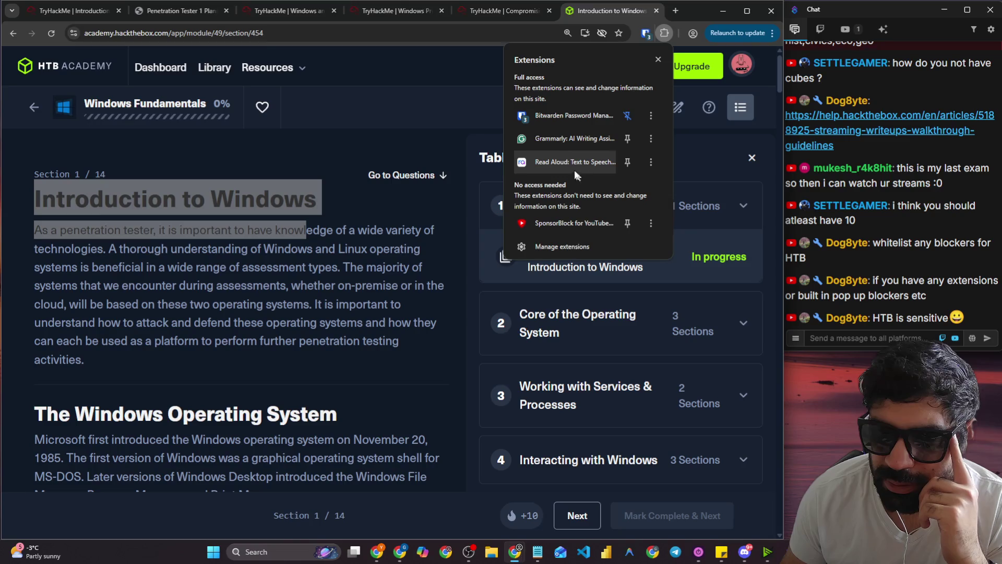
click(340, 177)
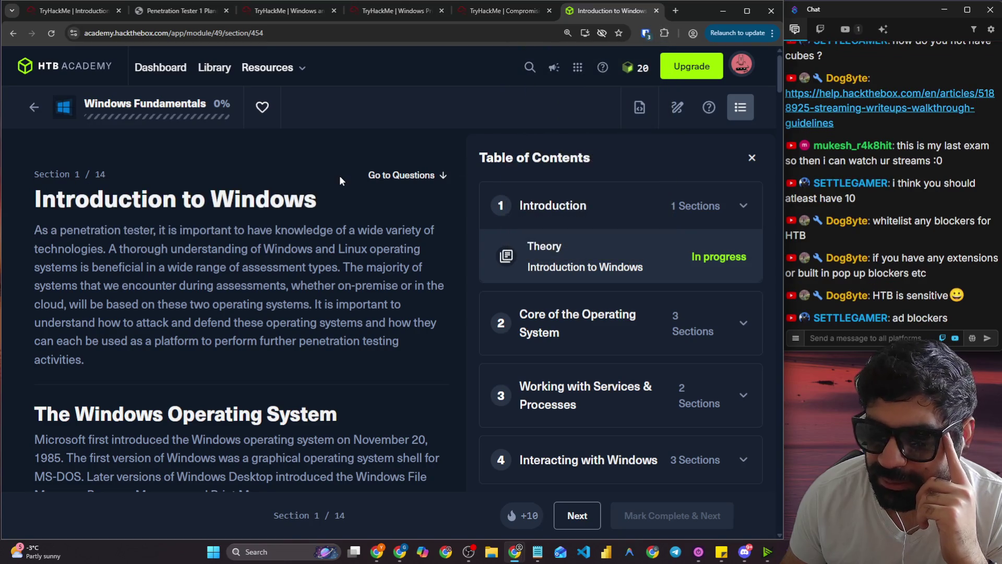
Look at the SponsorBlock extension's options in the extensions list, then dismiss it unchanged.
click(669, 36)
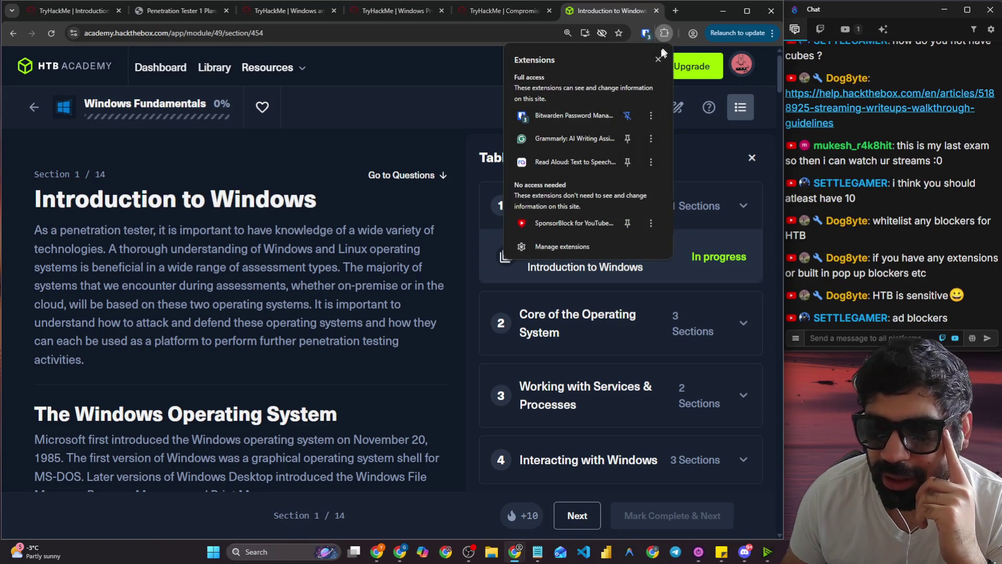
click(653, 225)
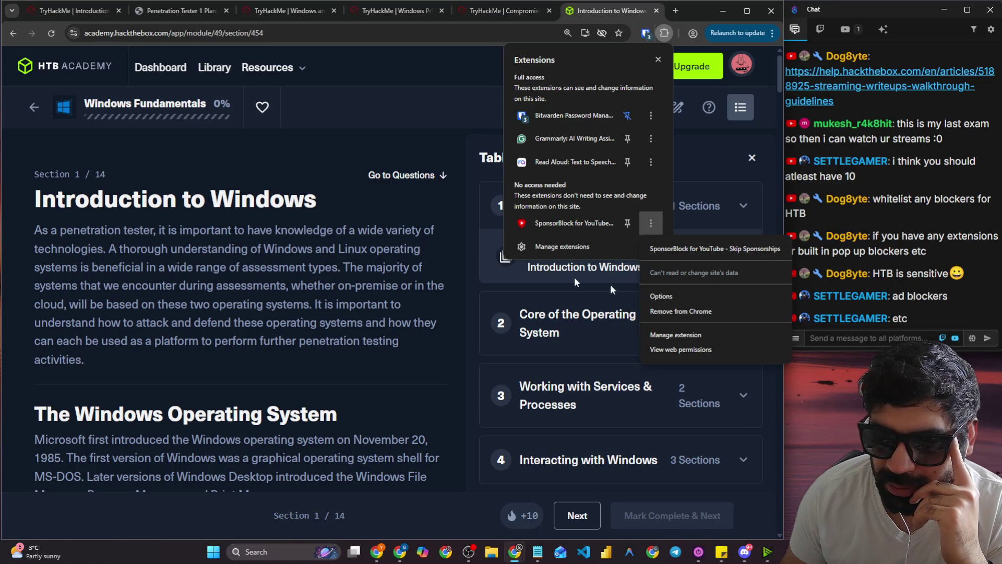
click(384, 166)
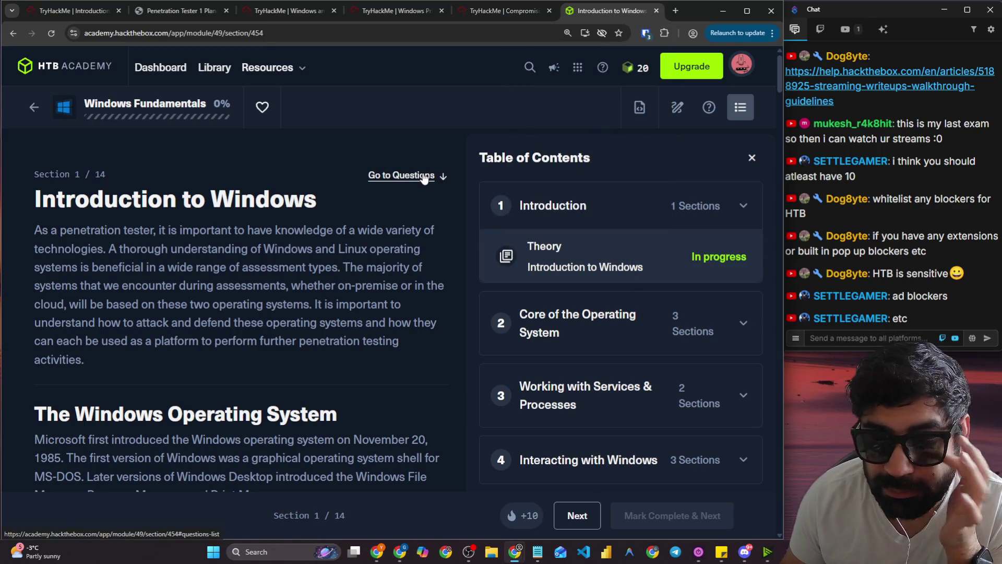
scroll(319, 266, down, 2)
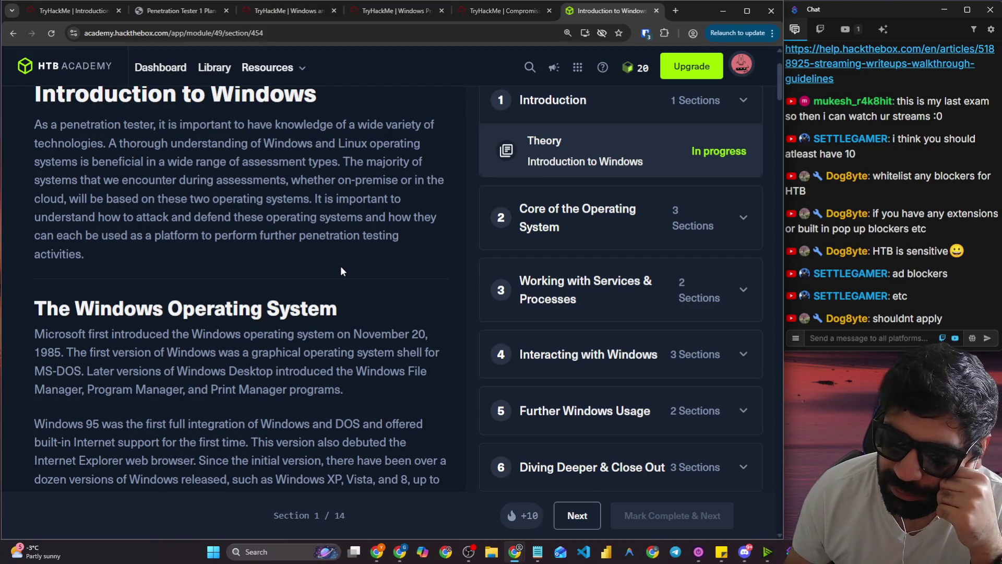
scroll(341, 269, down, 1)
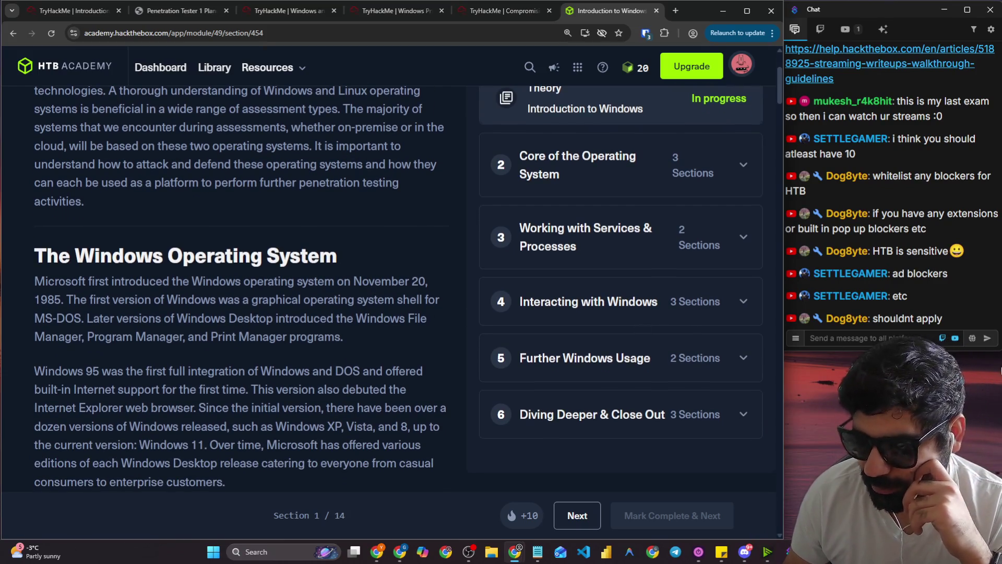
scroll(197, 218, up, 3)
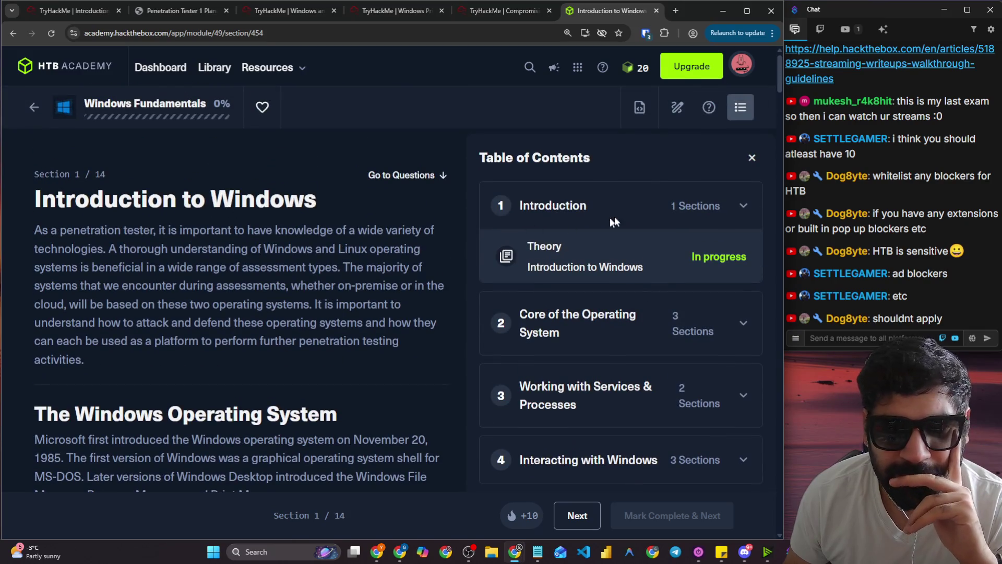
scroll(622, 226, down, 2)
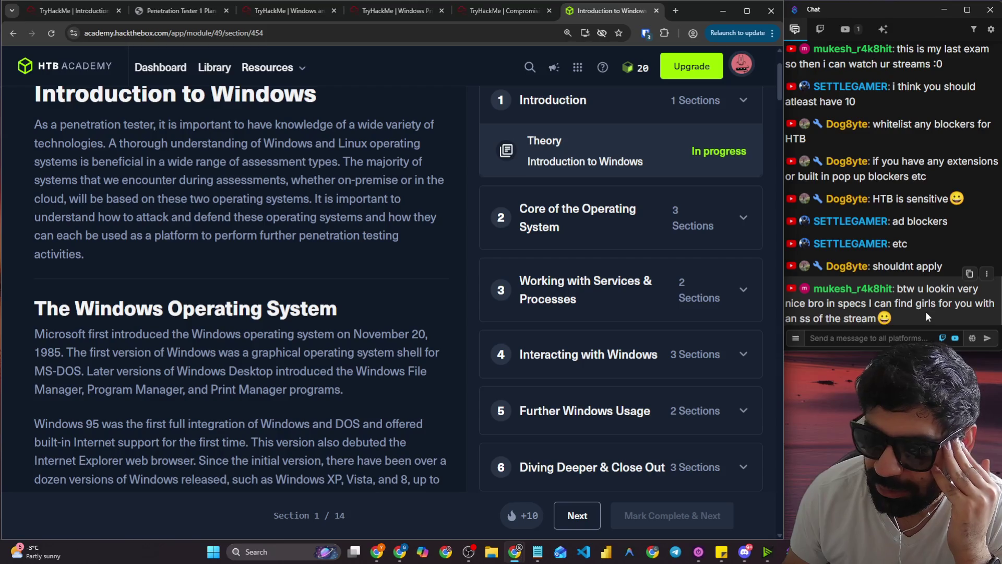
click(885, 337)
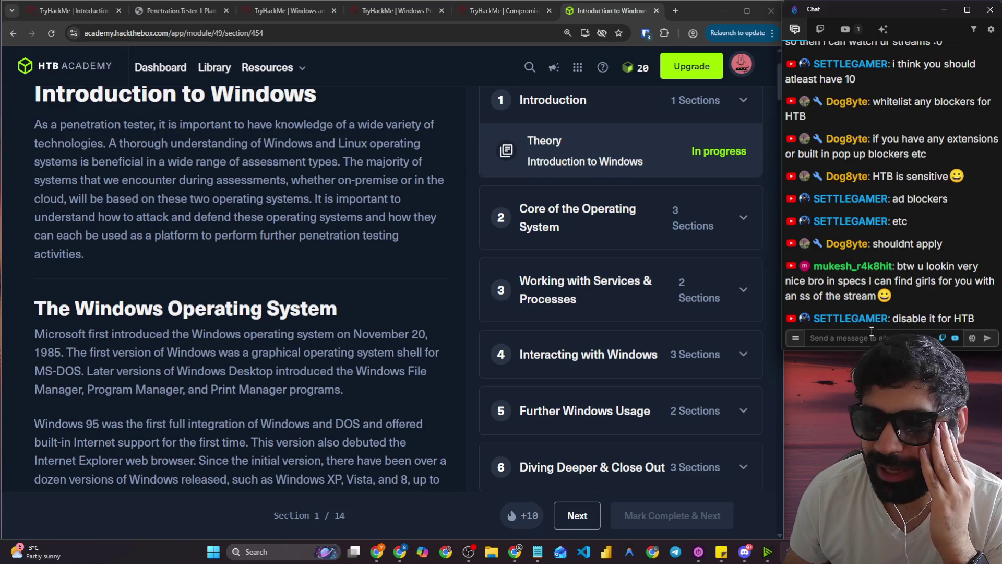
click(745, 552)
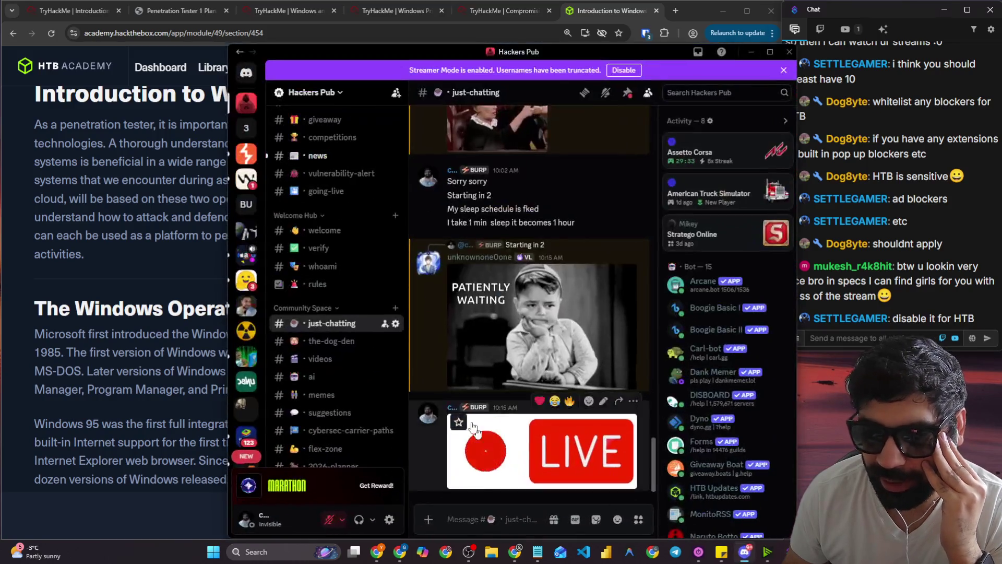
scroll(329, 397, down, 10)
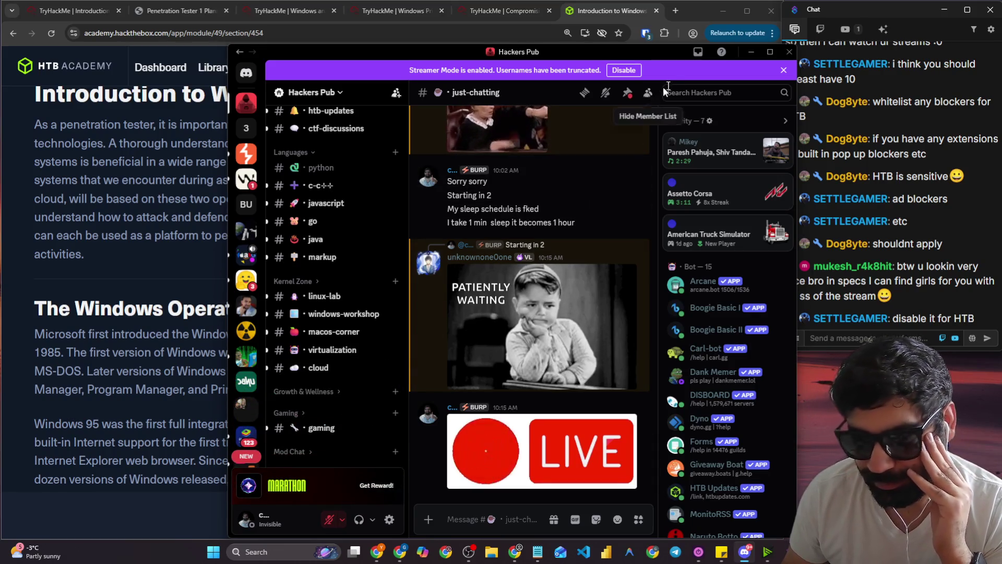
click(751, 52)
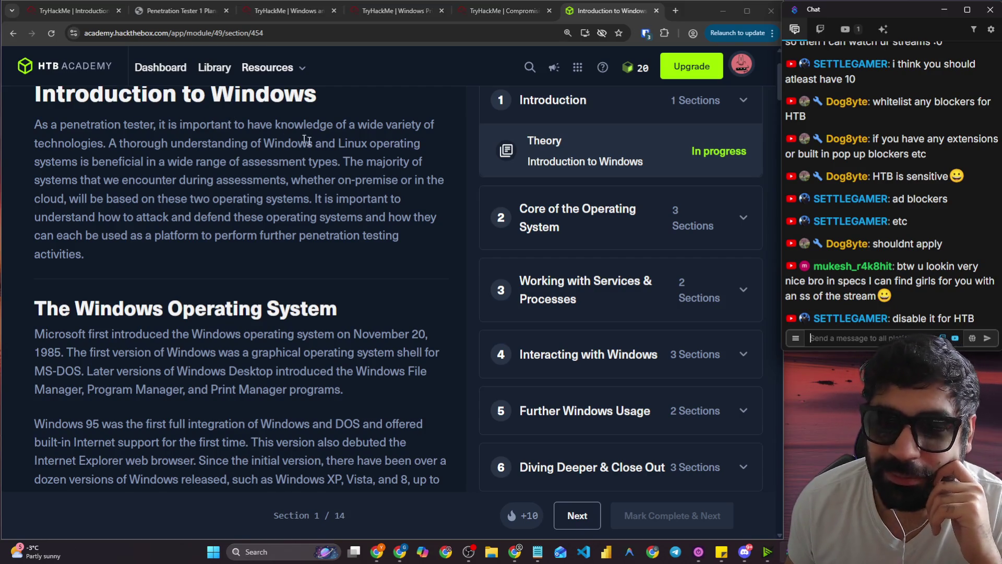
key(alt+Tab)
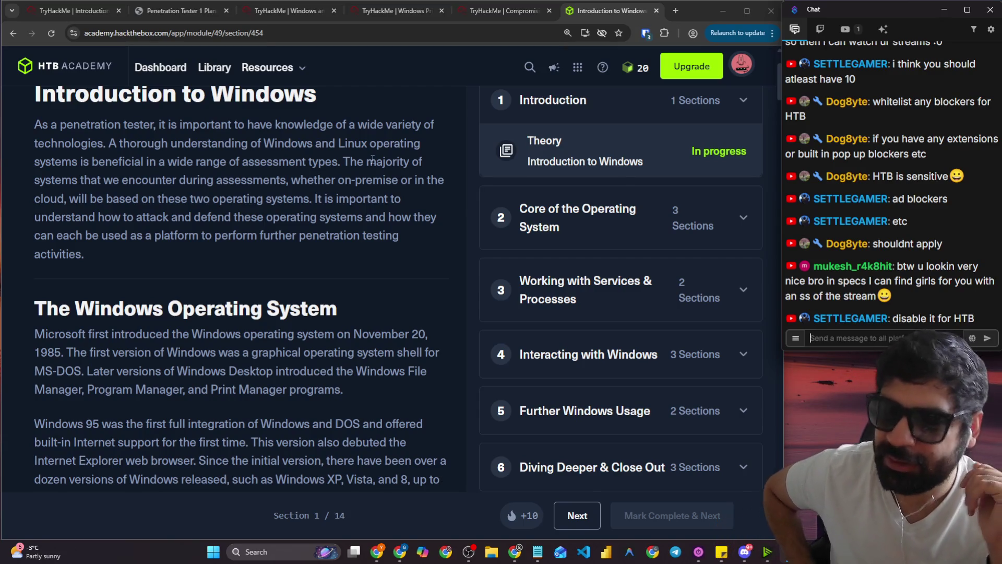
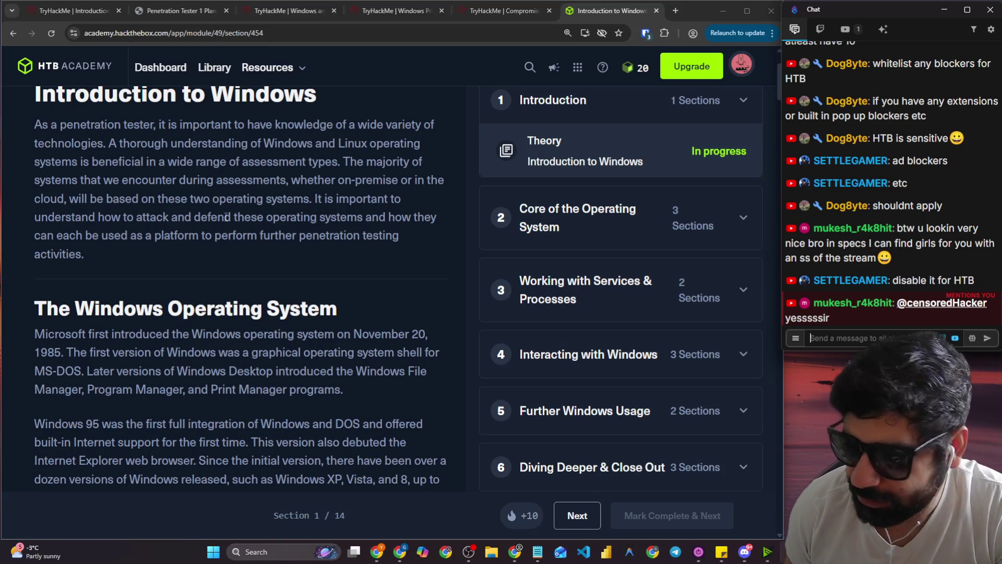
Expand the Core of the Operating System chapter in the table of contents.
scroll(224, 219, down, 15)
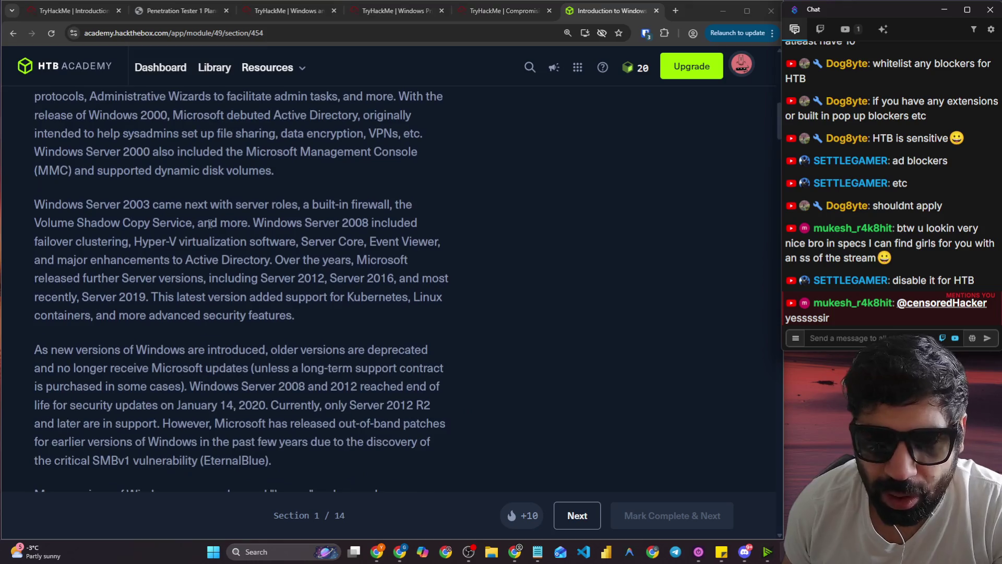
scroll(435, 255, up, 15)
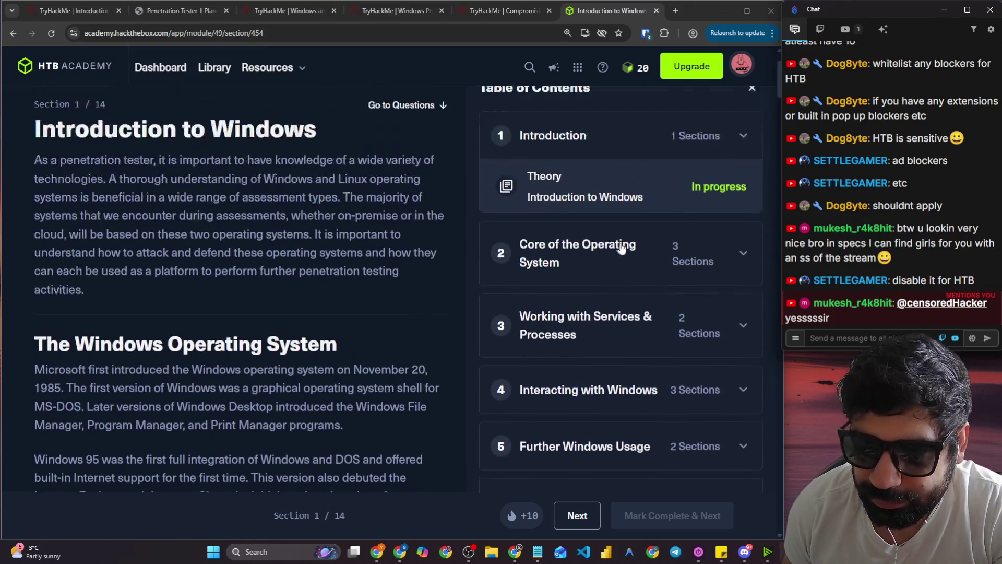
click(678, 324)
Skim the expanded contents, close the table of contents panel, then focus the stream chat box.
scroll(699, 172, down, 3)
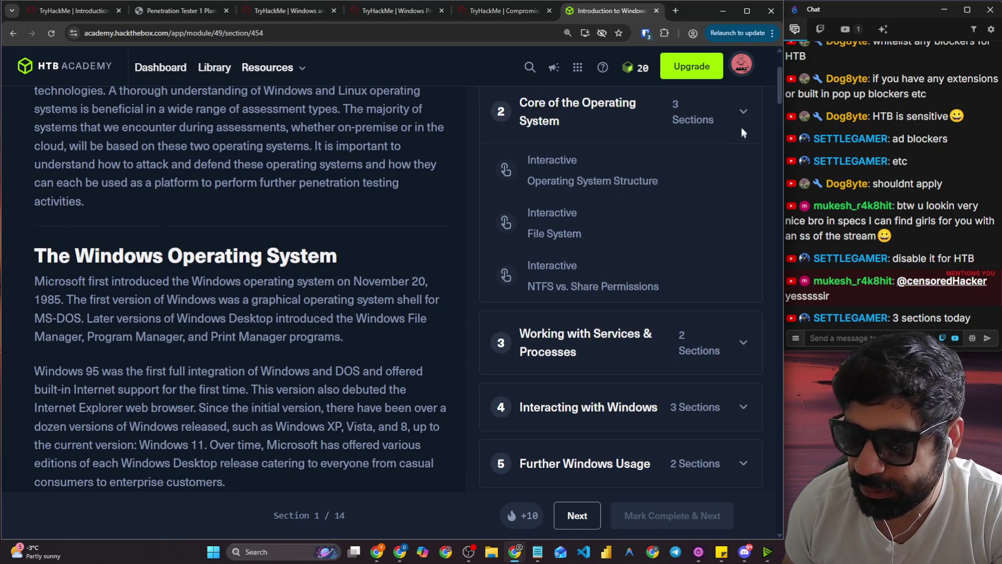
scroll(696, 306, down, 3)
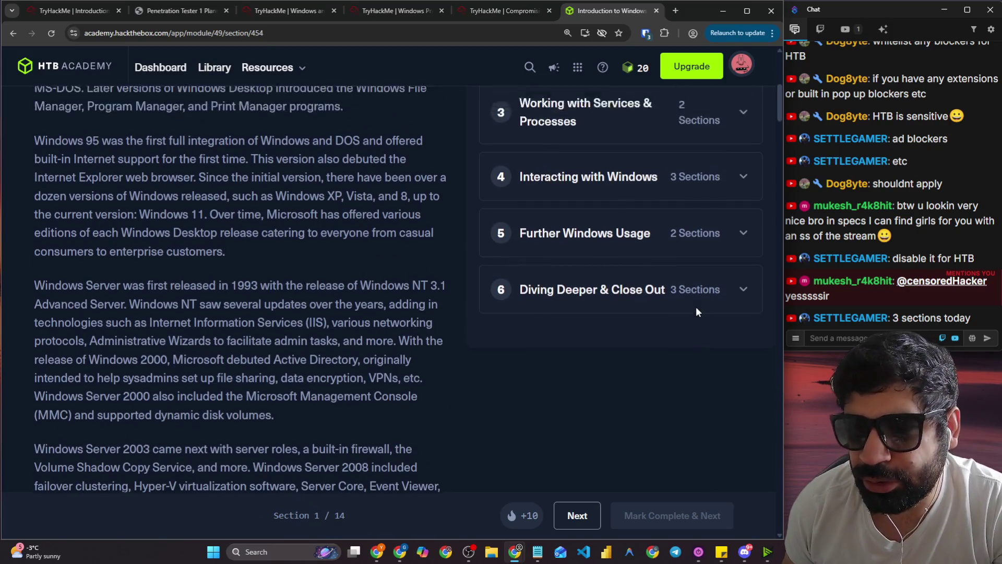
scroll(626, 225, up, 2)
scroll(633, 251, down, 3)
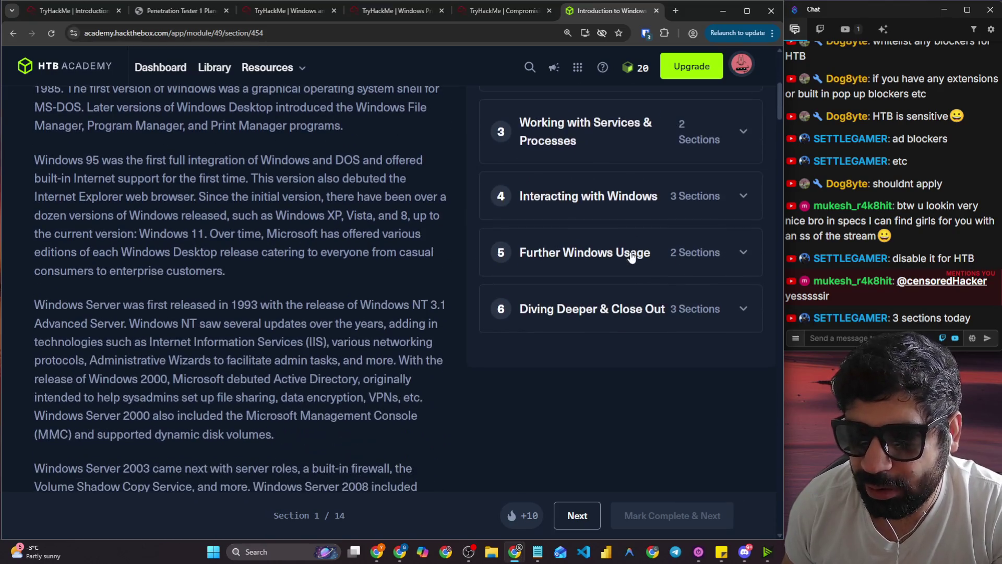
scroll(312, 270, up, 7)
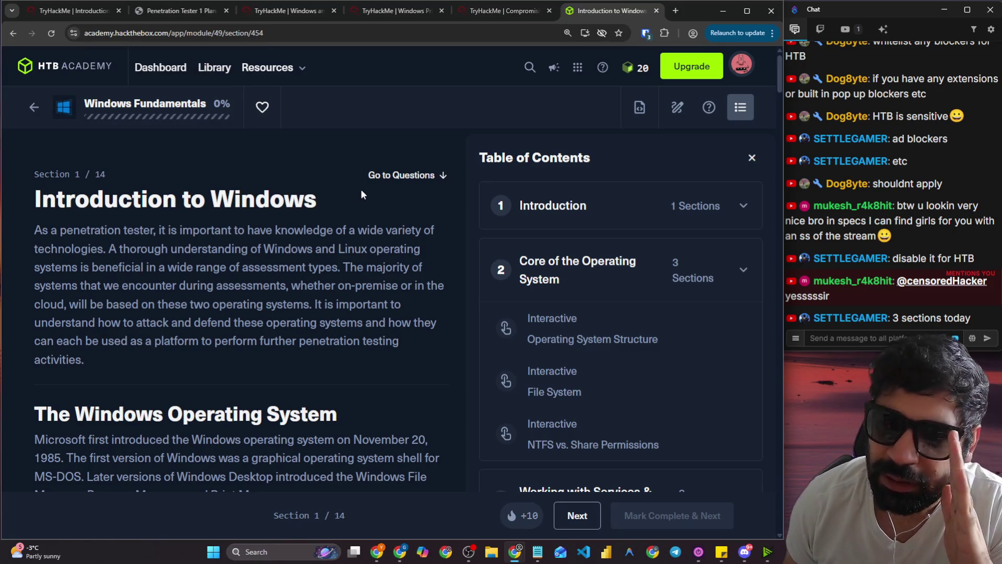
click(755, 158)
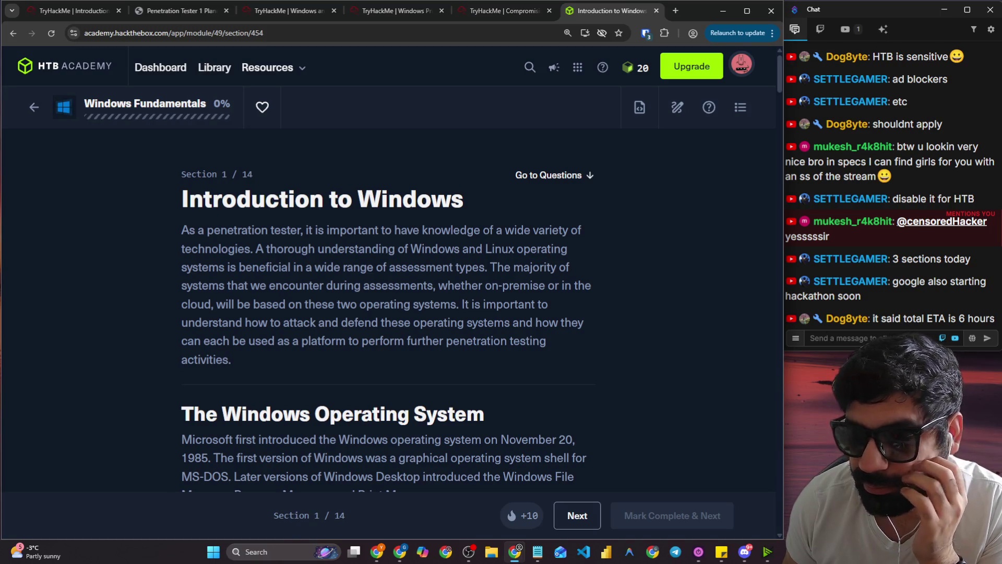
click(858, 339)
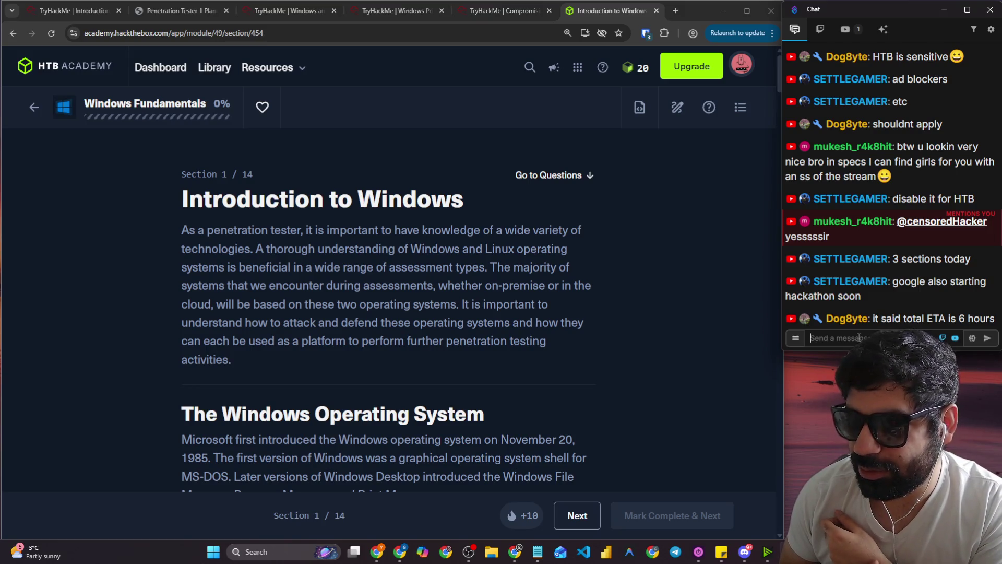
Scroll down to the lesson's questions and zoom the page out.
scroll(249, 351, down, 15)
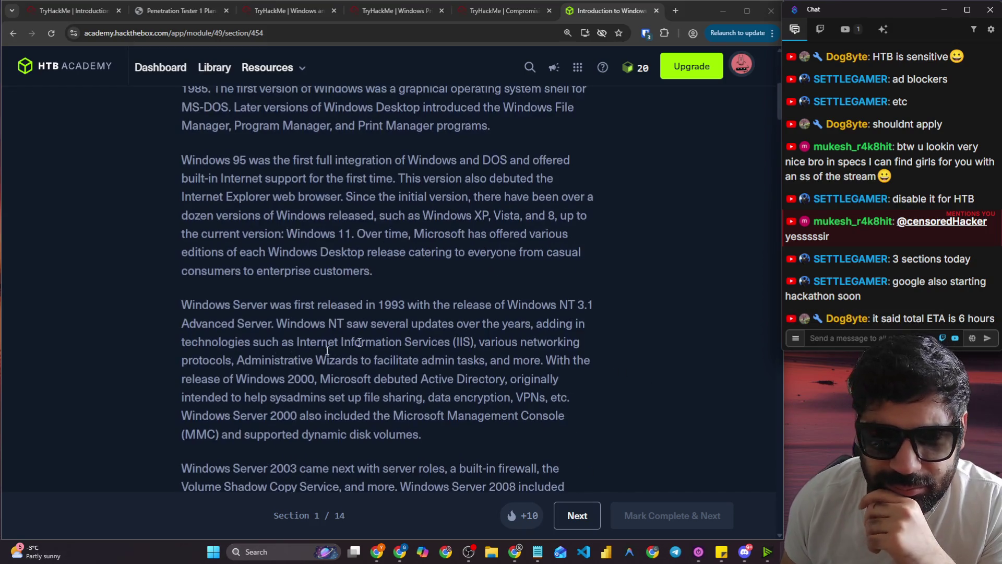
scroll(249, 351, down, 10)
scroll(308, 358, down, 10)
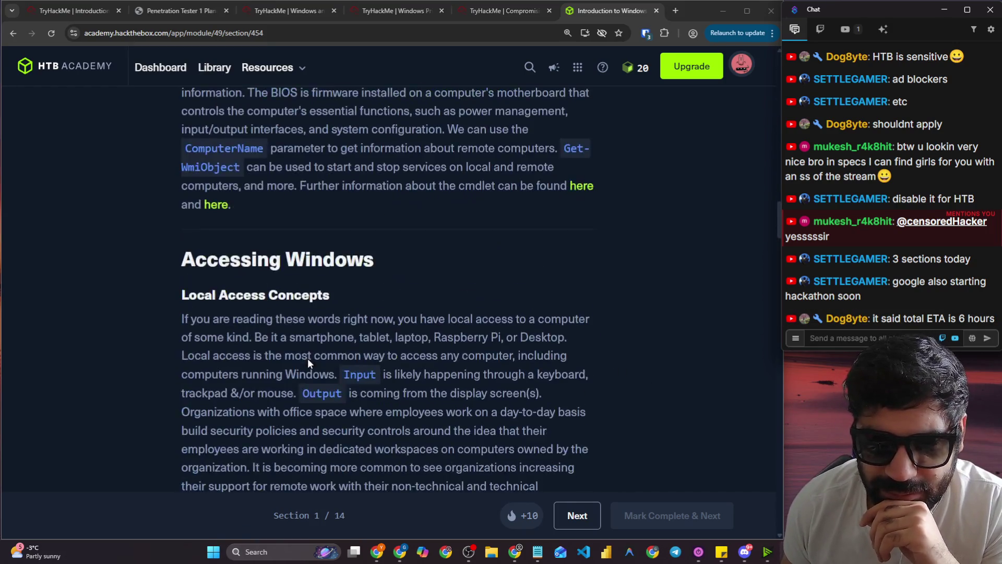
scroll(314, 364, down, 20)
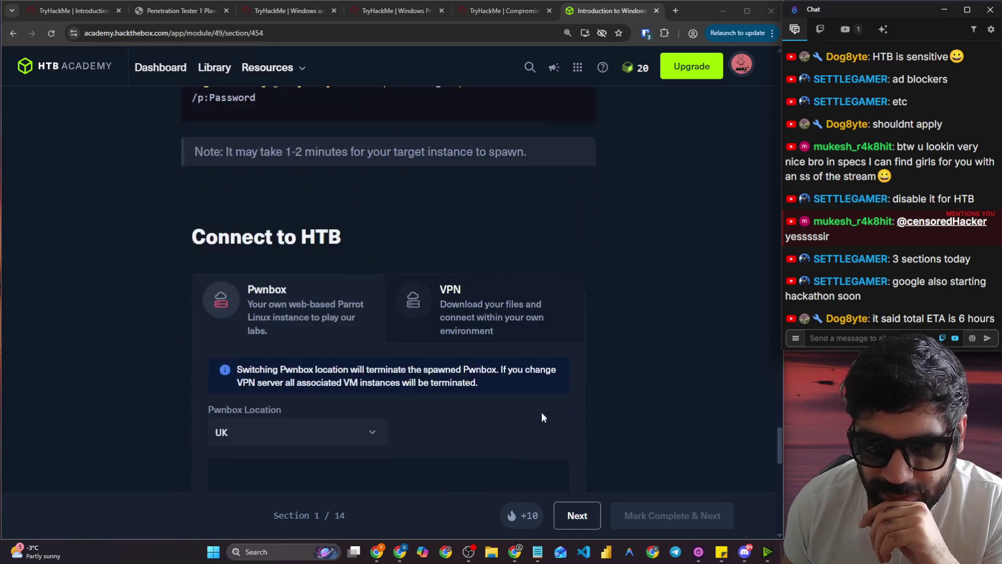
scroll(542, 417, down, 5)
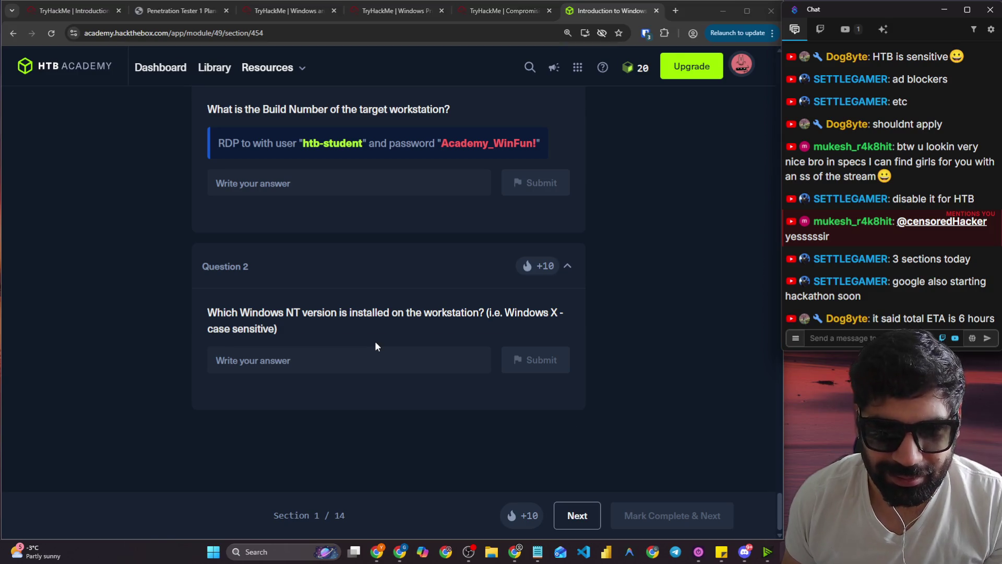
key(ctrl+minus)
key(ctrl+minus)
Scroll back to the top and return to the Windows Fundamentals module overview.
scroll(477, 381, up, 5)
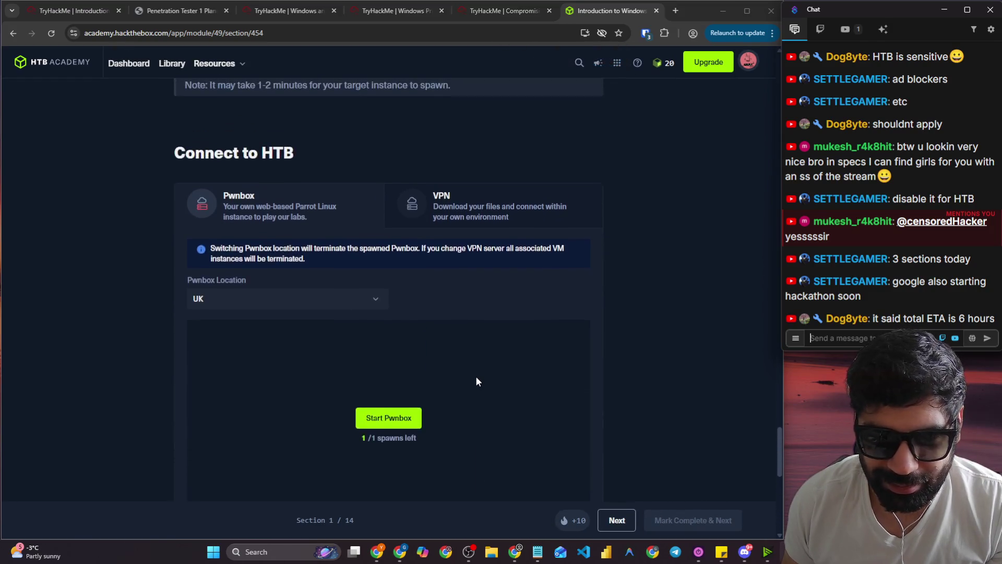
scroll(476, 381, up, 5)
scroll(355, 364, up, 10)
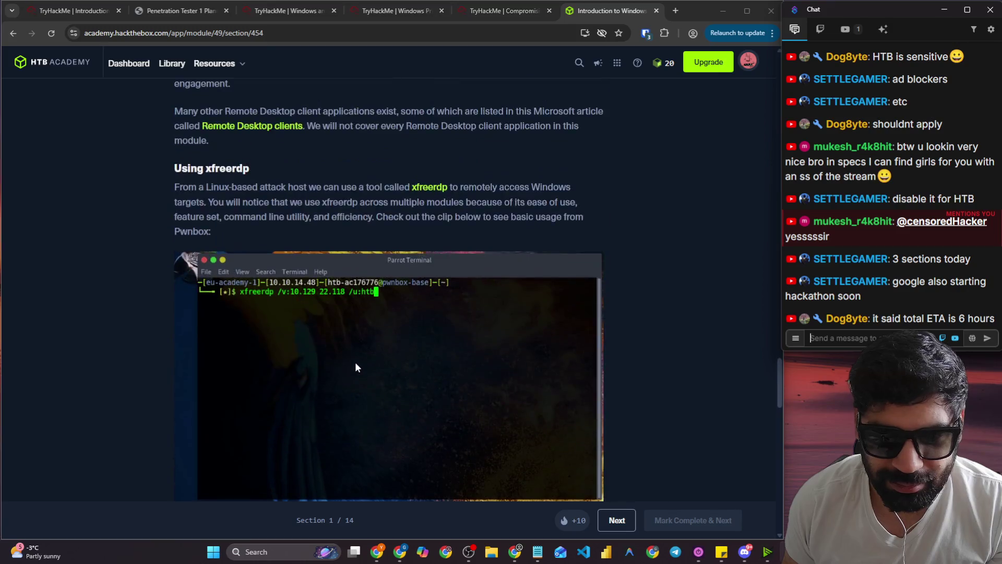
scroll(358, 363, up, 15)
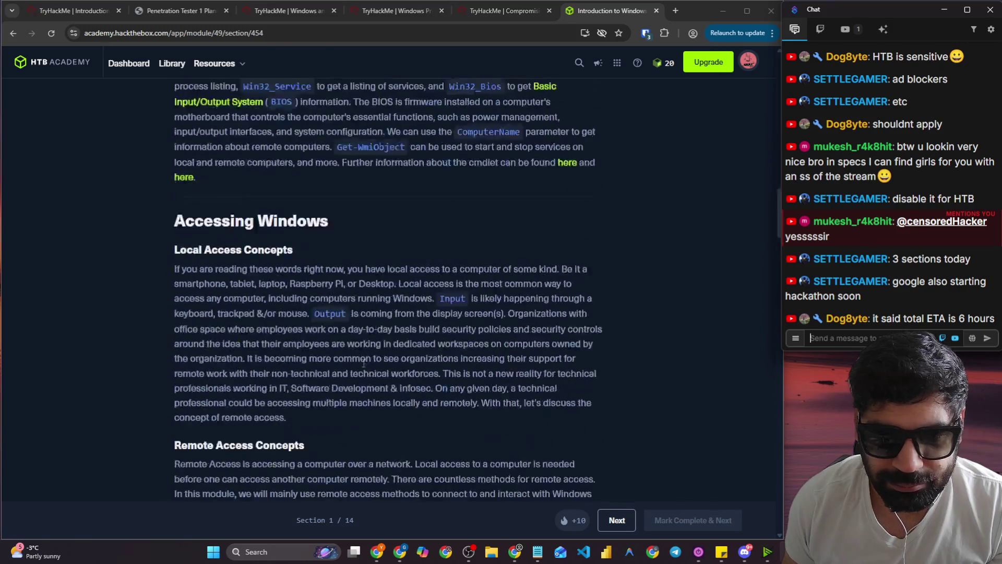
scroll(365, 355, up, 4)
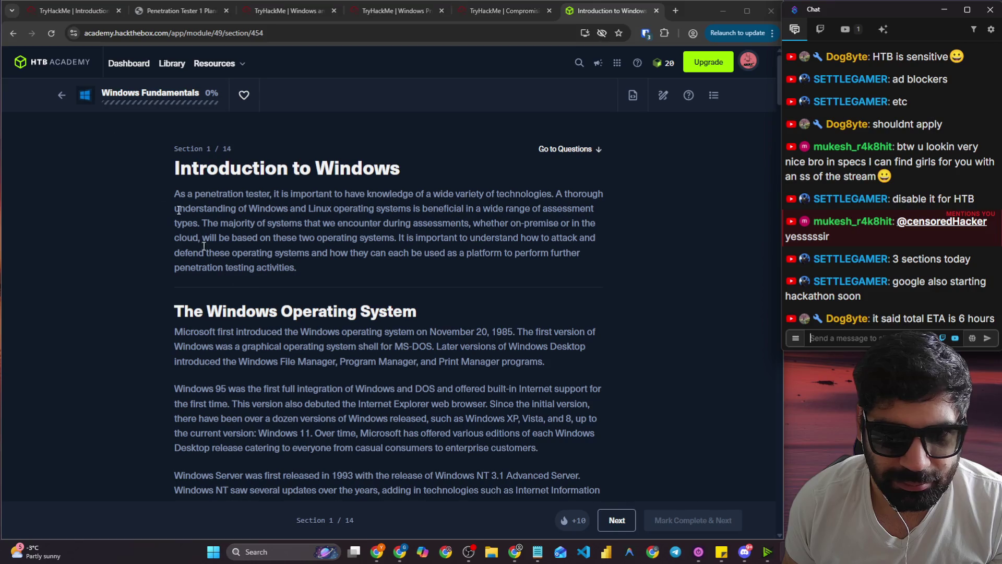
click(62, 95)
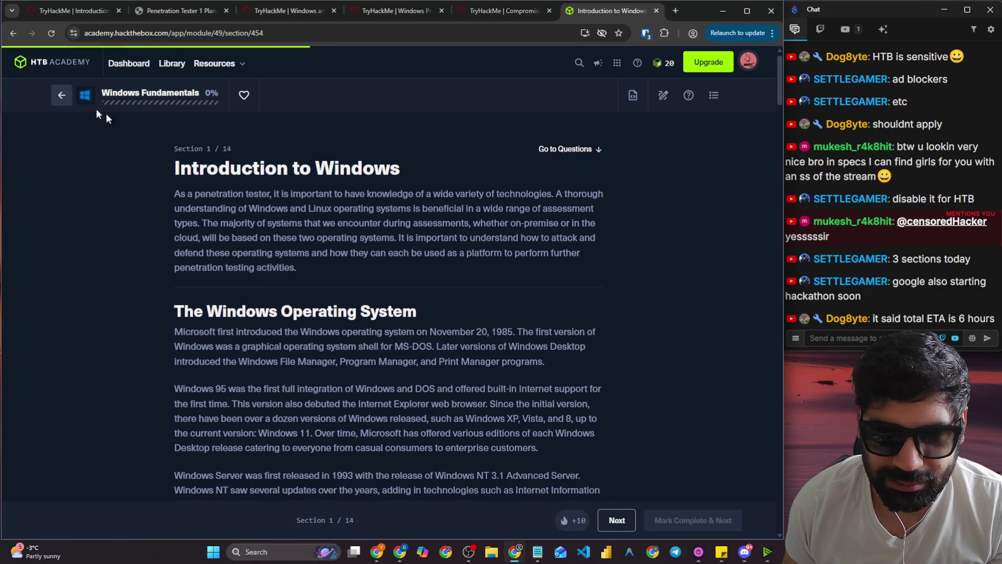
Zoom the module overview to 90% and highlight its Estimated 6 hours duration.
key(ctrl+minus)
scroll(402, 268, down, 3)
scroll(323, 245, up, 3)
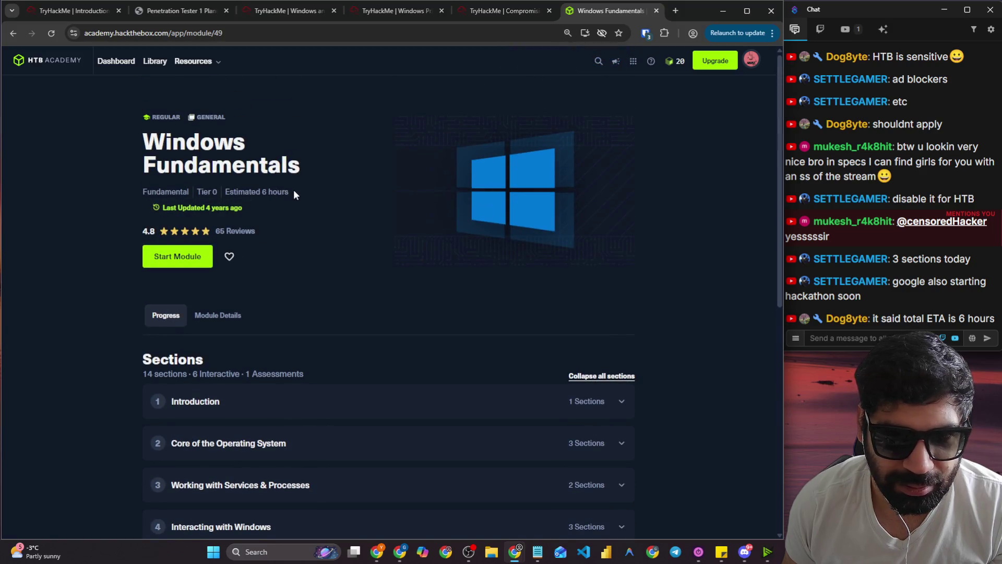
drag(292, 191, 227, 191)
scroll(470, 287, down, 2)
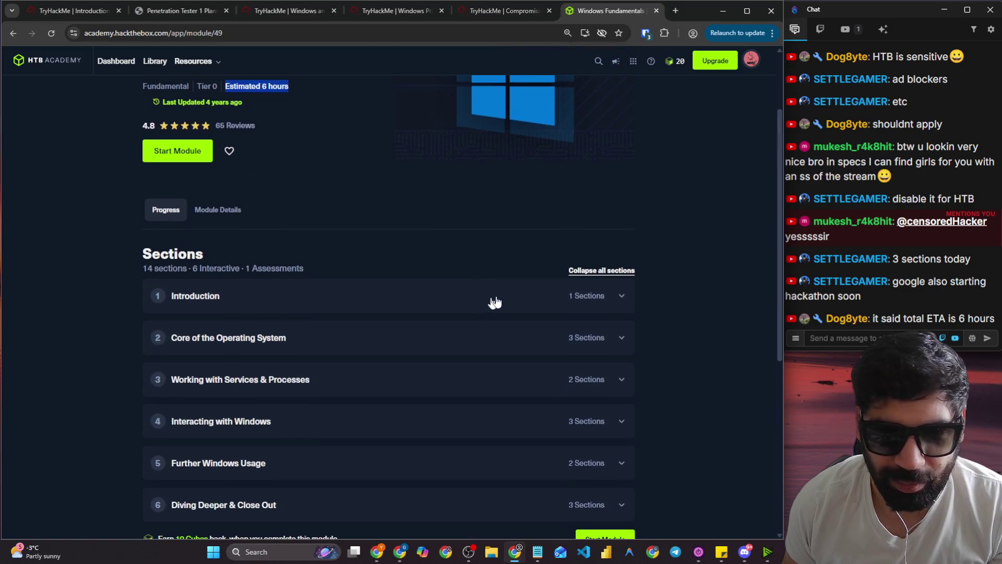
Open Introduction to Windows from the Introduction chapter, with zoom settled at 110%.
click(601, 295)
click(239, 329)
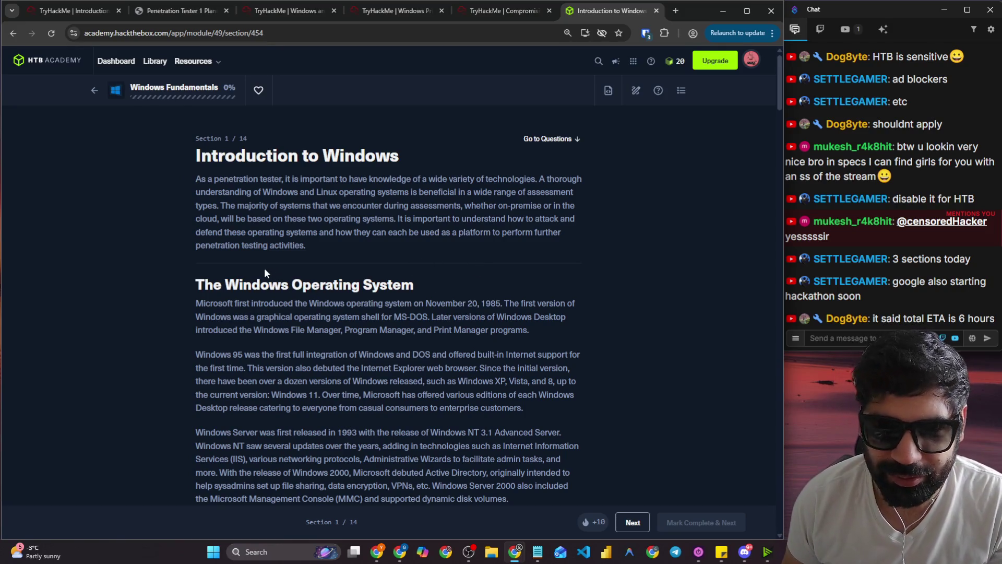
key(ctrl+plus)
key(ctrl+plus)
key(ctrl+plus)
key(ctrl+minus)
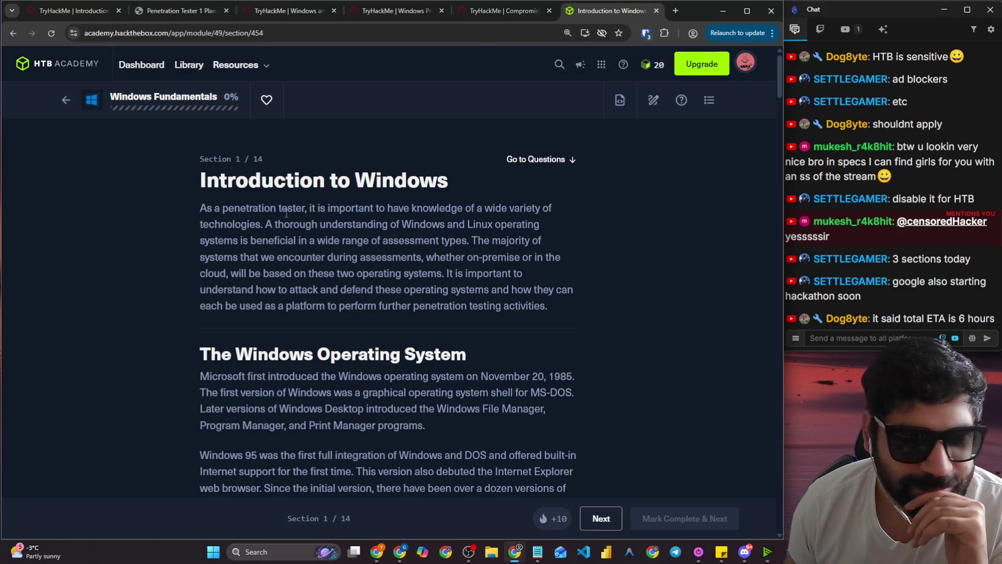
Copy the lesson's URL and post it in the stream chat.
click(283, 34)
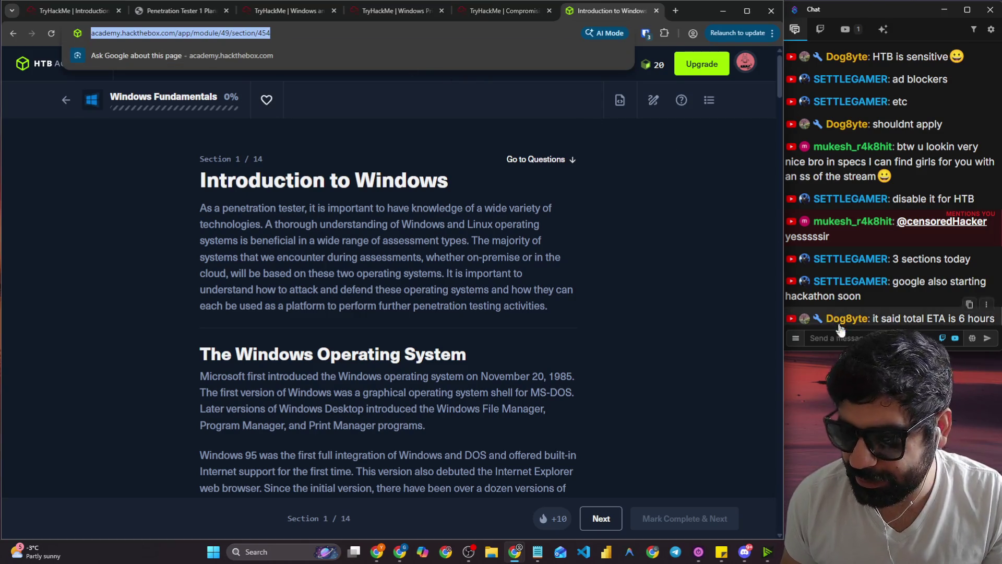
click(849, 337)
key(Return)
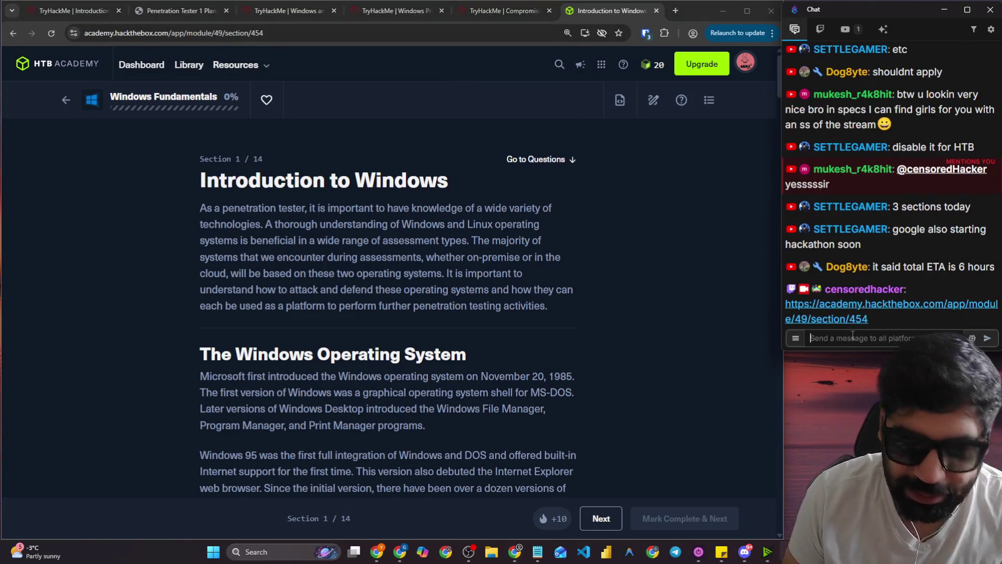
mouse_move(171, 183)
mouse_down()
mouse_move(446, 180)
mouse_move(421, 176)
mouse_up()
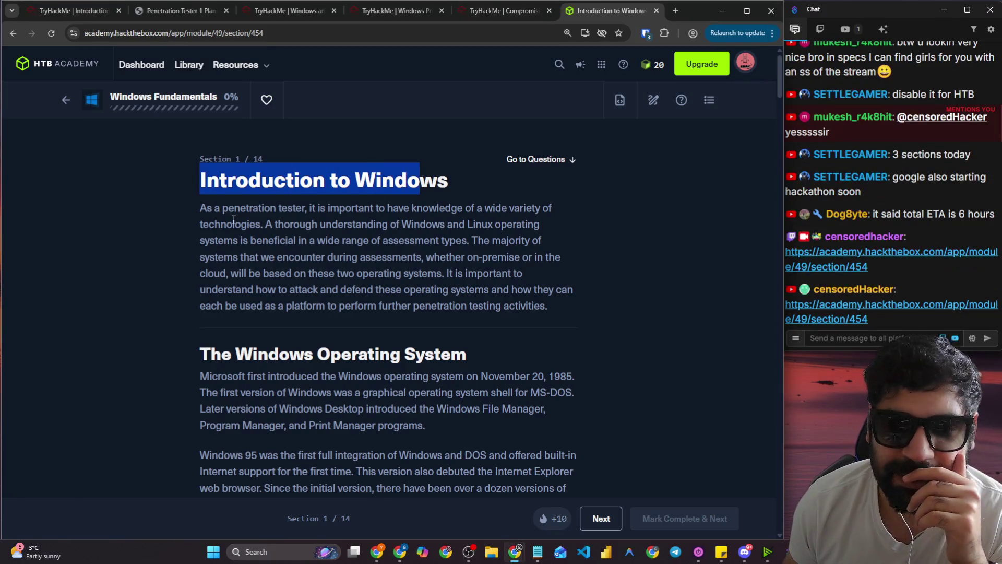
drag(213, 209, 446, 207)
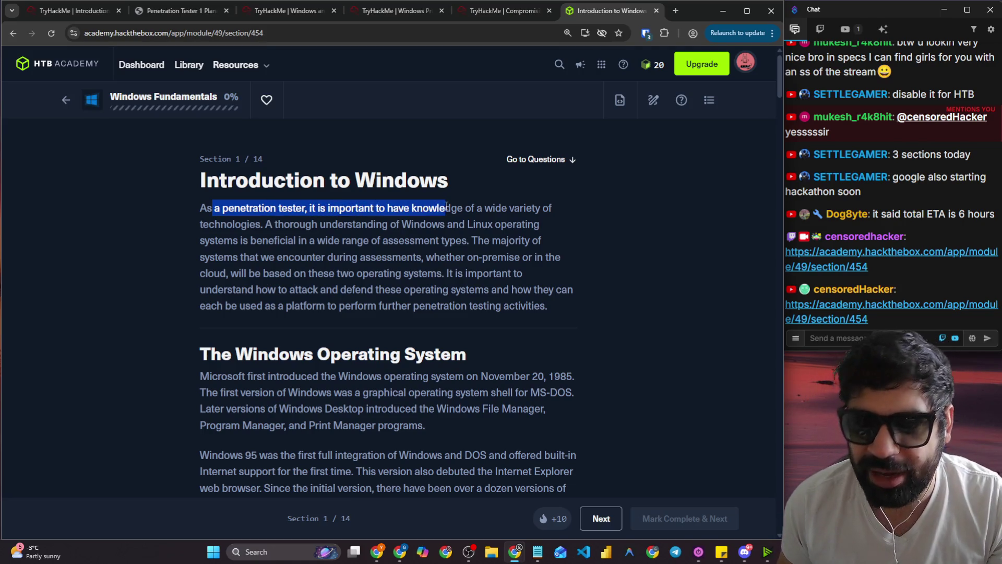
key(ctrl+plus)
drag(546, 229, 590, 227)
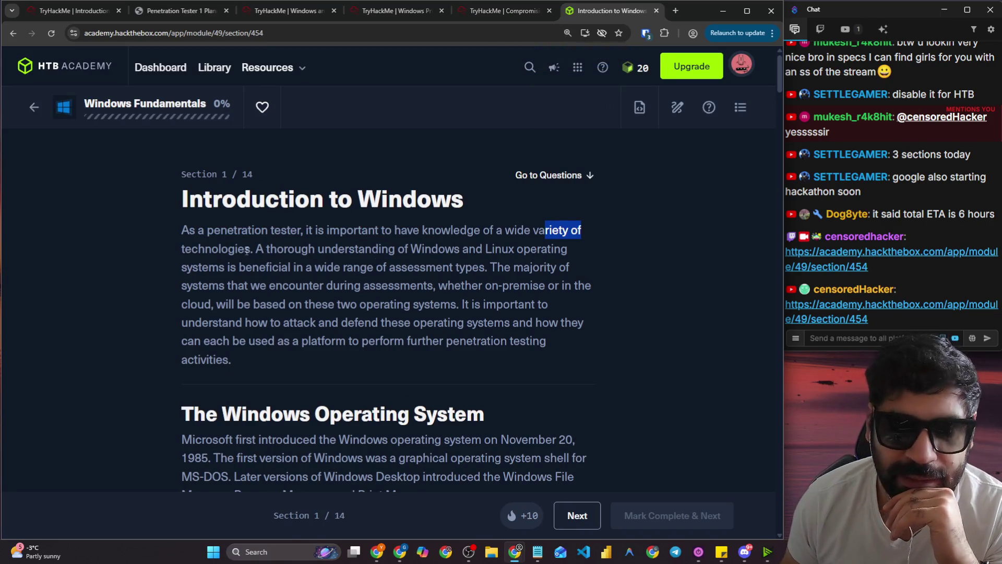
drag(254, 249, 309, 252)
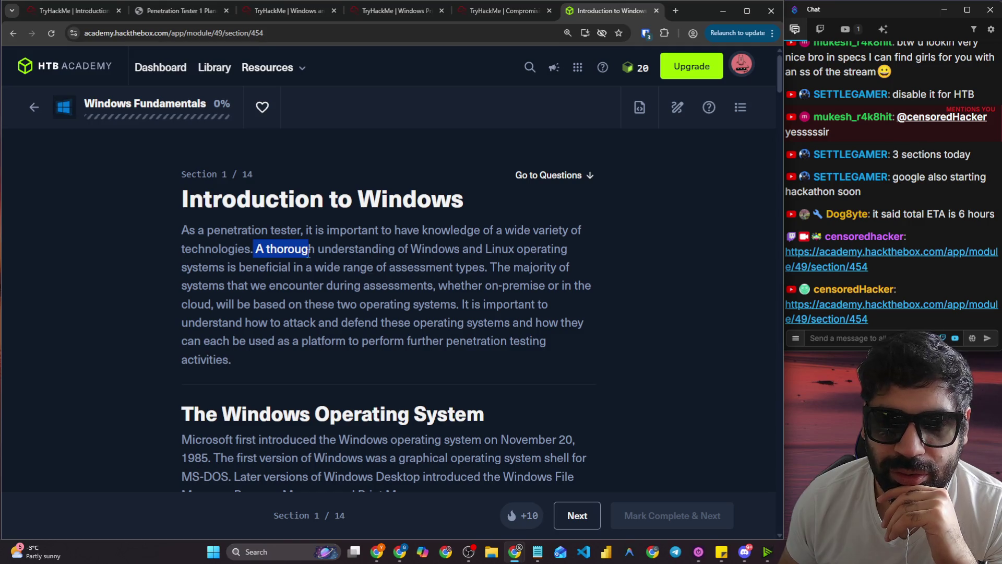
drag(312, 253, 551, 253)
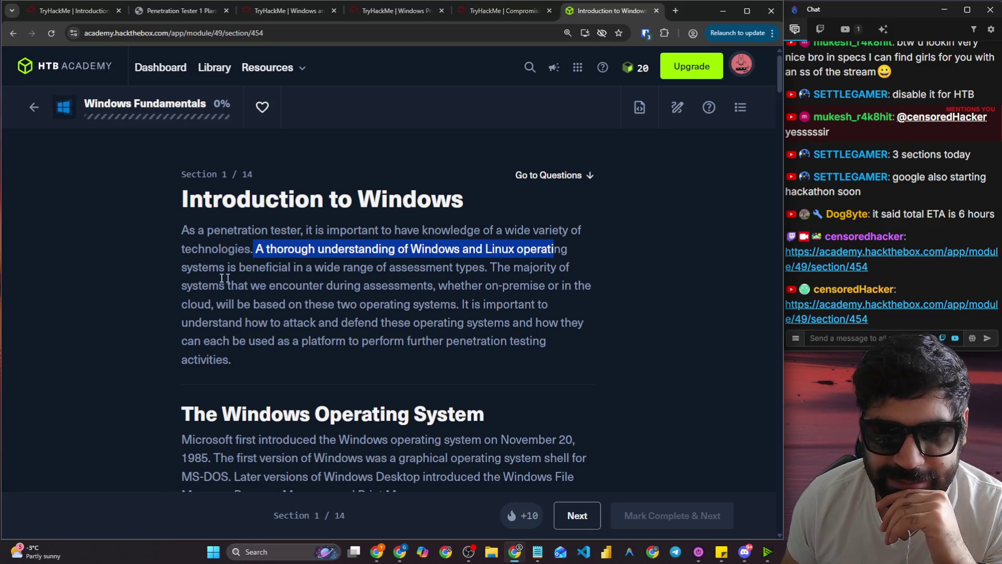
drag(240, 267, 468, 271)
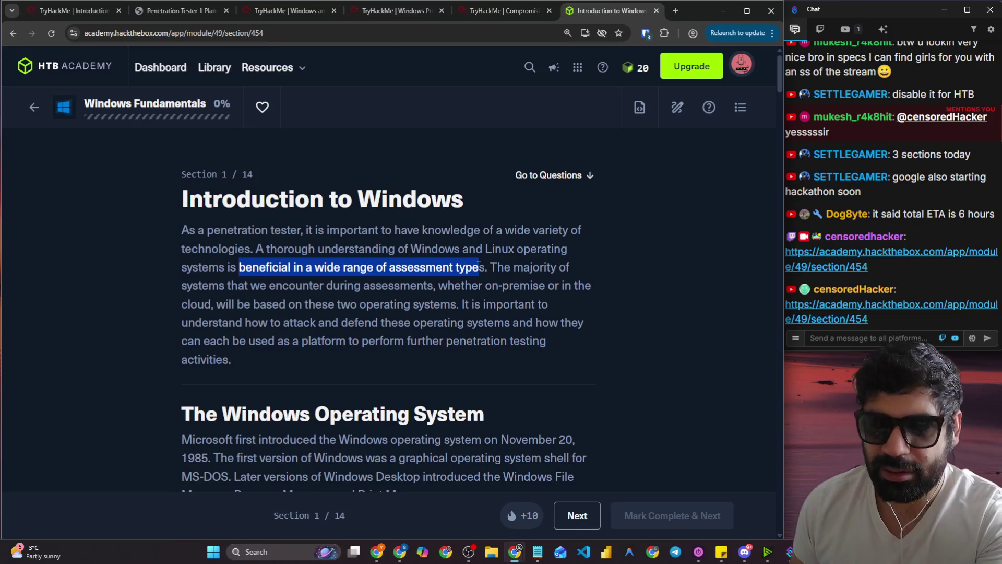
drag(488, 261, 516, 265)
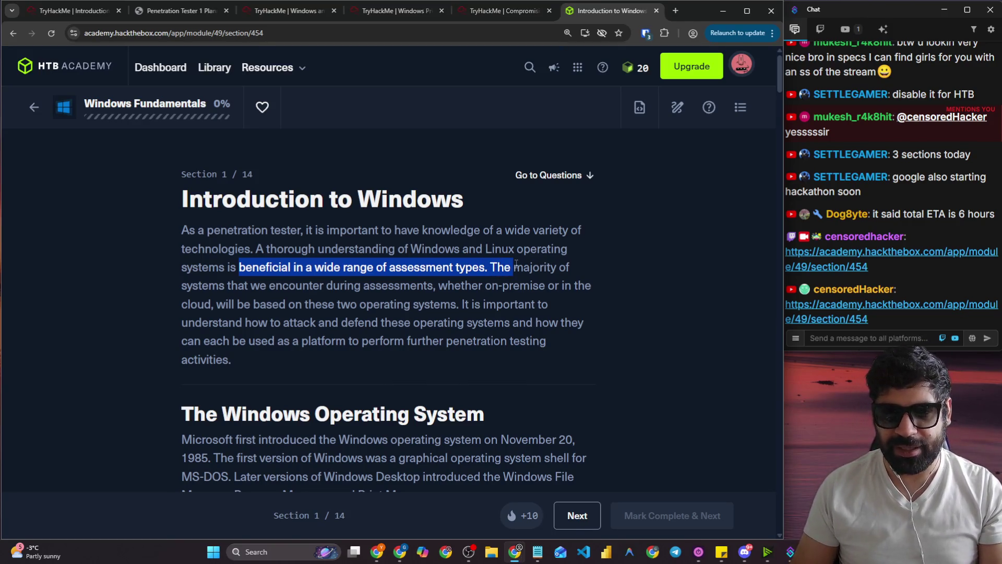
drag(449, 289, 612, 294)
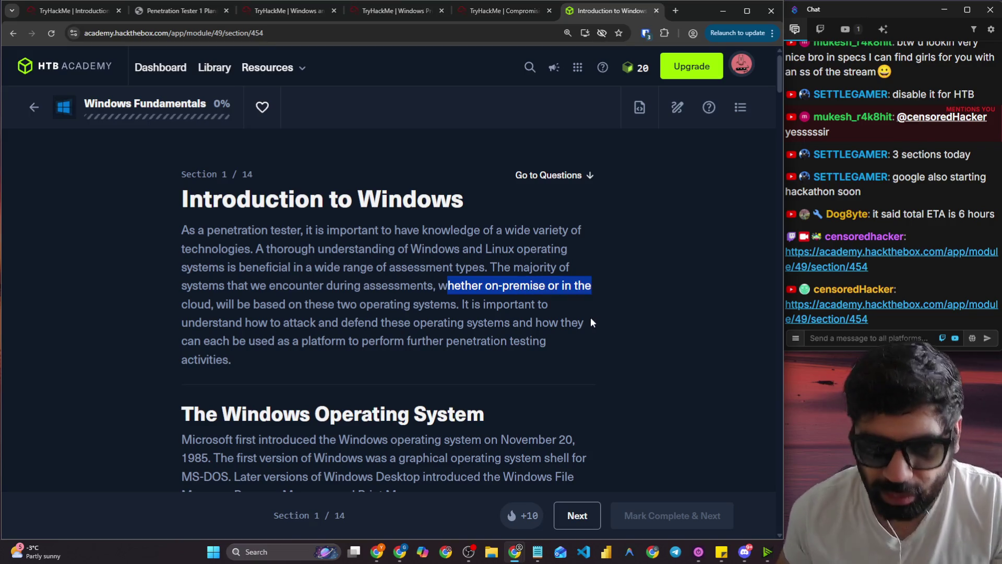
drag(216, 304, 505, 302)
drag(244, 322, 569, 328)
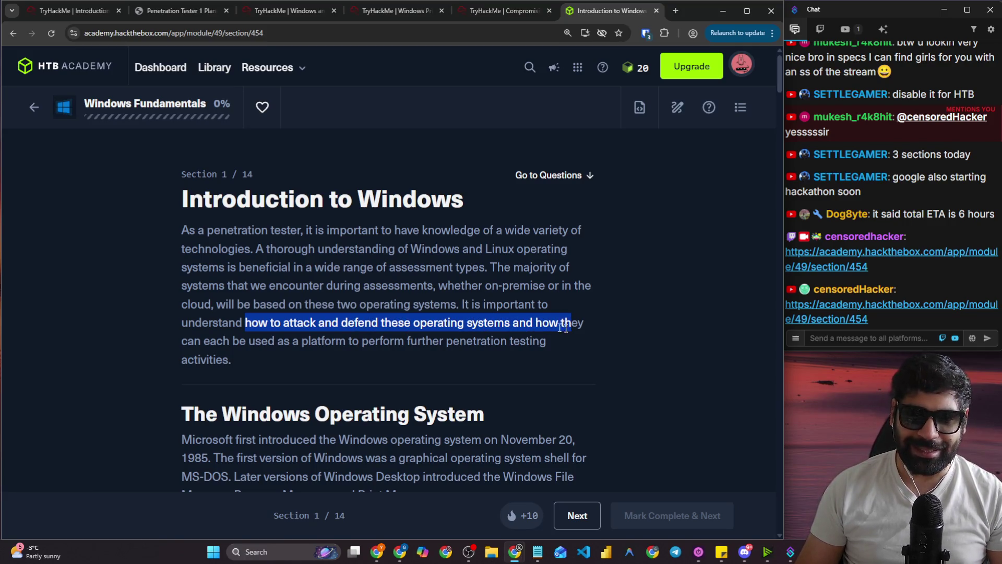
drag(308, 341, 542, 339)
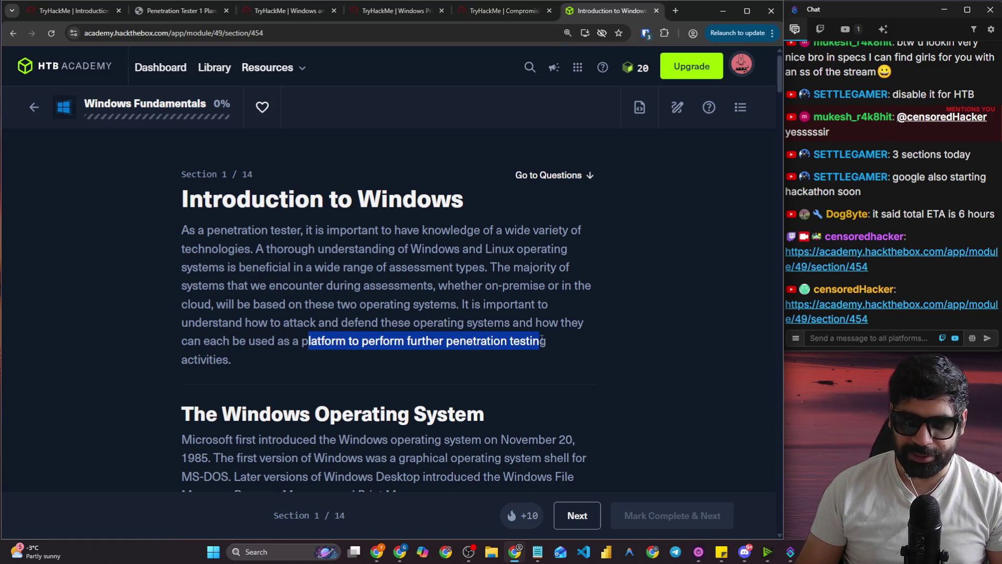
scroll(547, 342, down, 4)
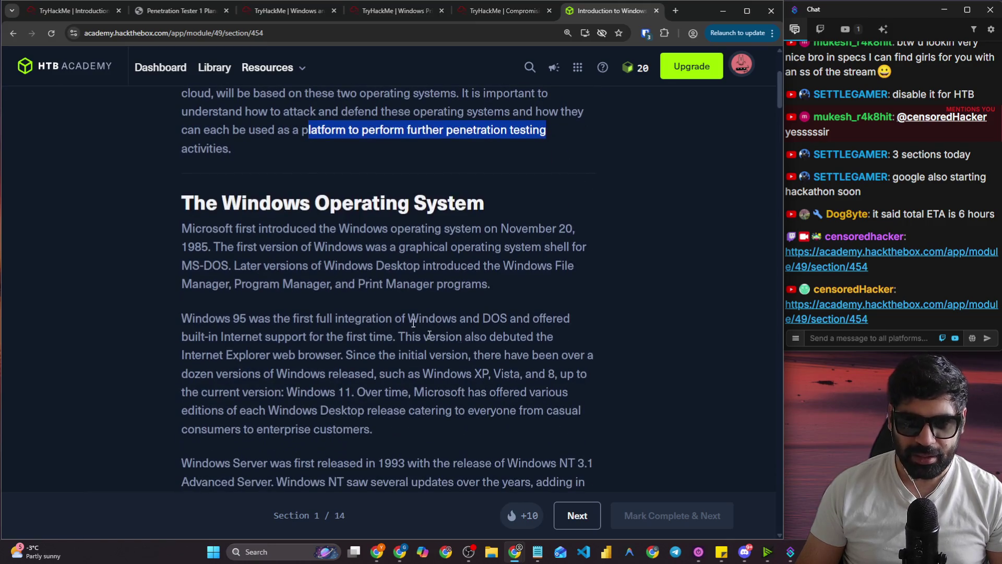
drag(176, 205, 485, 212)
drag(238, 230, 560, 236)
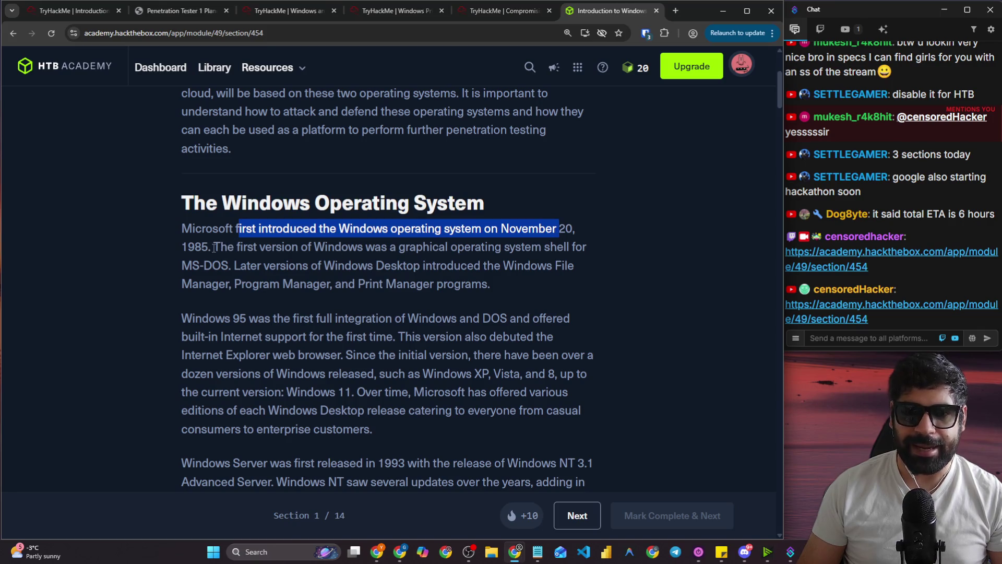
drag(214, 248, 427, 248)
drag(480, 247, 584, 248)
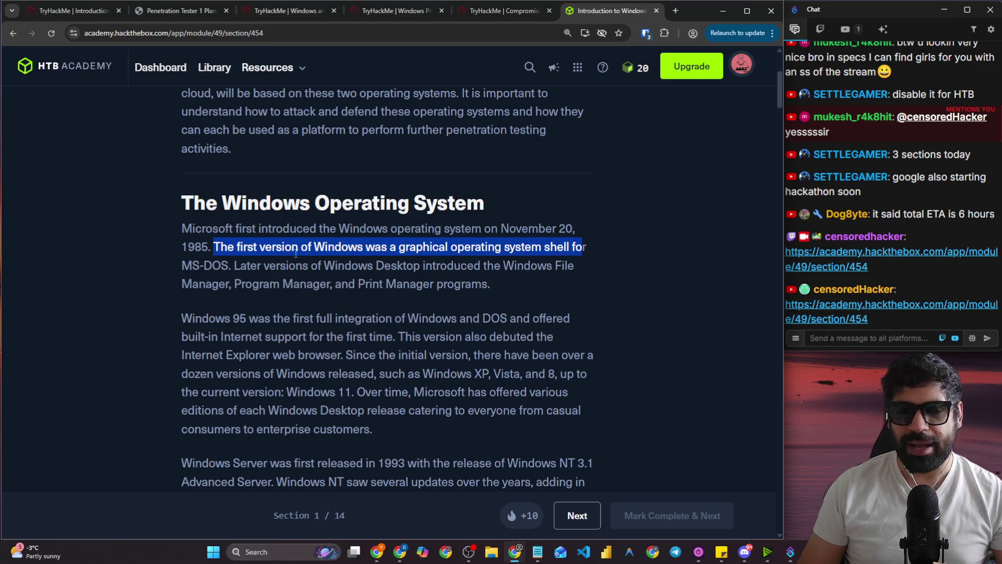
drag(262, 266, 557, 270)
drag(241, 284, 487, 290)
scroll(445, 289, down, 1)
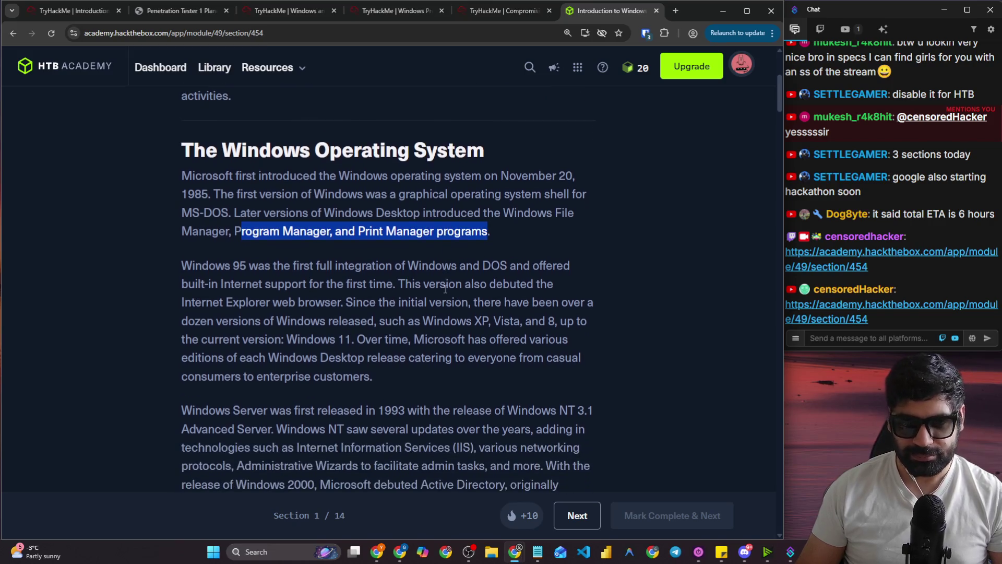
mouse_move(225, 267)
mouse_down()
mouse_move(394, 284)
mouse_move(345, 280)
mouse_move(333, 268)
mouse_move(562, 264)
mouse_up()
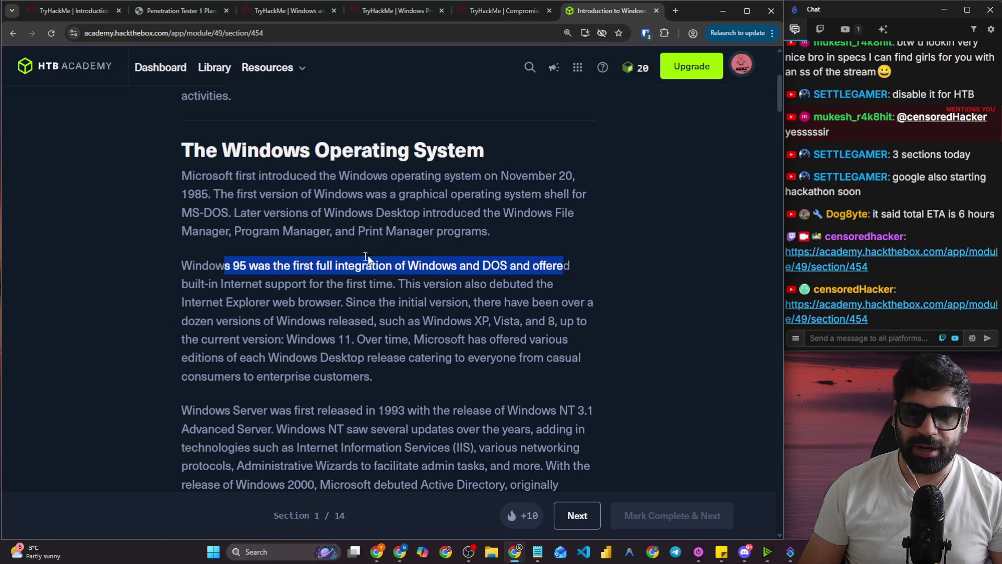
mouse_move(220, 285)
mouse_down()
mouse_move(362, 284)
mouse_move(391, 296)
mouse_move(396, 286)
mouse_move(550, 285)
mouse_up()
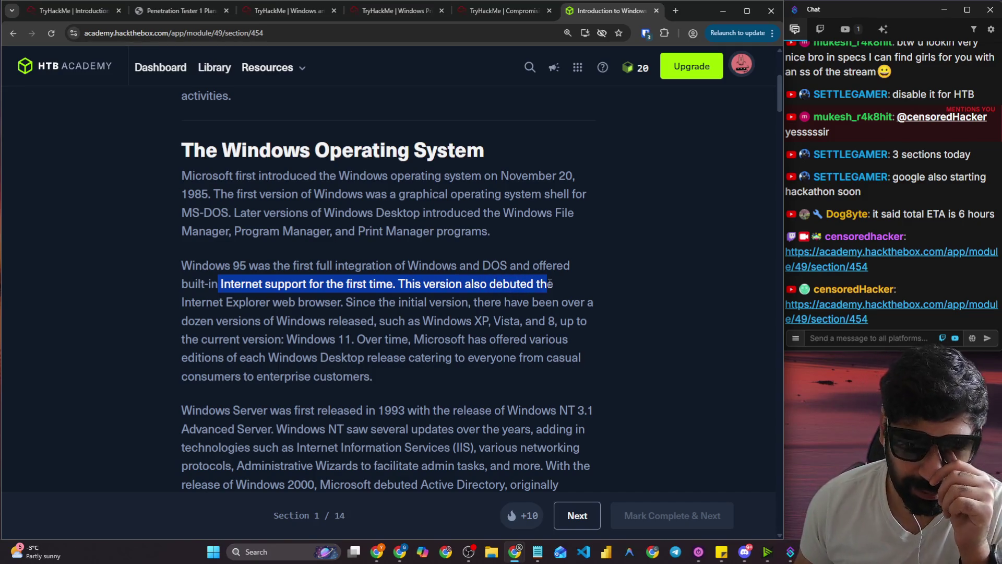
drag(312, 303, 575, 308)
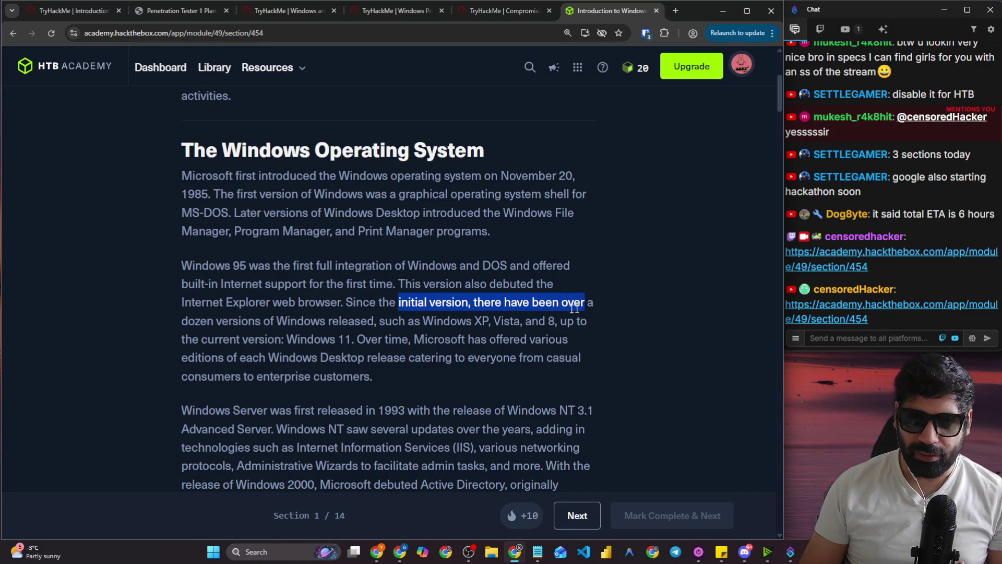
drag(221, 320, 583, 329)
drag(194, 341, 360, 343)
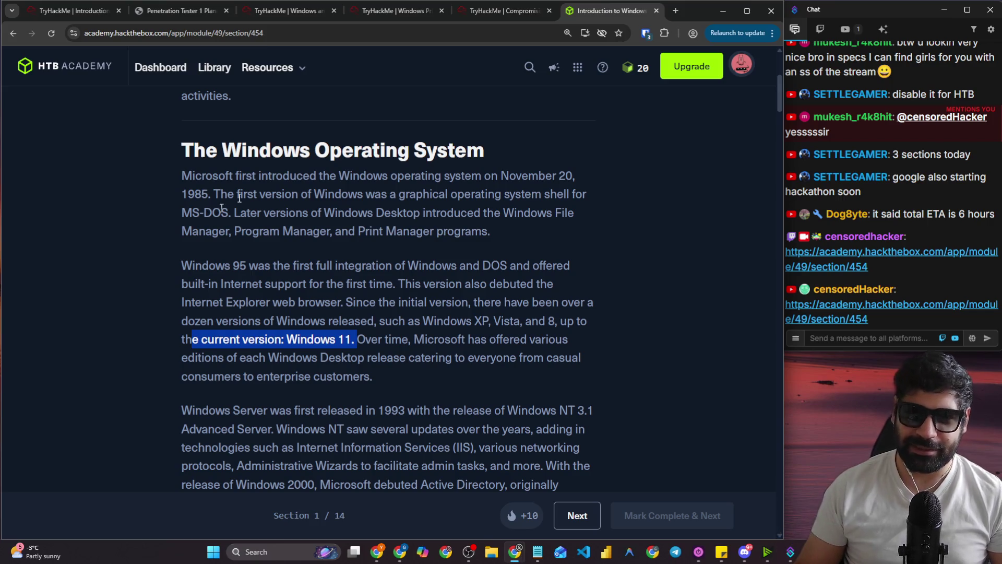
drag(182, 193, 211, 195)
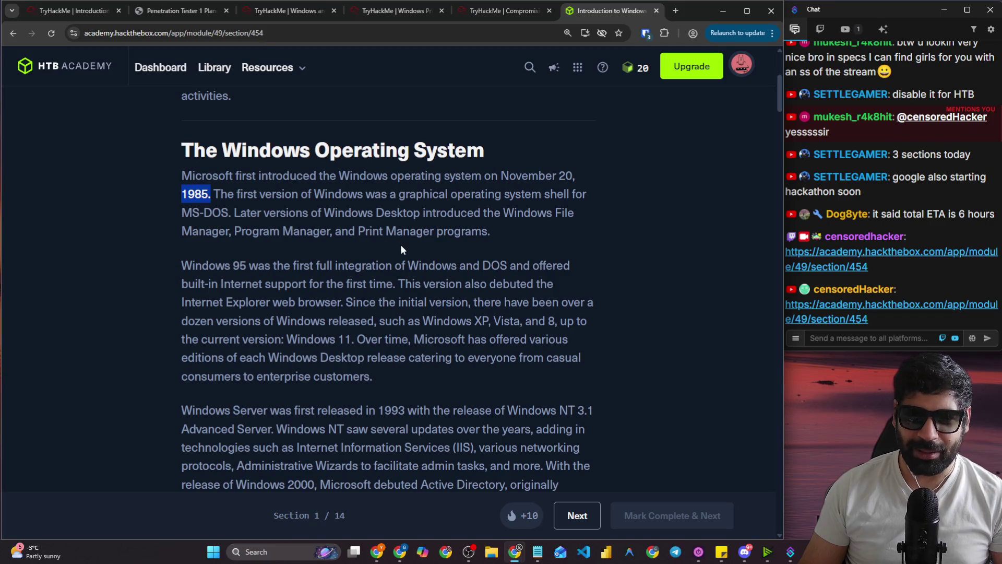
mouse_move(183, 302)
mouse_down()
mouse_move(279, 321)
mouse_move(282, 304)
mouse_up()
drag(209, 267, 249, 267)
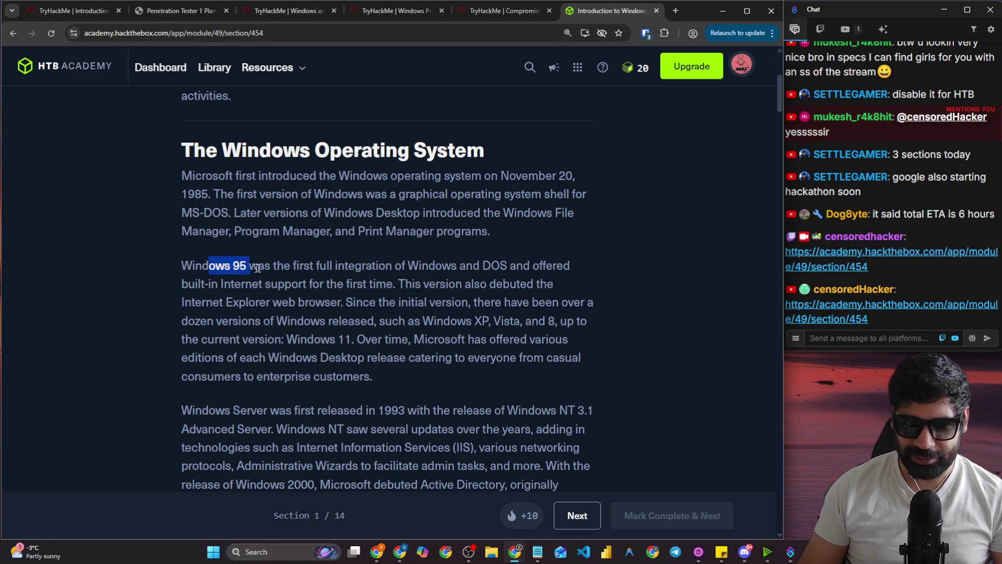
drag(270, 302, 185, 302)
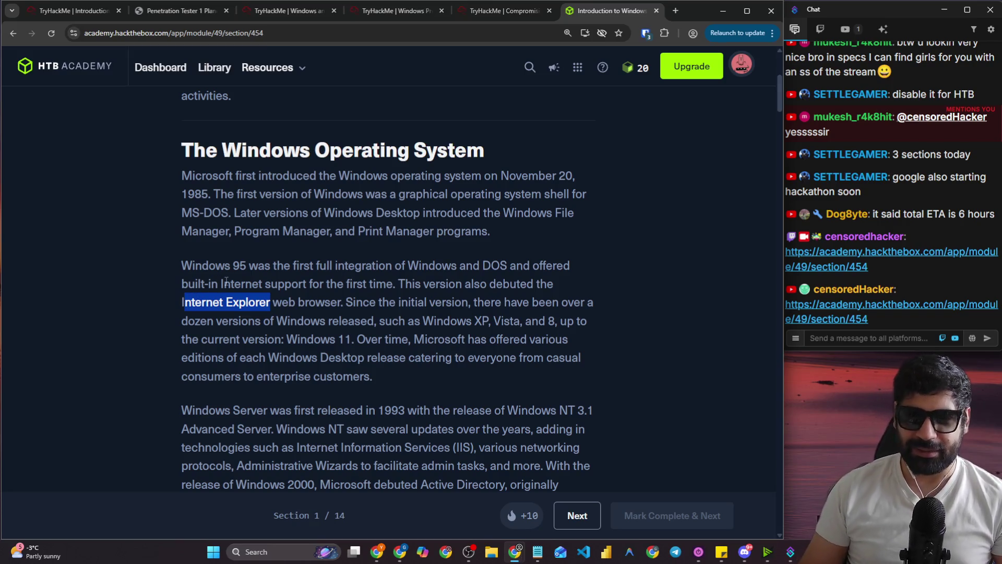
drag(352, 339, 572, 345)
drag(216, 357, 567, 364)
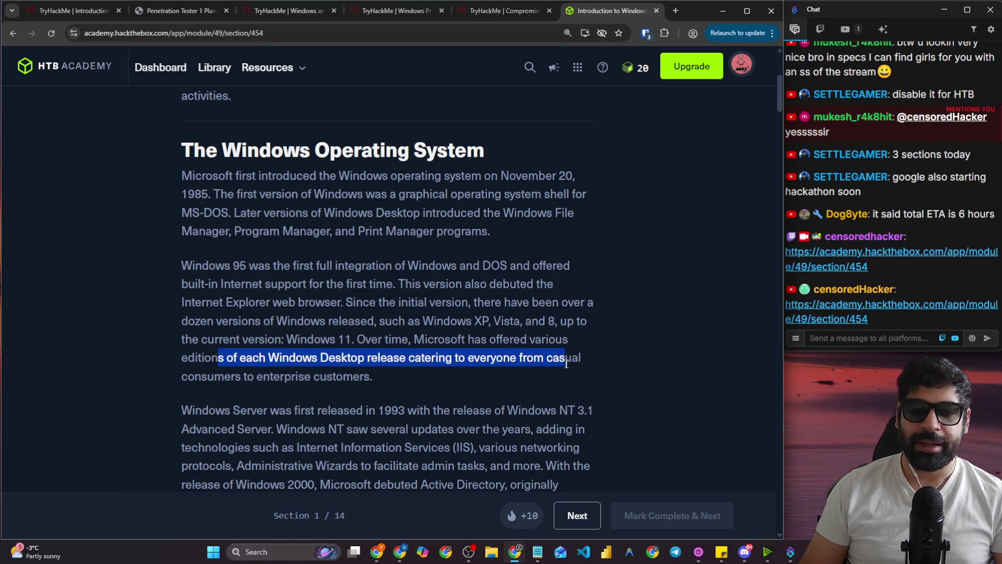
drag(257, 376, 372, 376)
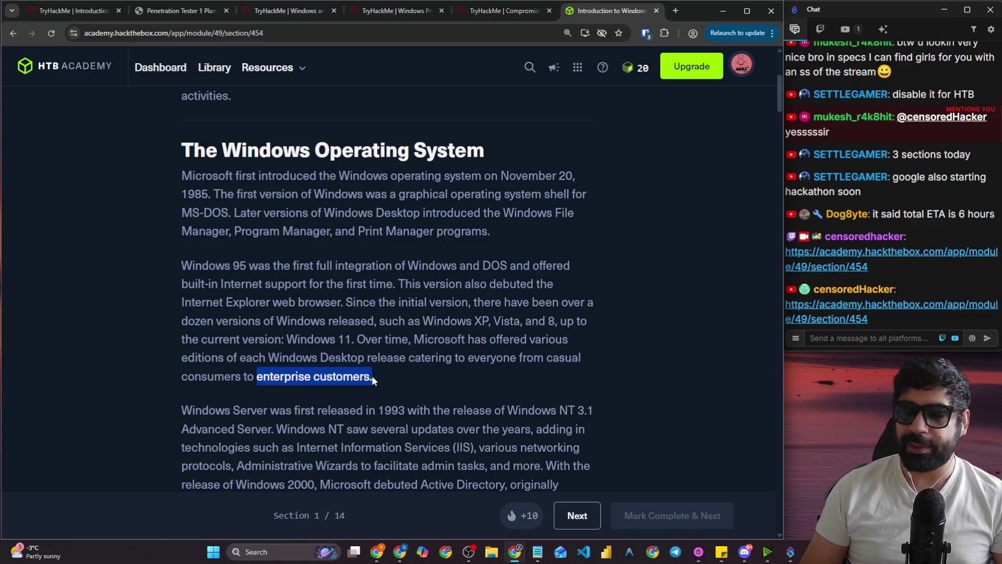
scroll(376, 374, down, 3)
drag(180, 252, 603, 257)
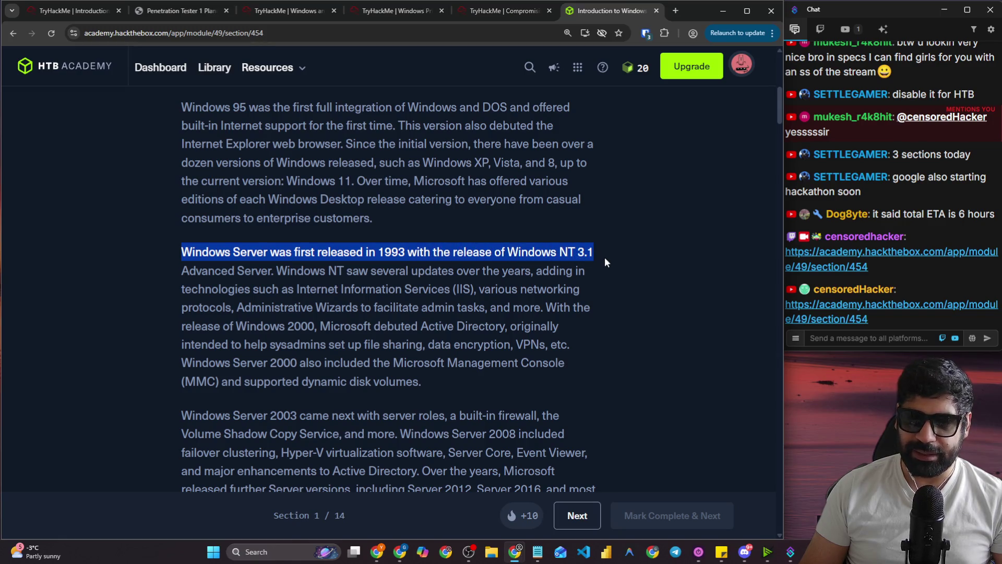
drag(276, 271, 564, 275)
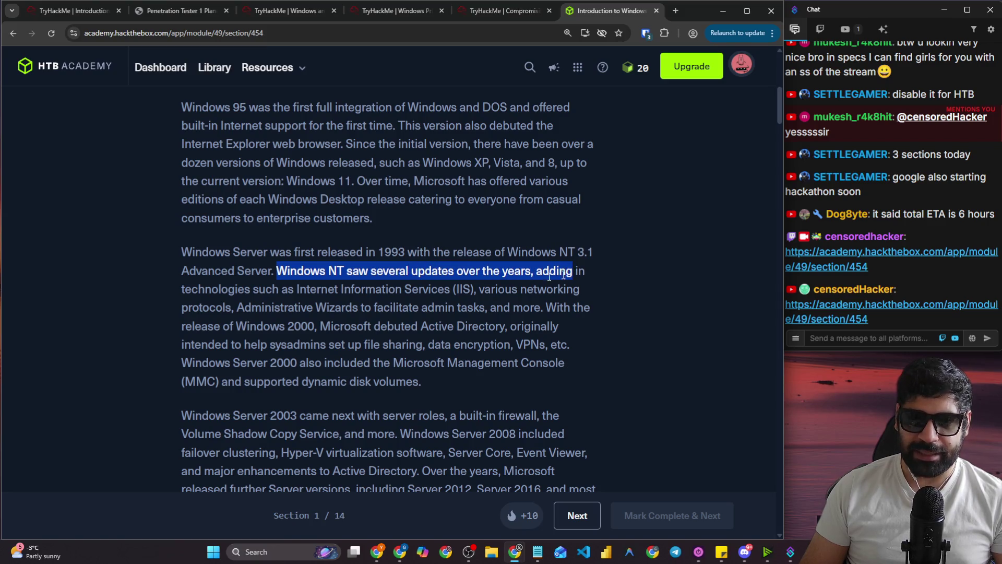
drag(280, 289, 553, 289)
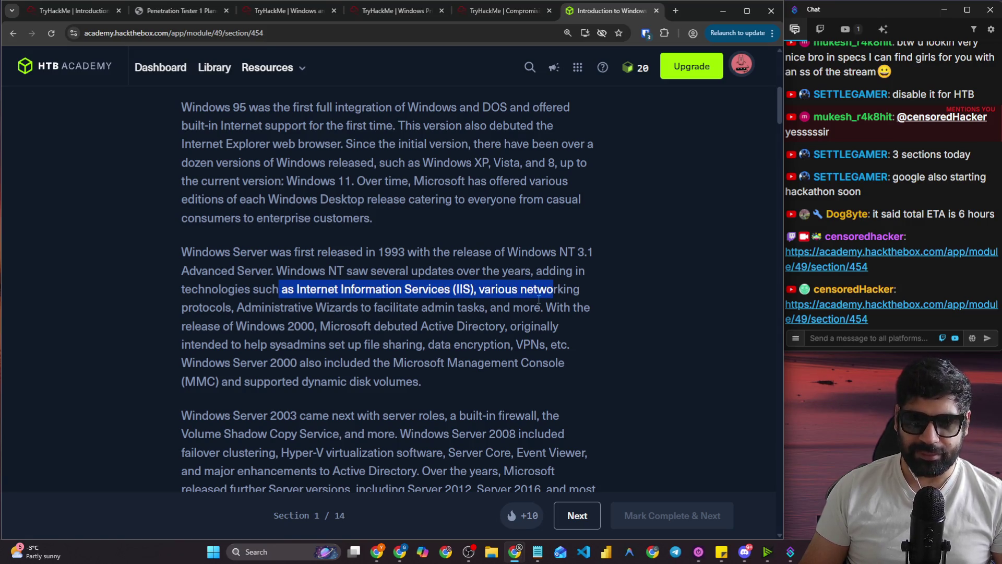
drag(245, 311, 652, 315)
drag(213, 325, 583, 333)
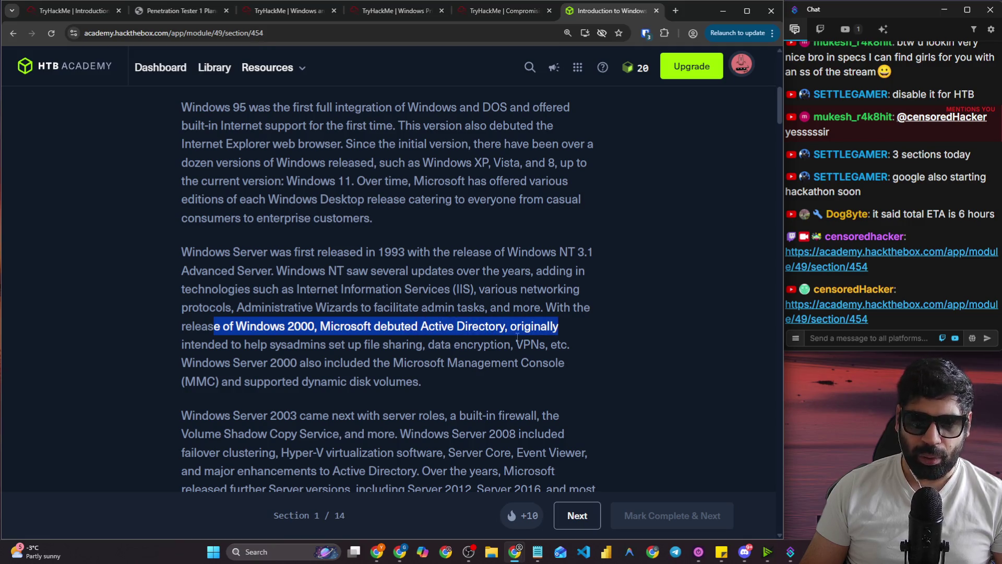
drag(230, 345, 558, 349)
drag(182, 364, 565, 363)
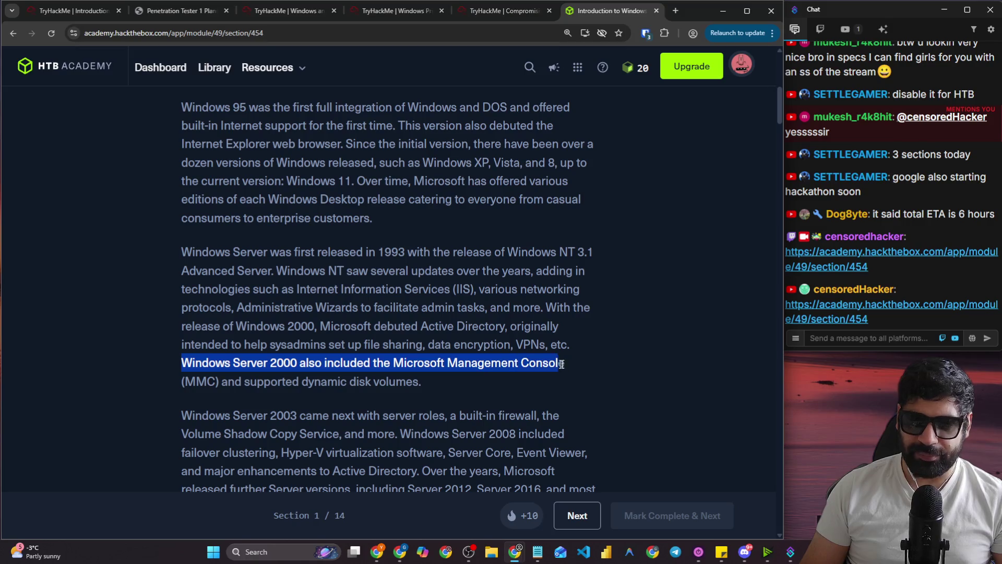
scroll(352, 336, down, 2)
drag(265, 277, 438, 287)
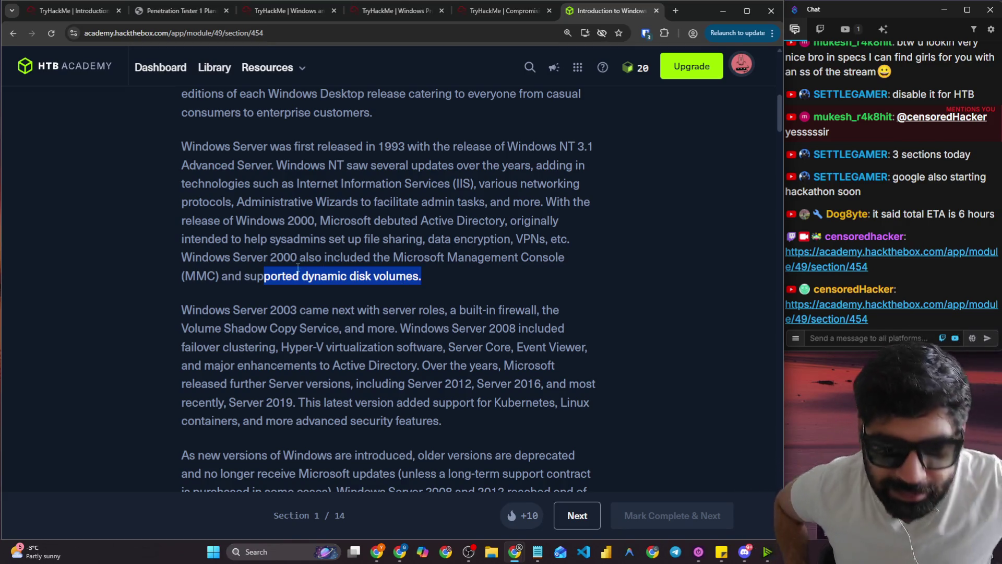
scroll(313, 253, down, 1)
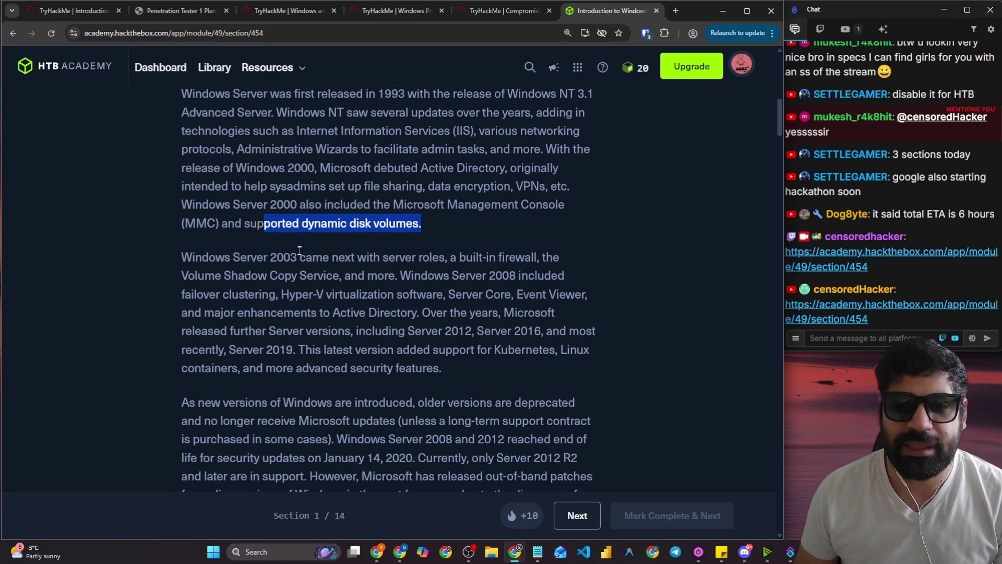
drag(306, 257, 531, 252)
drag(215, 272, 515, 276)
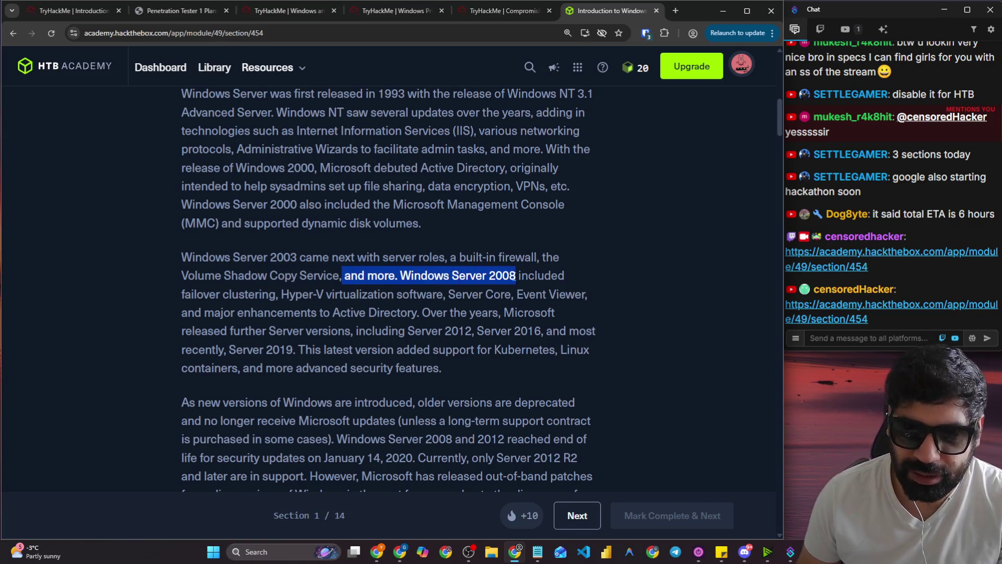
mouse_move(179, 295)
mouse_down()
mouse_move(587, 293)
mouse_move(514, 294)
mouse_move(574, 294)
mouse_up()
drag(224, 312, 547, 315)
drag(233, 331, 537, 332)
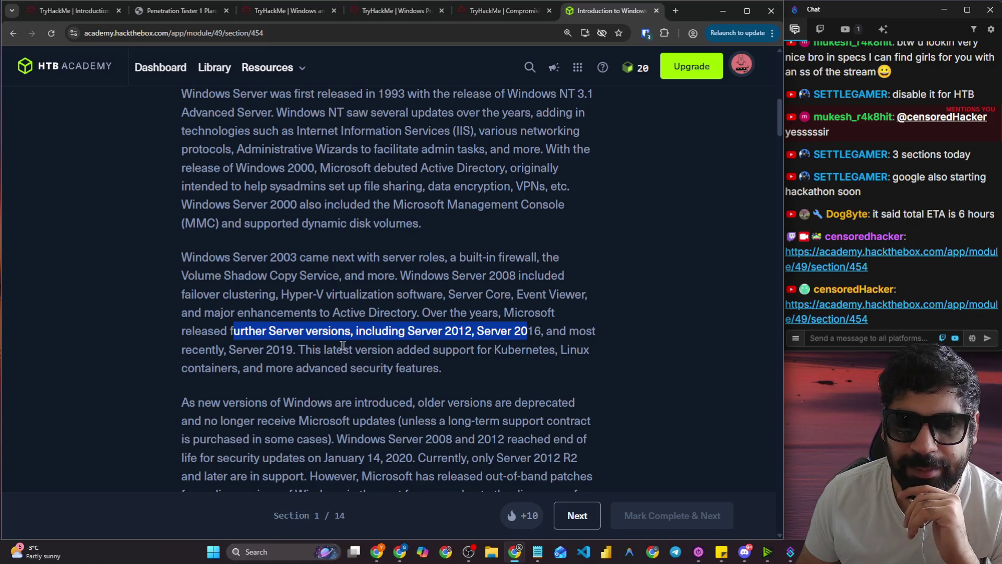
drag(271, 351, 586, 348)
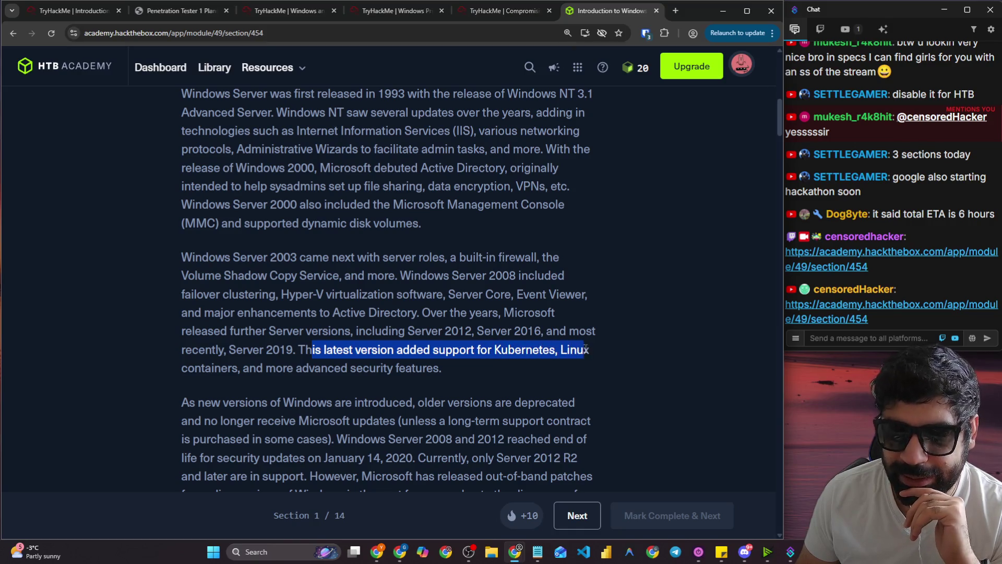
drag(277, 369, 440, 368)
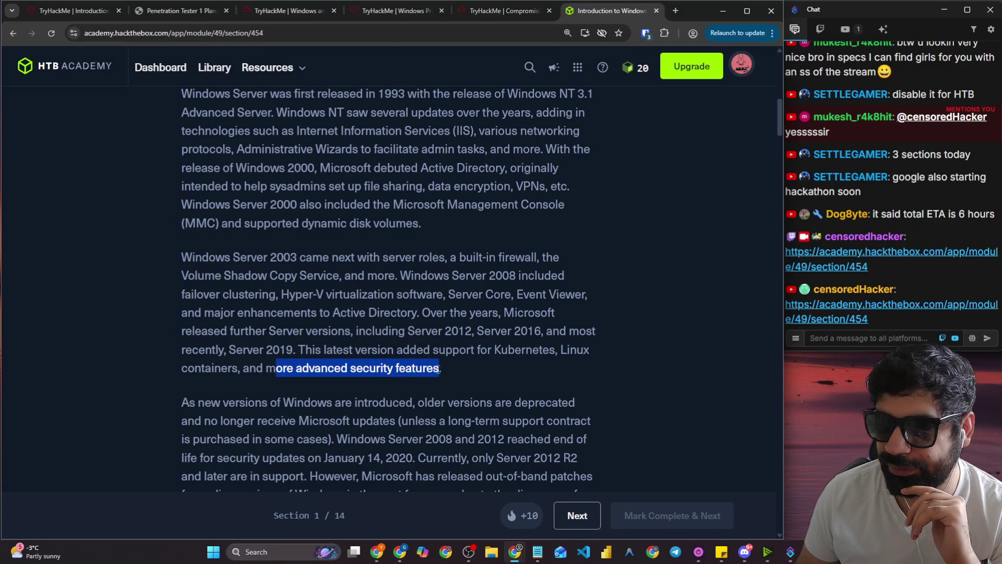
click(677, 12)
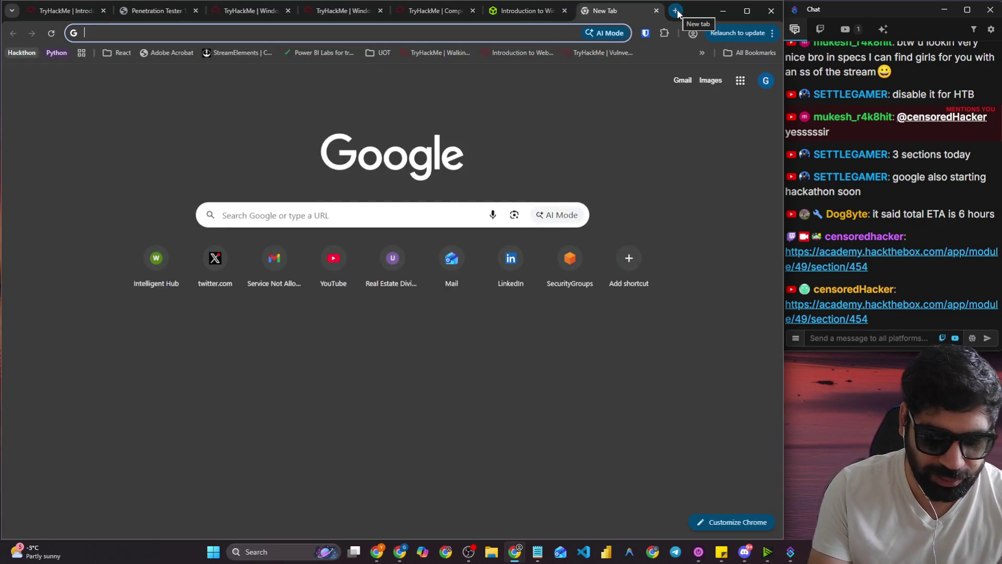
Google 'learn microsoft download softwares', check the Microsoft Software Download result, and come back.
text(learn)
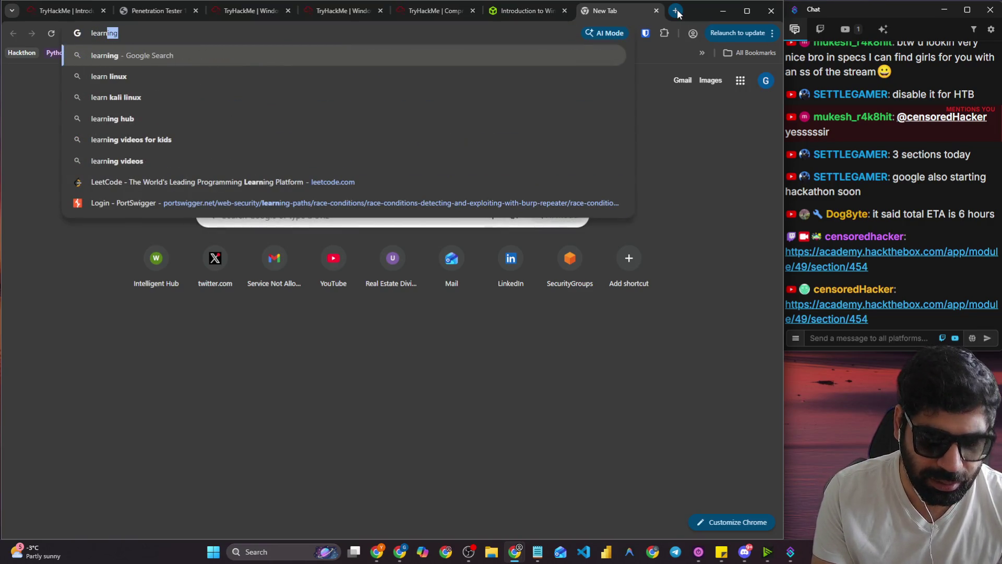
text( micrsof)
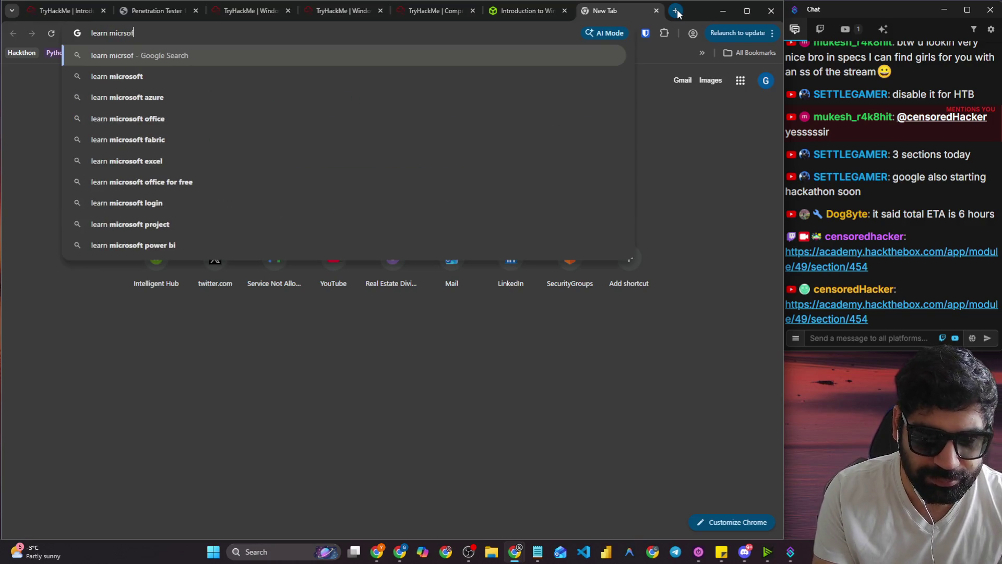
text(t)
key(BackSpace)
key(BackSpace)
key(BackSpace)
text(osoft )
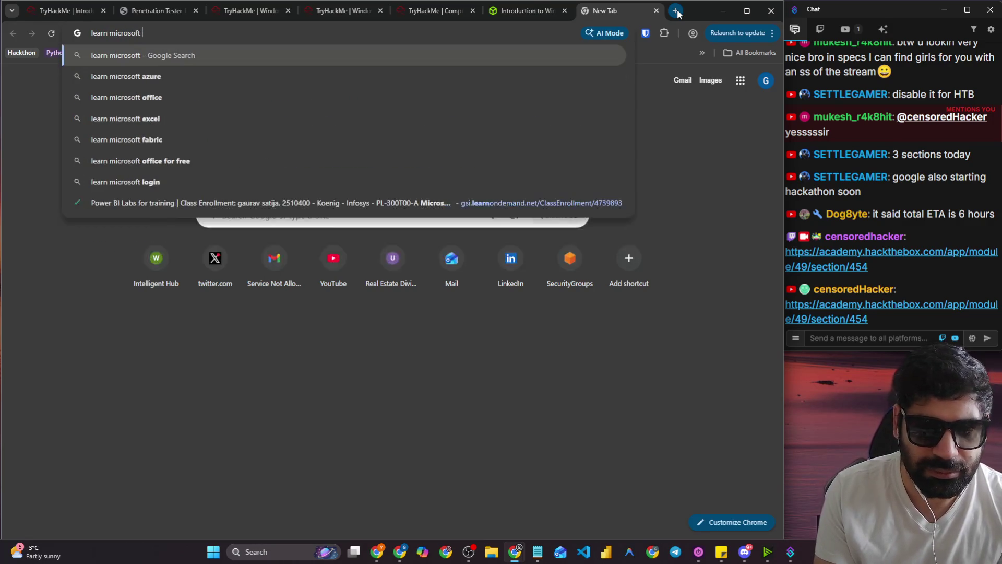
text(download )
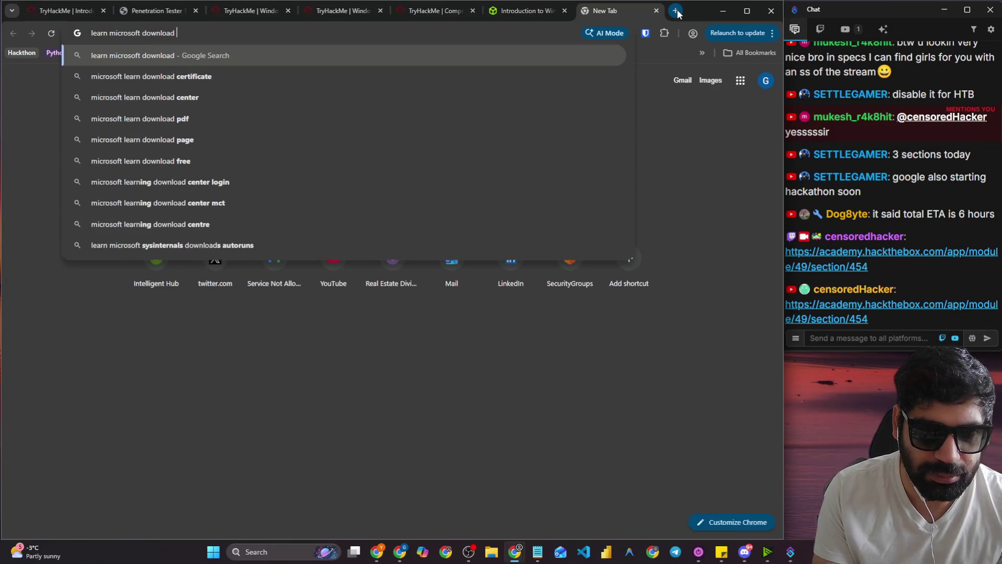
text(softw)
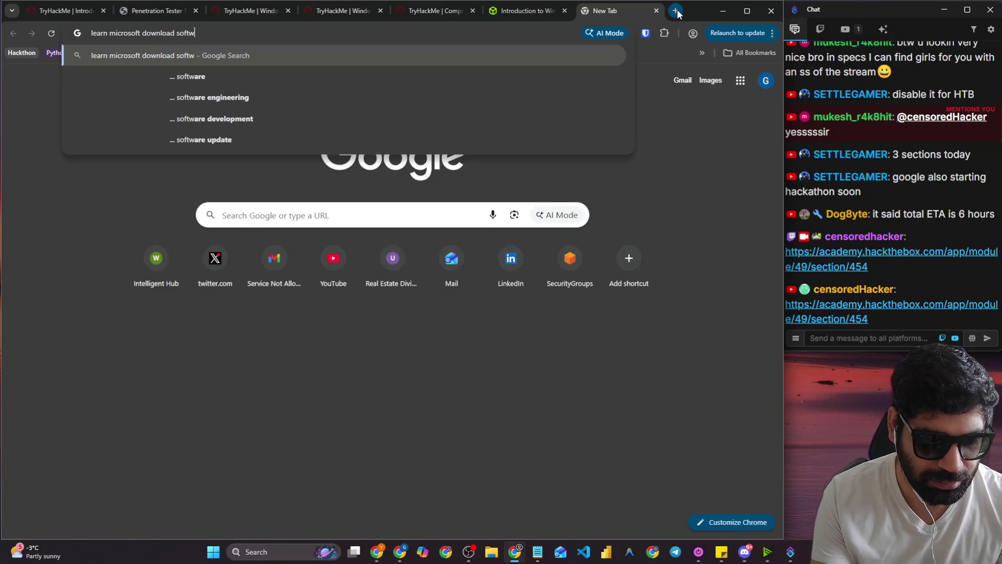
text(ares)
key(Return)
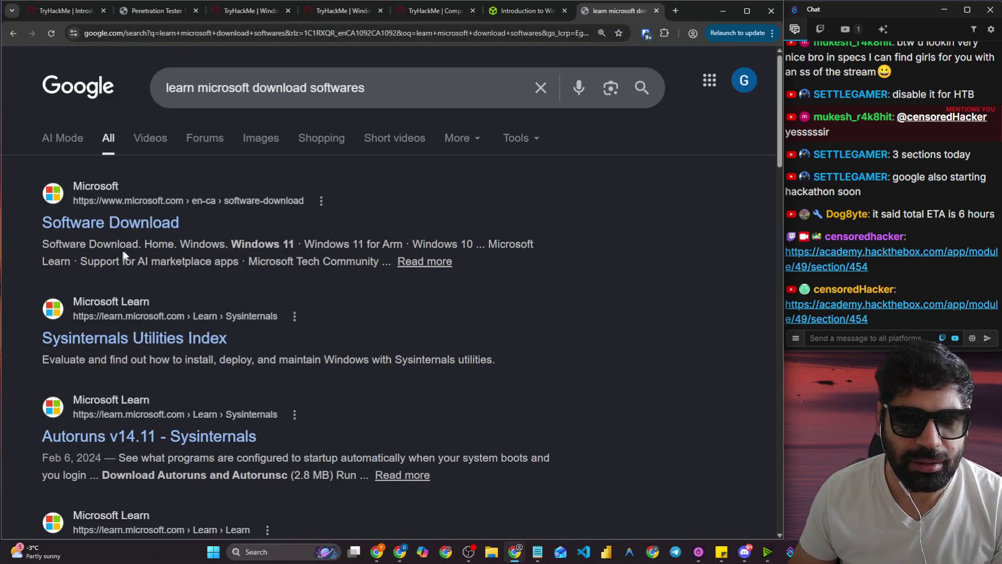
click(129, 224)
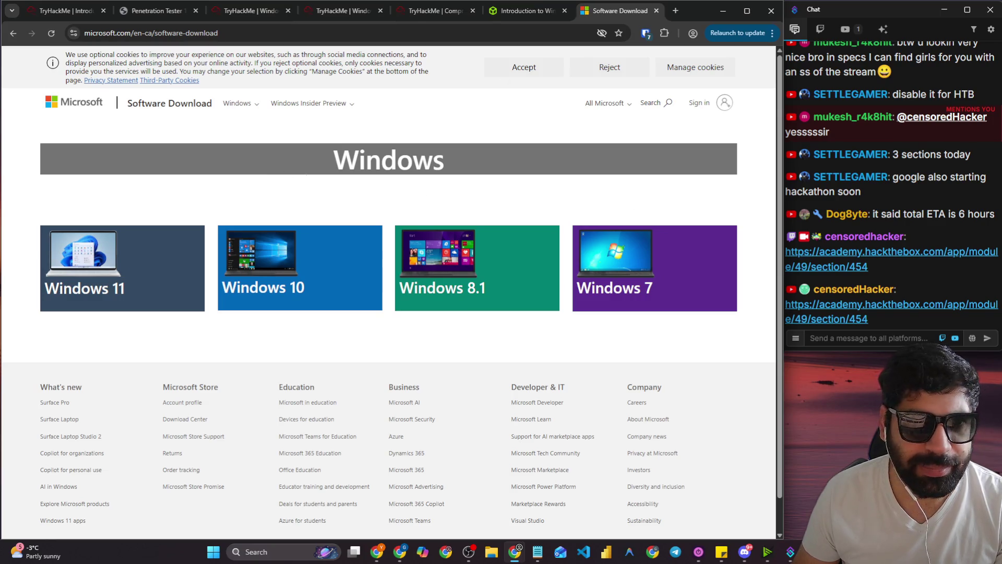
click(13, 34)
Refine the search to 'learn microsoft download softwares visual studio essentials' and open Visual Studio Dev Essentials.
scroll(284, 306, down, 3)
scroll(239, 298, down, 3)
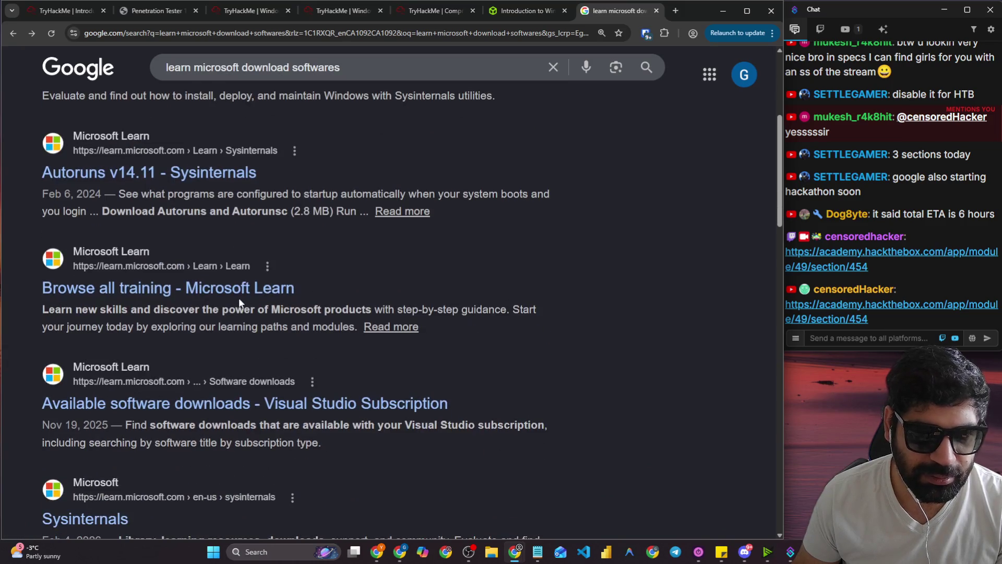
scroll(239, 300, down, 2)
scroll(240, 301, up, 1)
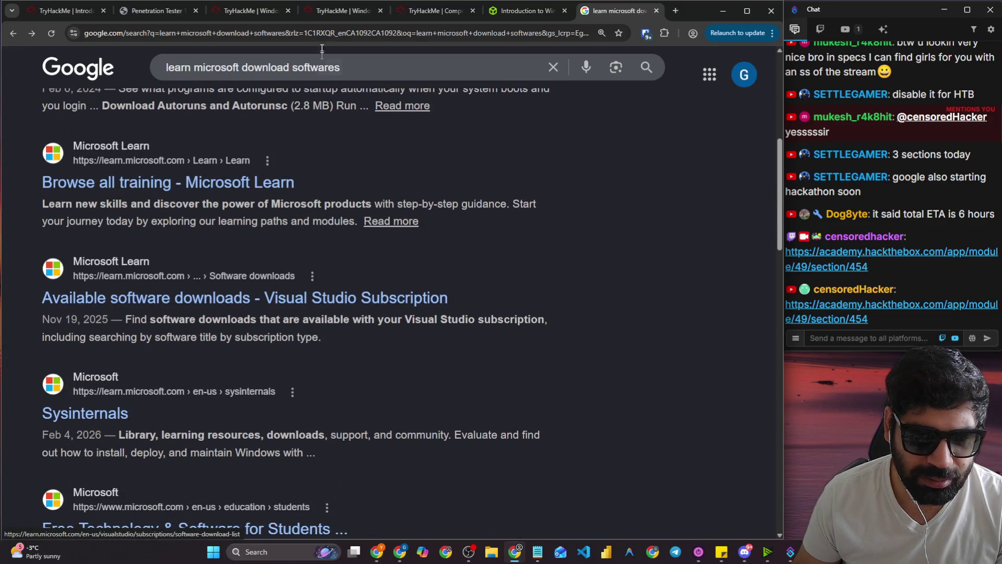
click(374, 66)
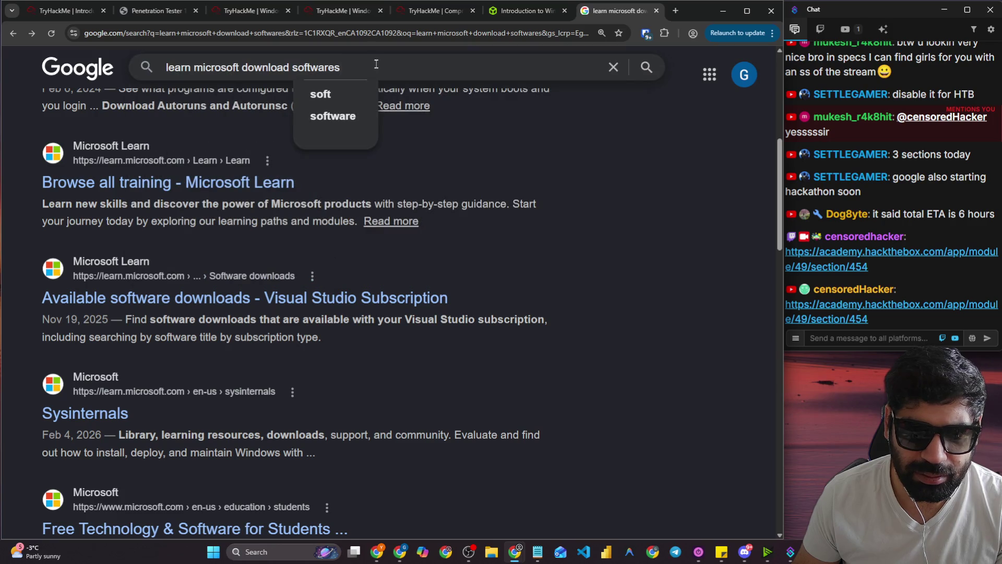
text( viosual)
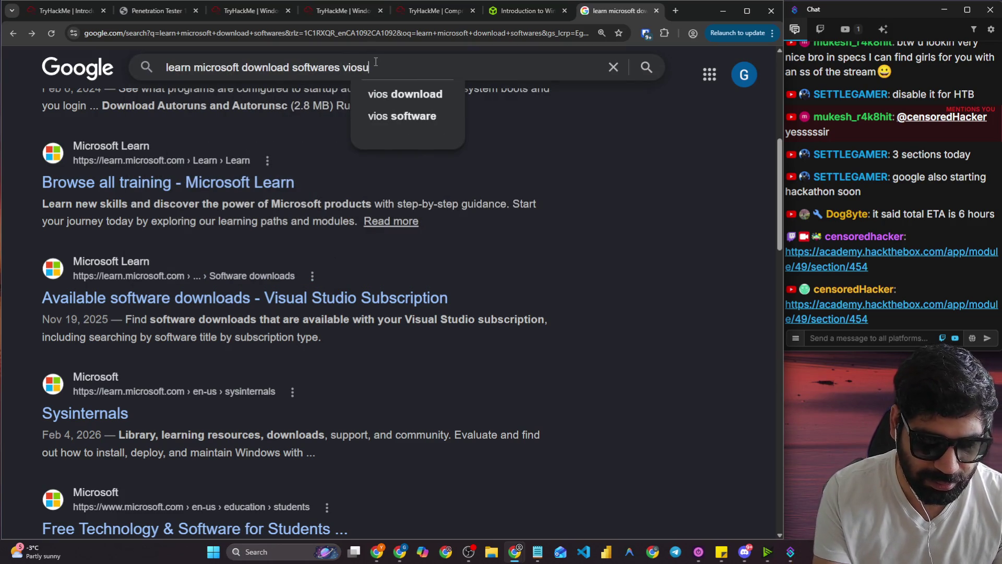
key(Down)
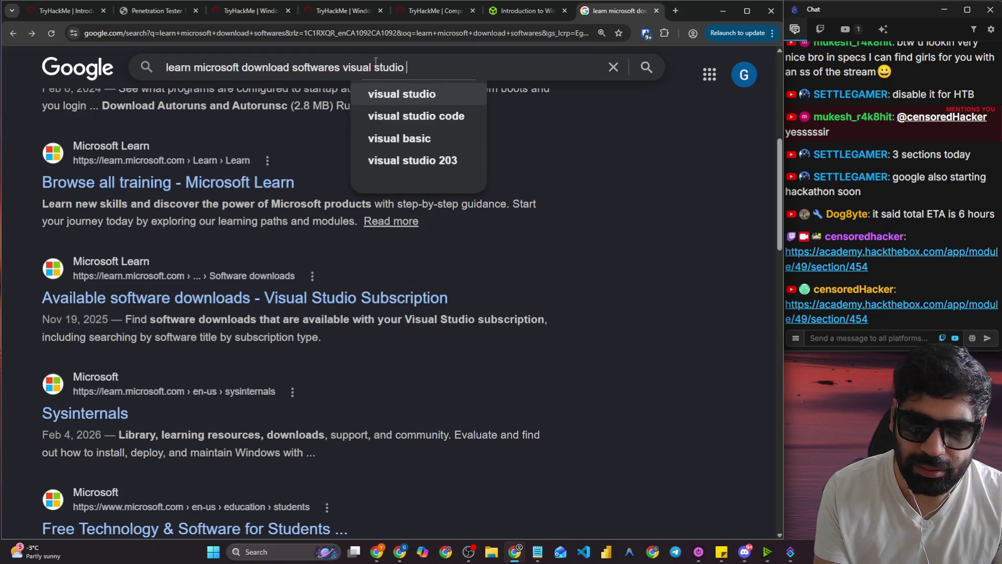
text(essen)
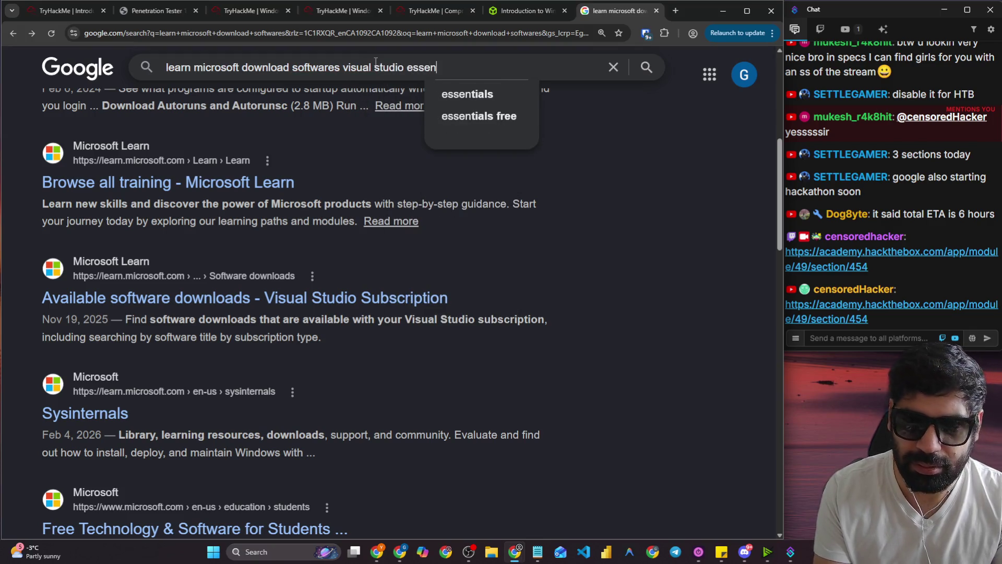
text(tials)
key(Return)
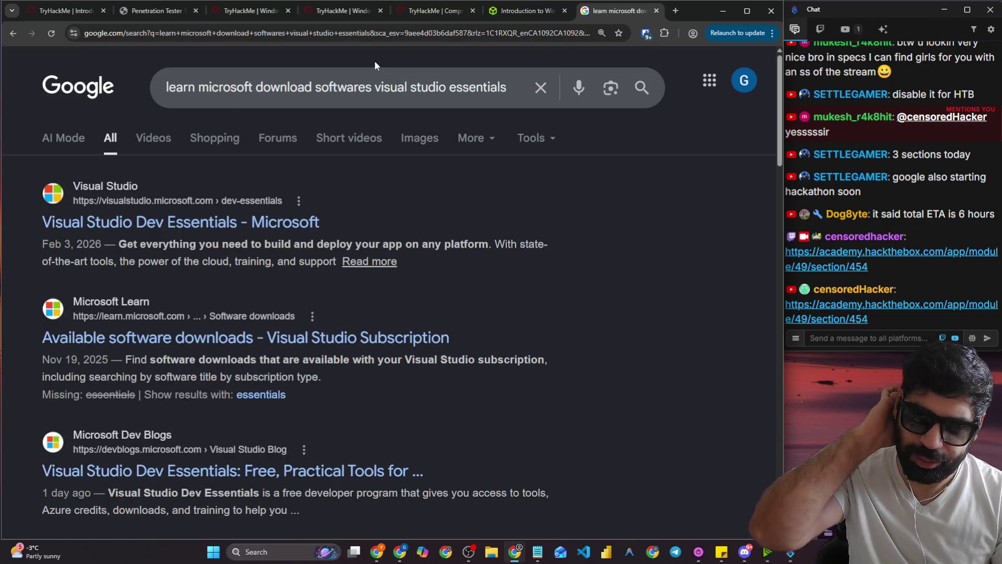
click(258, 225)
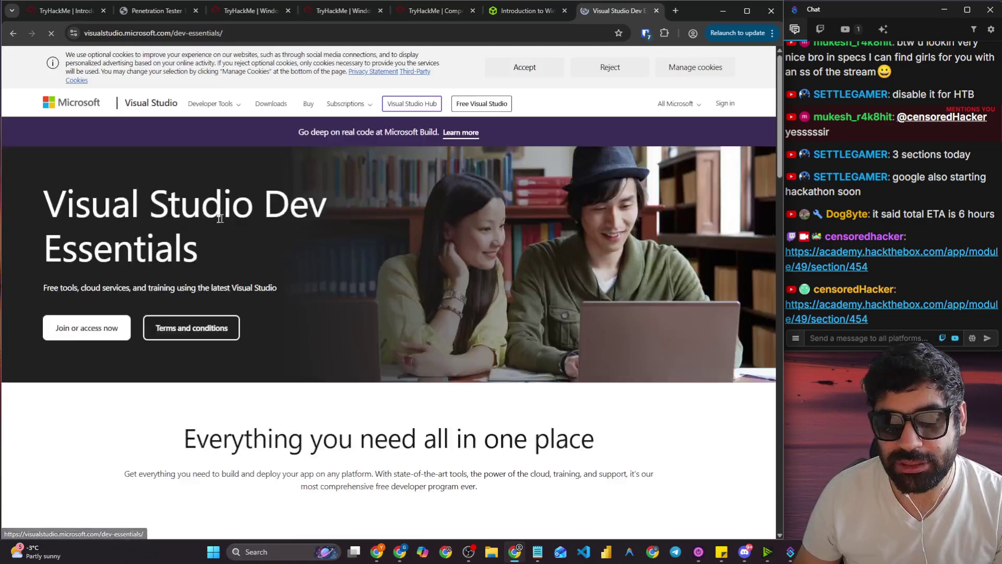
Join Dev Essentials, close its landing tab, and view the active subscriptions list.
click(89, 328)
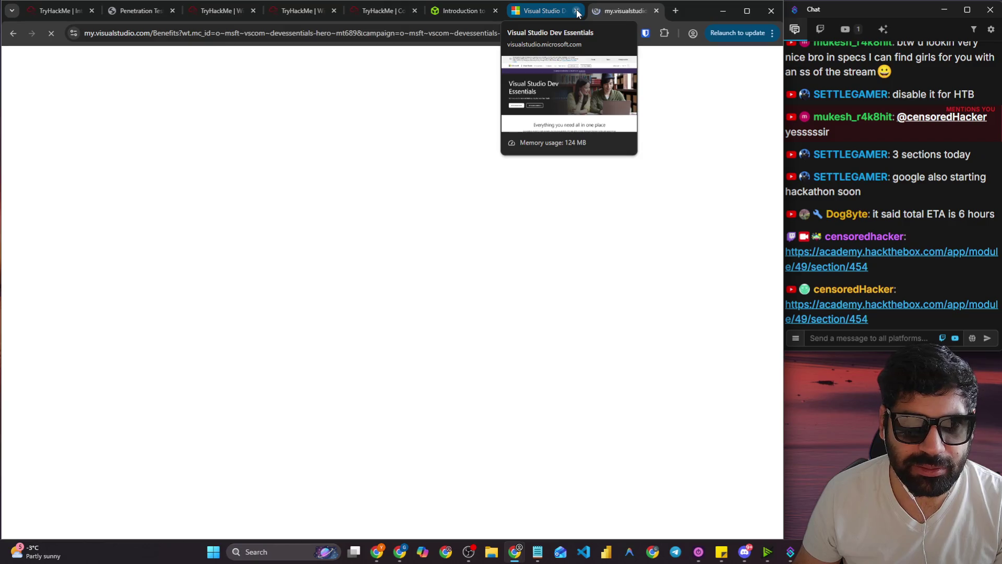
click(577, 10)
click(137, 136)
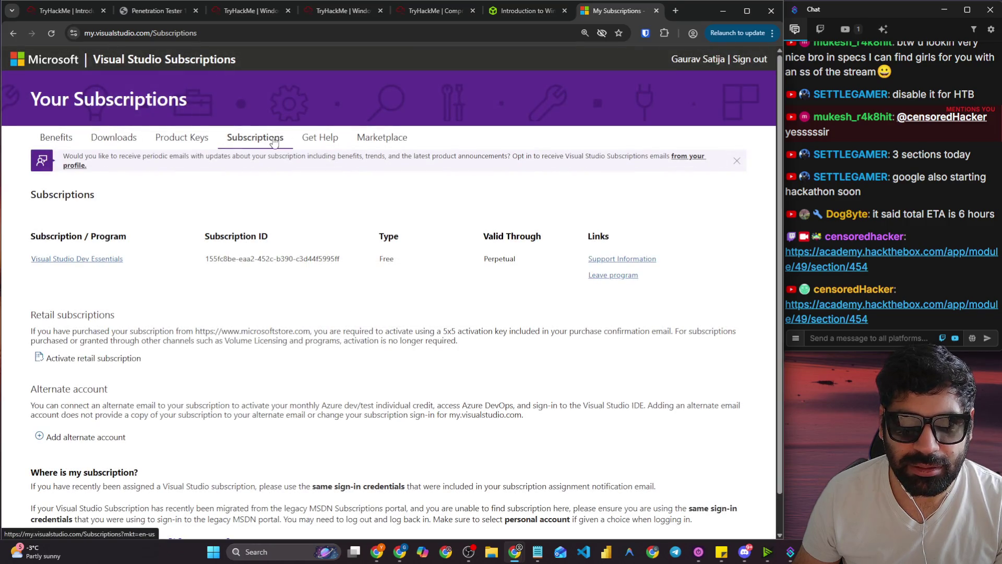
click(274, 140)
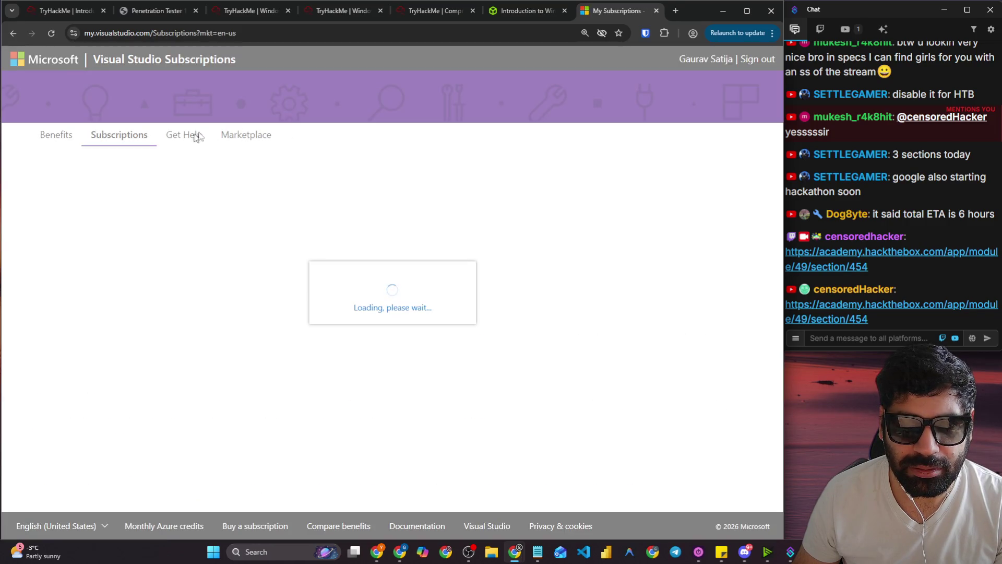
key(ctrl+w)
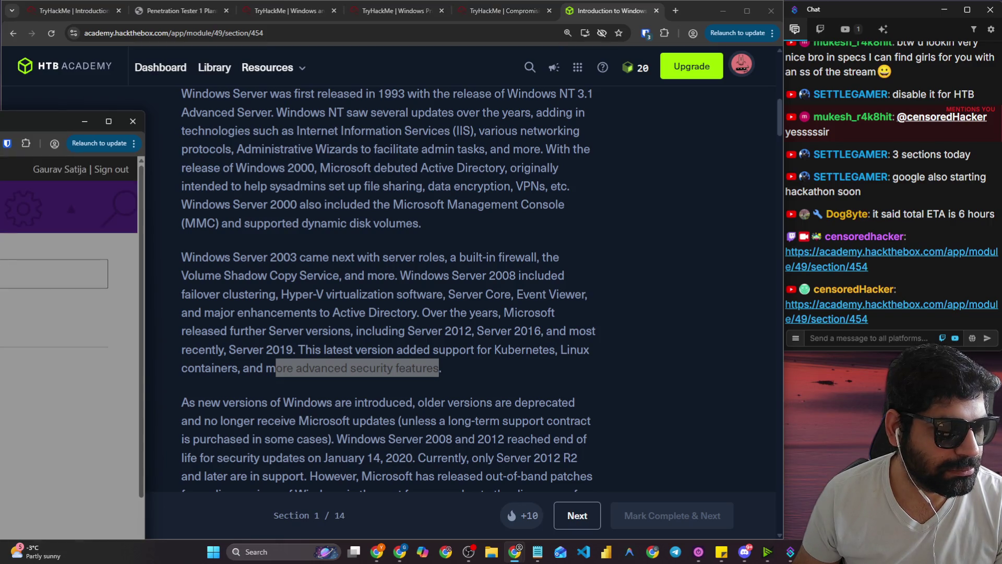
Bring the Visual Studio Subscriptions window forward and browse its benefits overview.
mouse_move(52, 122)
mouse_down()
mouse_move(376, 105)
mouse_move(205, 101)
mouse_move(287, 68)
mouse_move(103, 78)
mouse_move(605, 12)
mouse_up()
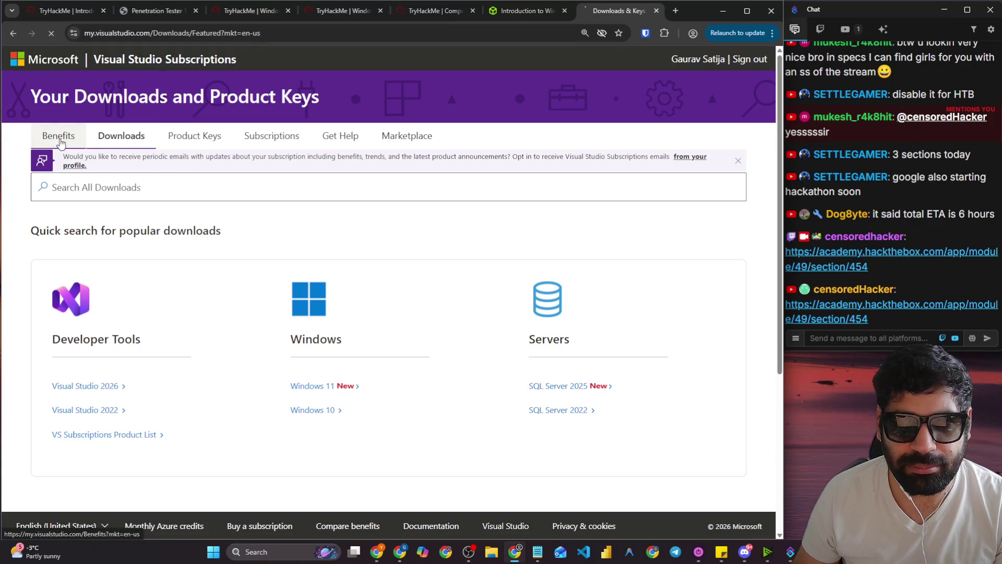
click(60, 138)
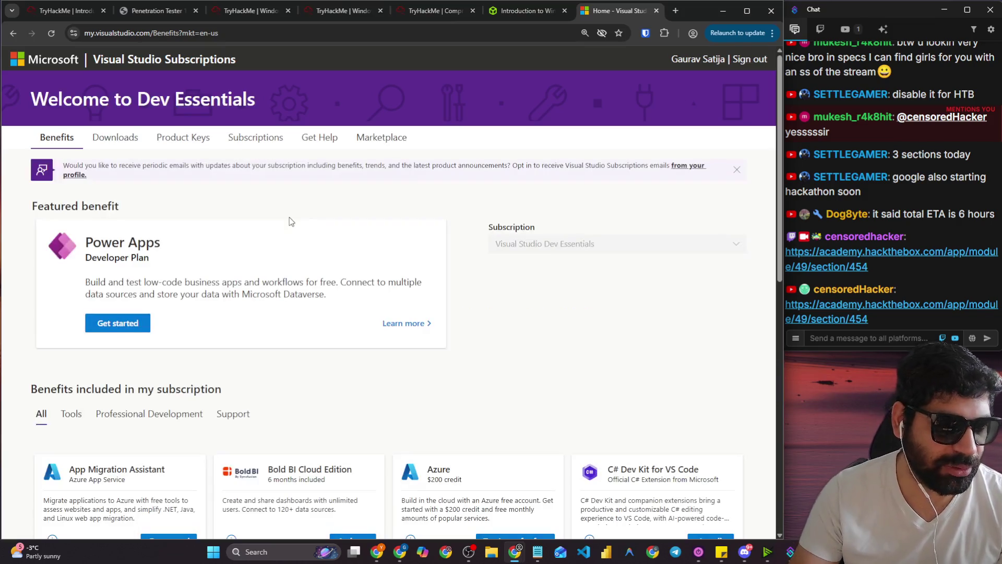
scroll(204, 186, down, 4)
scroll(203, 186, down, 5)
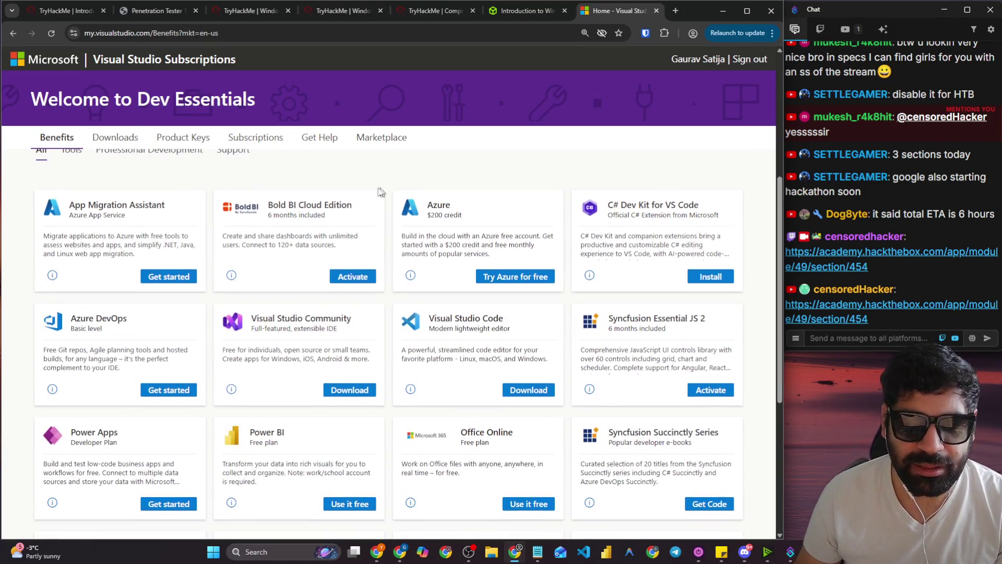
scroll(246, 125, up, 6)
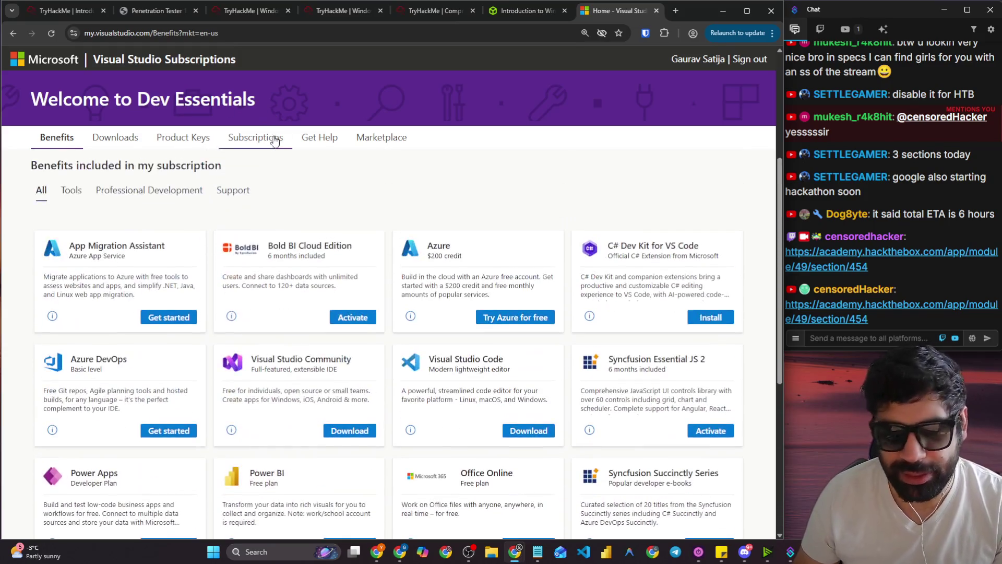
scroll(261, 137, up, 1)
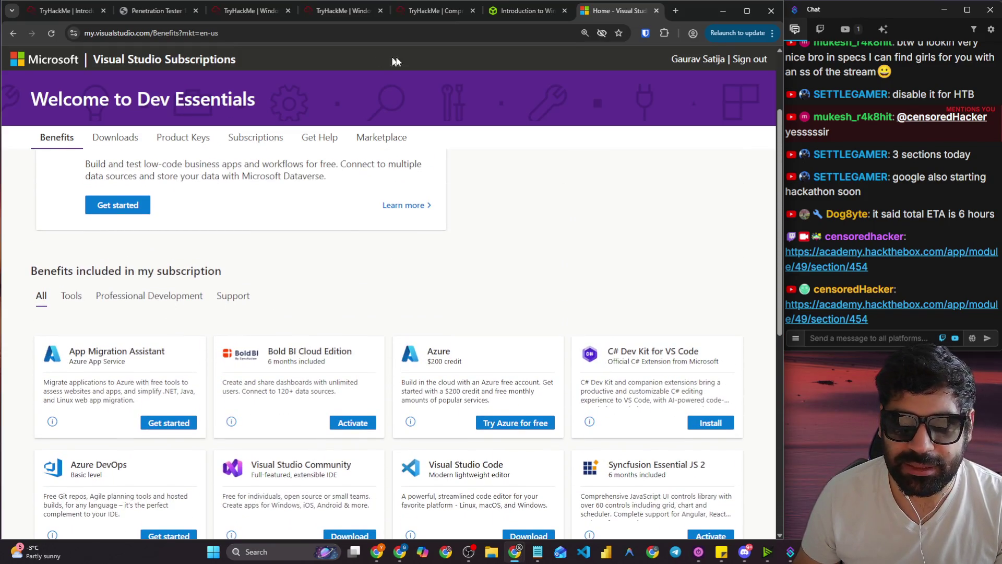
Return to the HTB Academy lesson and focus the stream chat message box.
click(519, 12)
scroll(378, 200, down, 3)
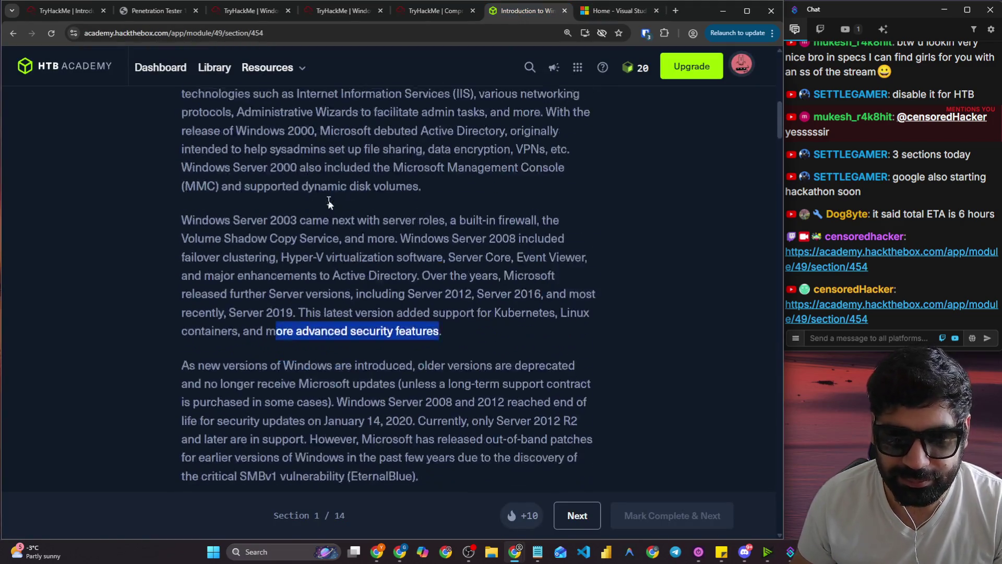
click(884, 338)
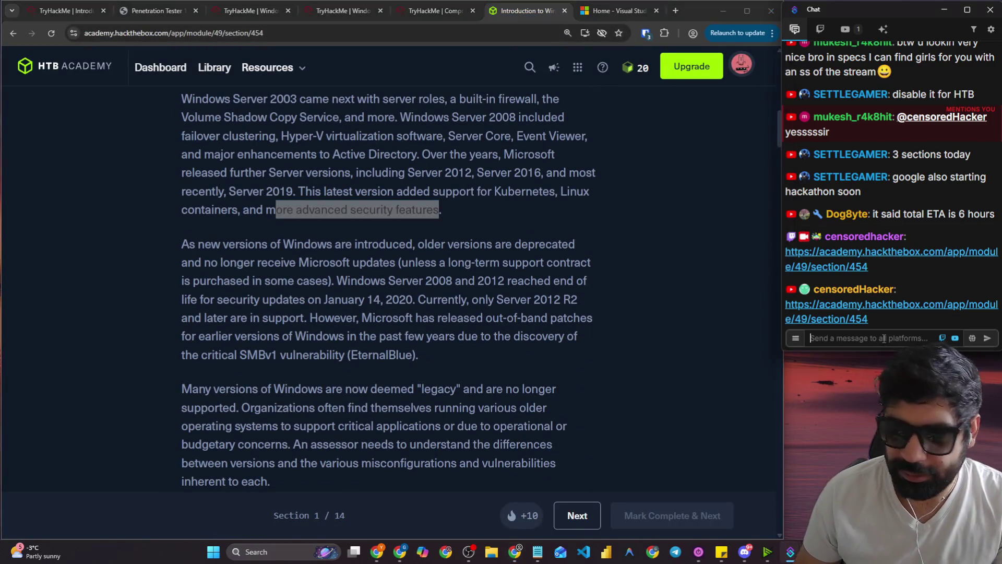
Post 'visual studio dev essentials' in the stream chat, then refocus the HTB Academy lesson window.
text(visual )
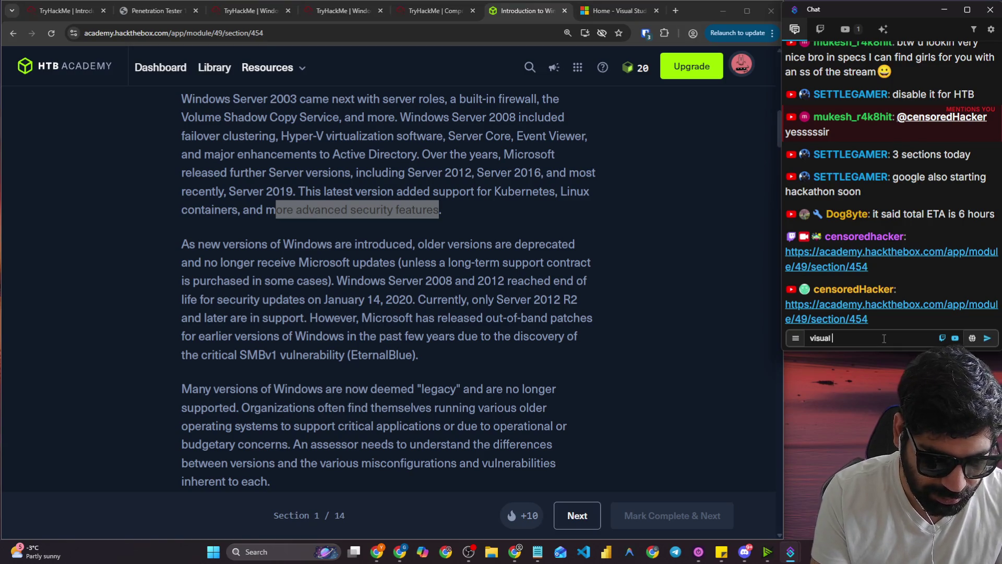
text(studio)
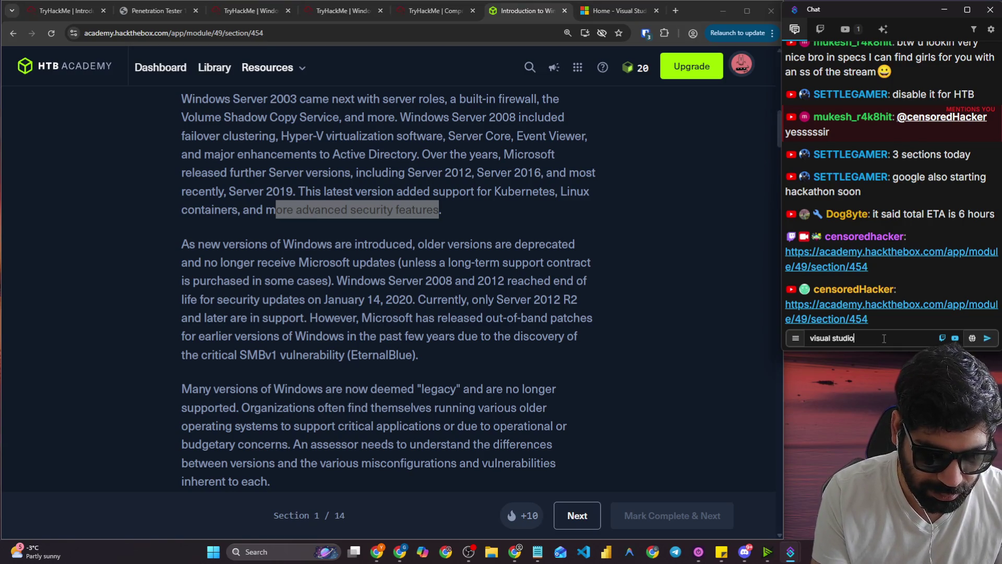
text( dev esse)
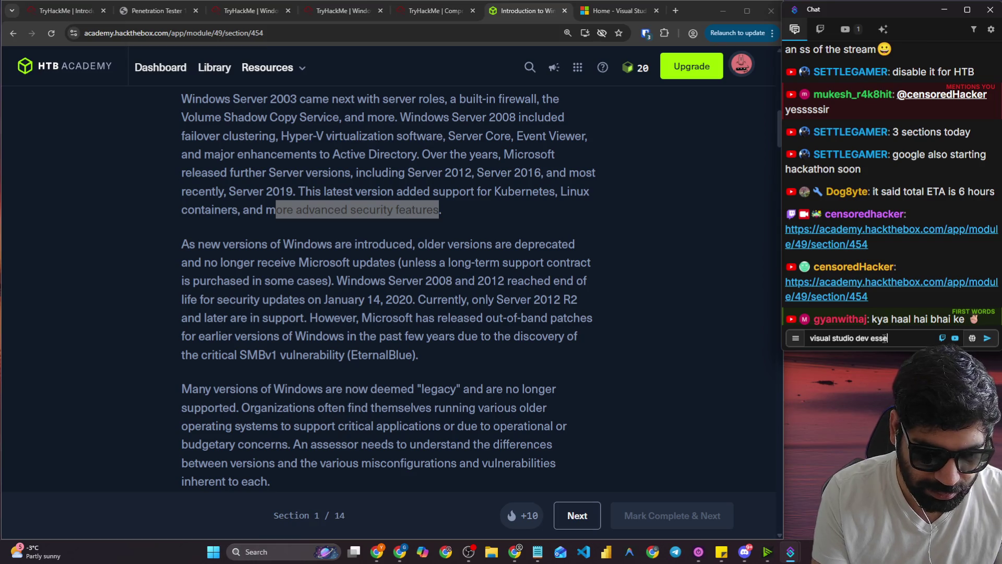
text(ntials)
key(Return)
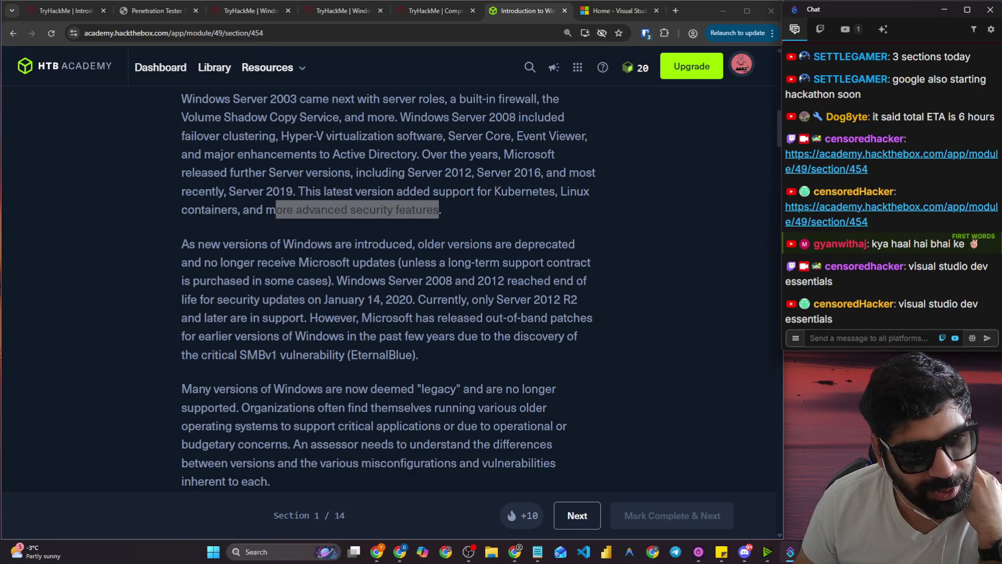
key(alt+Tab)
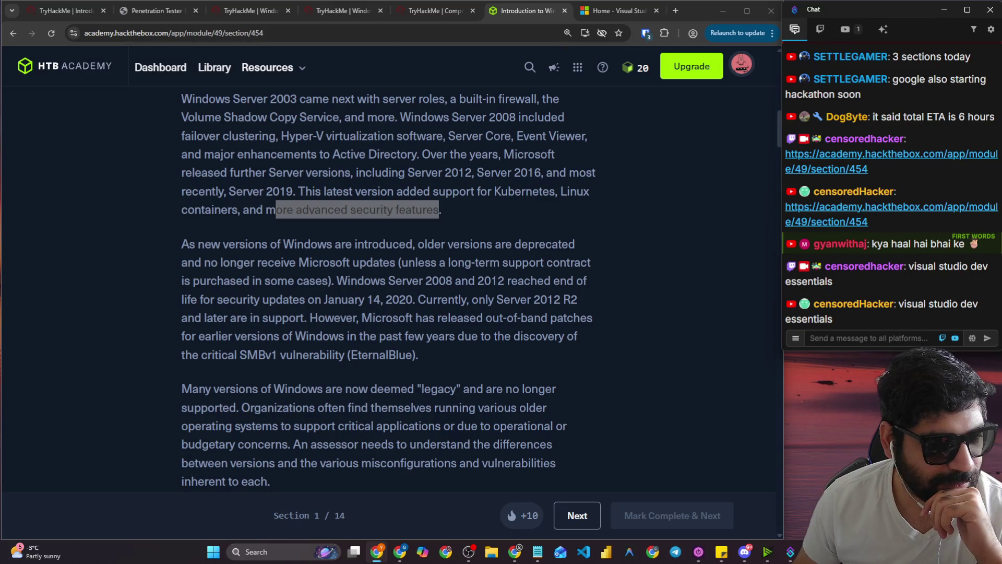
key(alt+Tab)
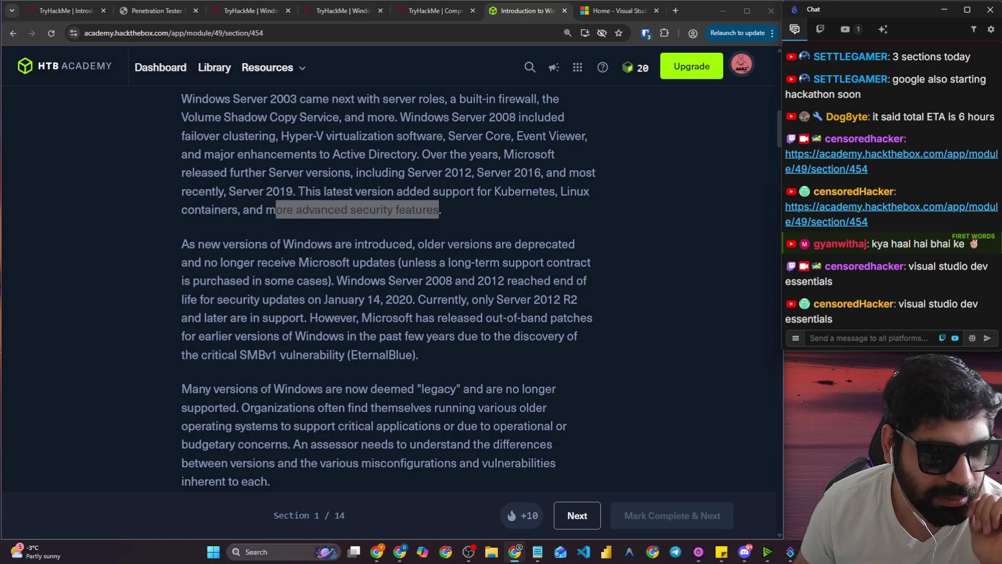
click(373, 334)
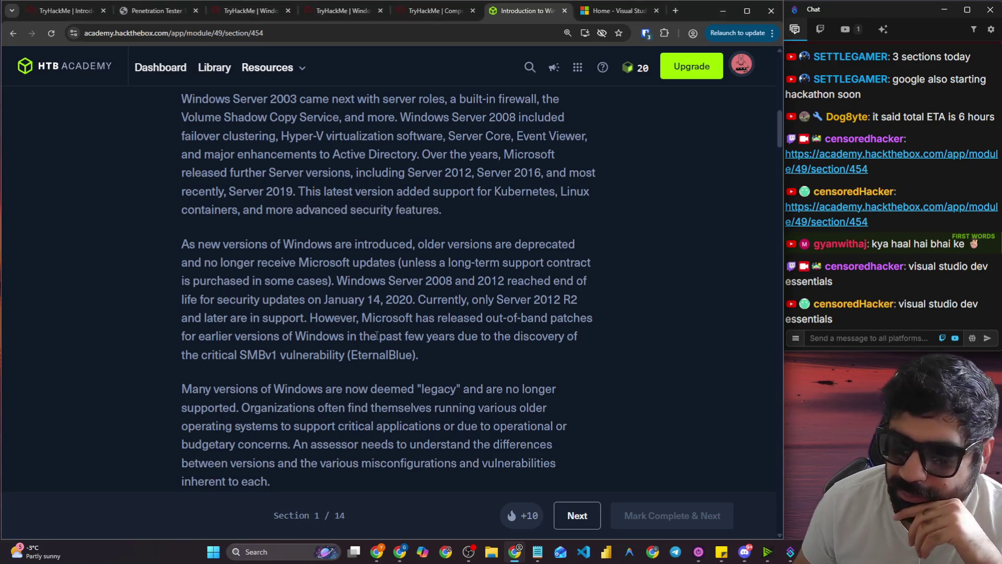
Highlight phrases on new Windows versions, ended updates, support contracts and Server 2008/2012 end-of-life.
mouse_move(187, 253)
mouse_down()
mouse_move(296, 264)
mouse_move(305, 249)
mouse_move(571, 243)
mouse_up()
click(306, 249)
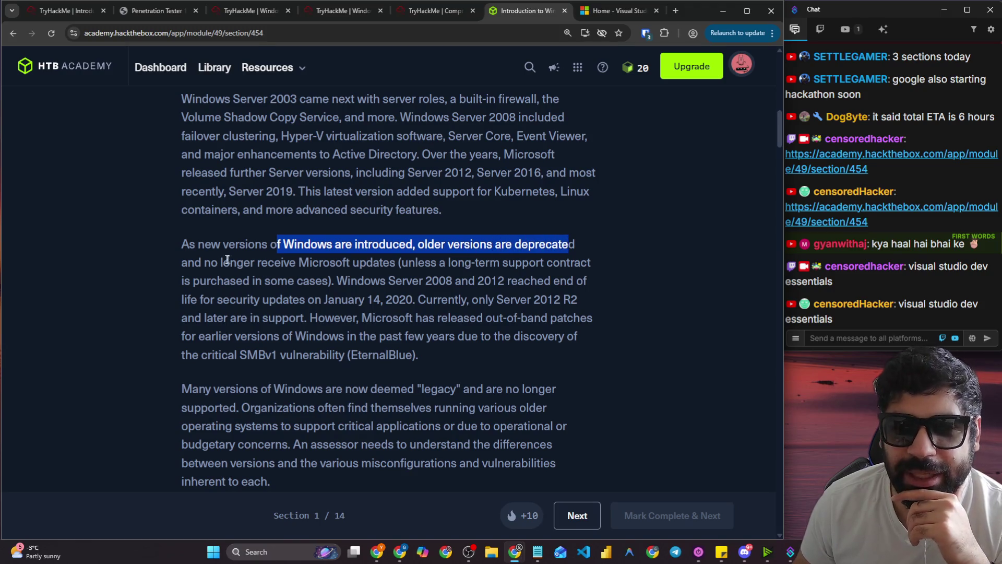
mouse_move(209, 271)
mouse_down()
mouse_move(370, 283)
mouse_move(403, 268)
mouse_move(589, 264)
mouse_up()
drag(193, 281, 325, 282)
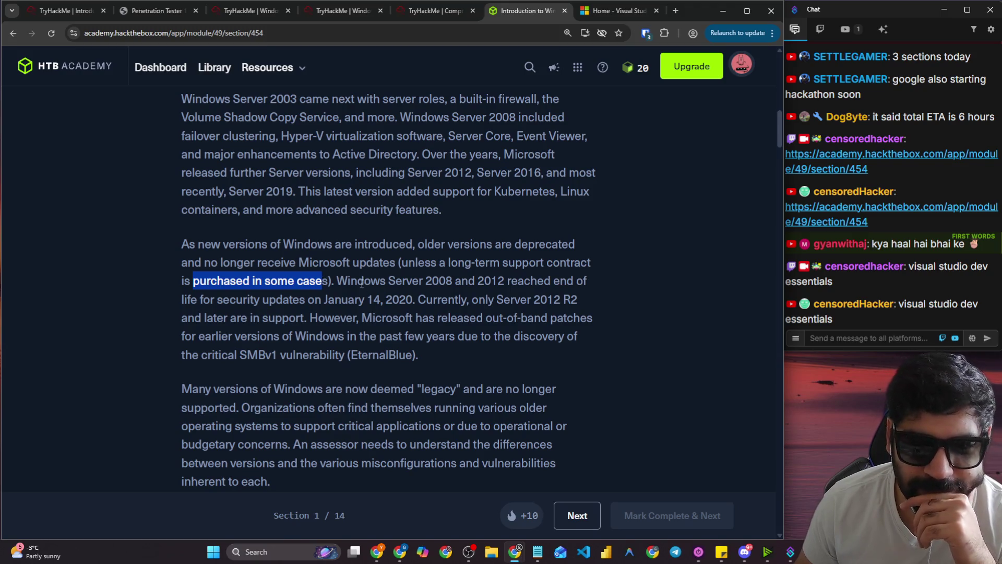
click(362, 283)
drag(352, 284, 569, 284)
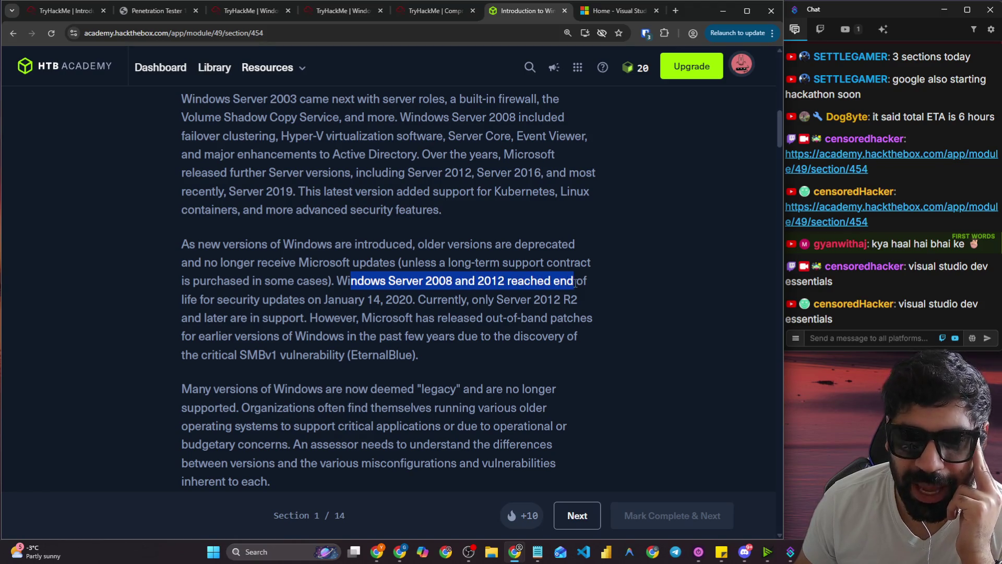
Highlight the January 14, 2020 date, Server 2012 R2, out-of-band patches and SMBv1 EternalBlue.
drag(242, 297, 416, 303)
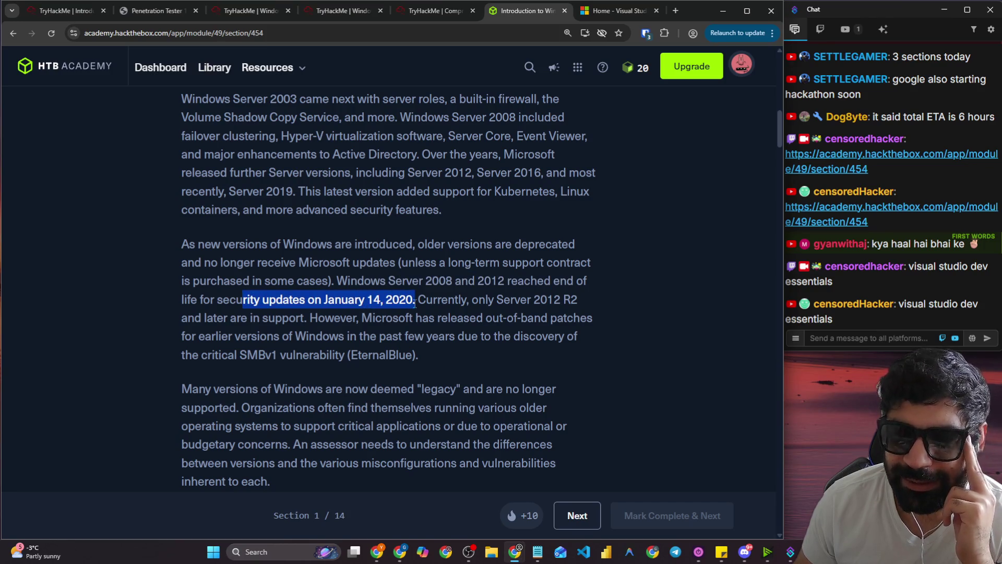
drag(416, 303, 562, 302)
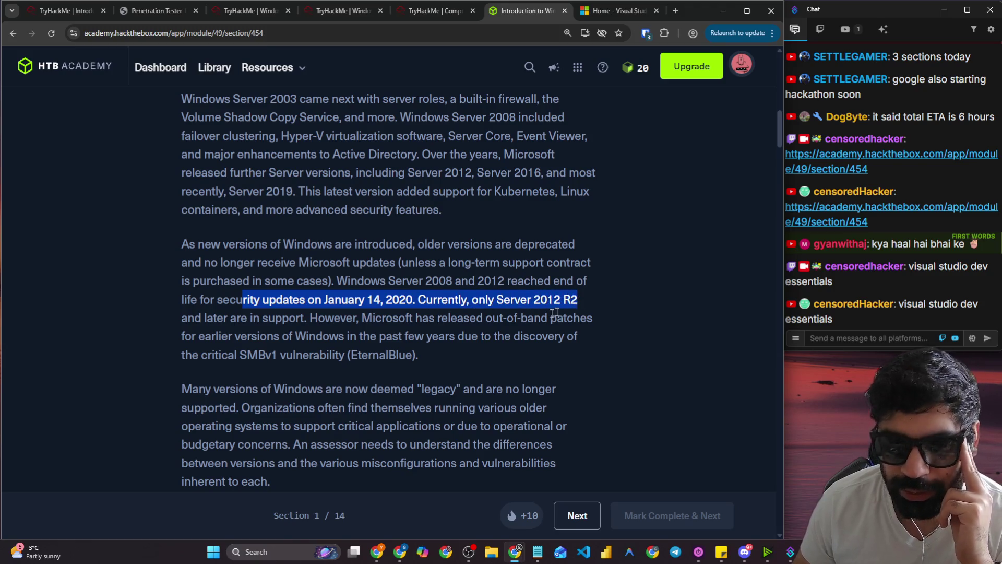
drag(213, 318, 600, 322)
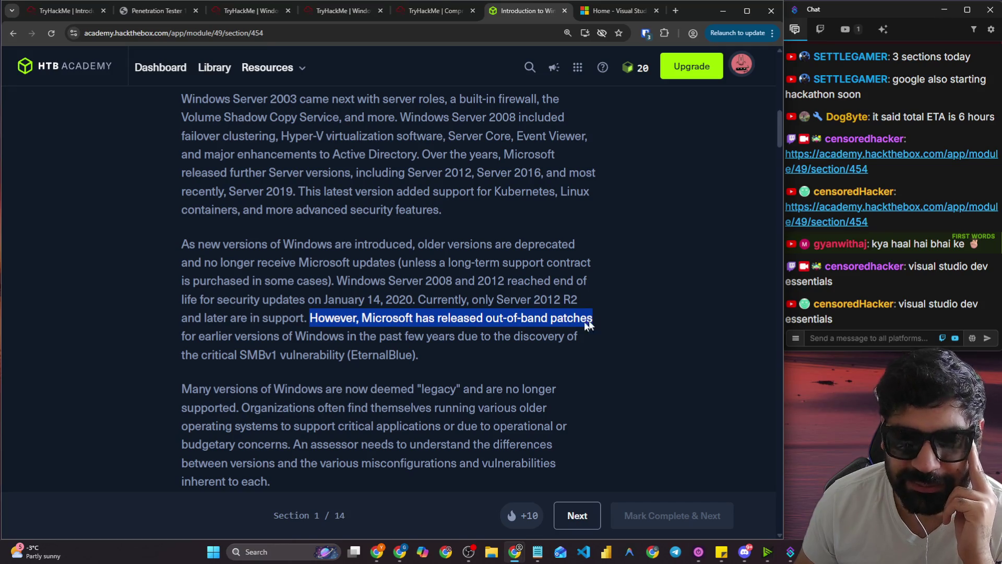
drag(316, 339, 569, 340)
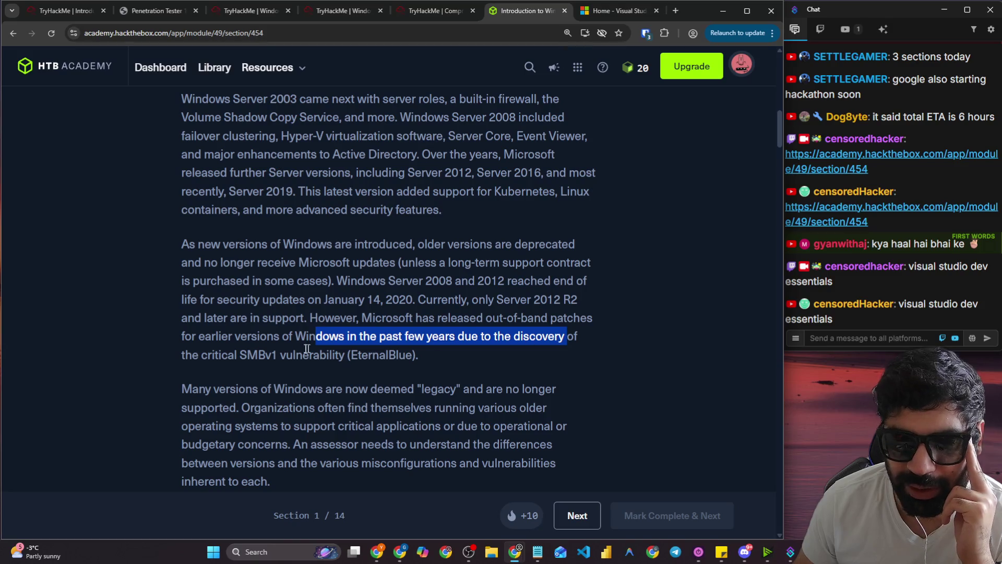
drag(221, 356, 415, 358)
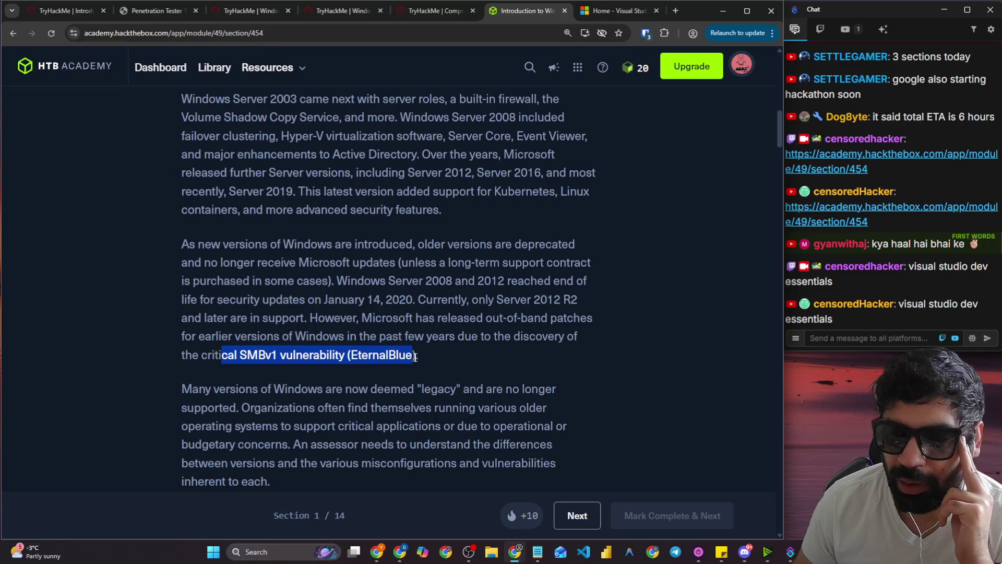
click(449, 367)
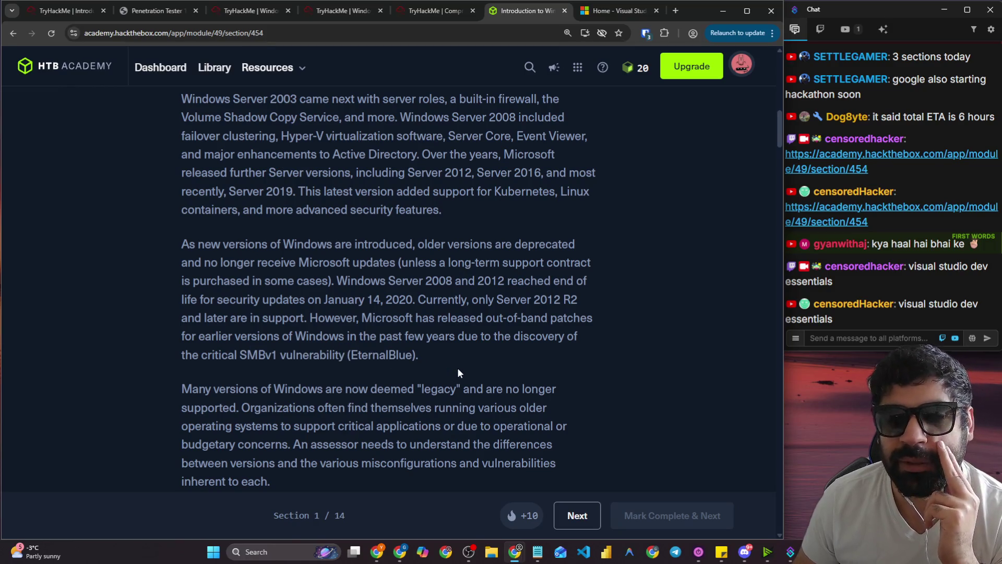
scroll(457, 367, down, 2)
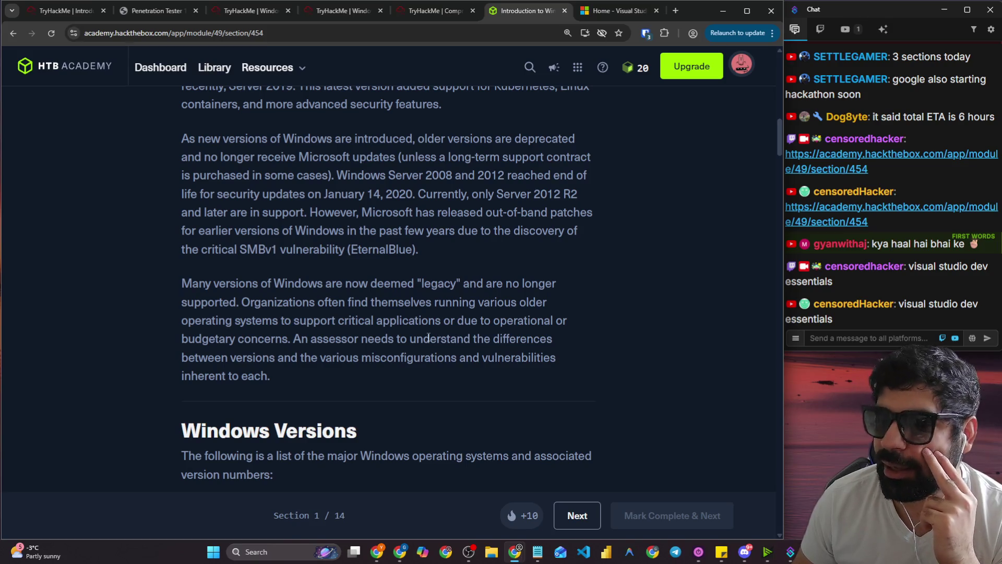
Highlight the legacy-version lines on older systems, budget reasons, assessor needs and misconfigurations.
drag(182, 284, 540, 286)
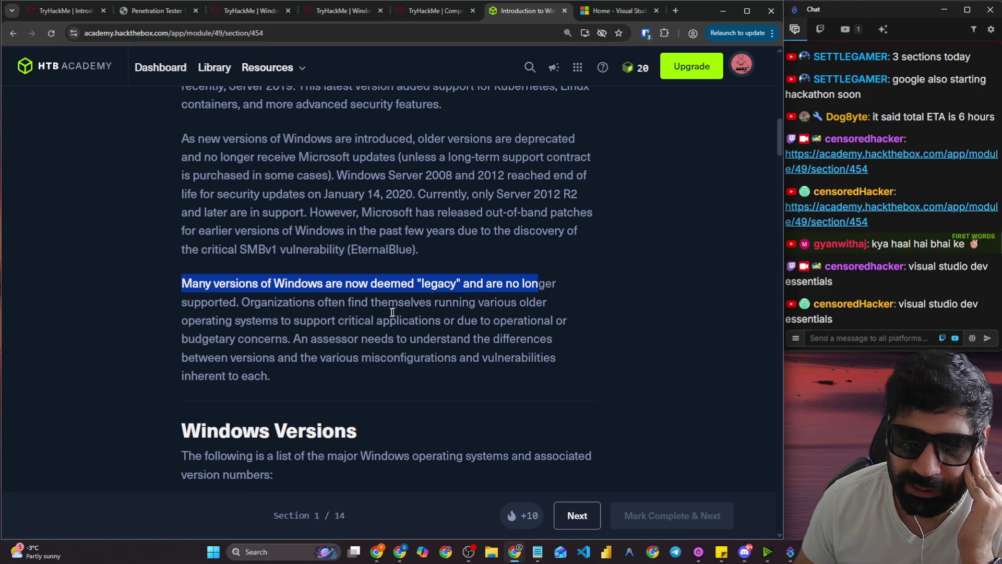
mouse_move(229, 302)
mouse_down()
mouse_move(374, 320)
mouse_move(329, 303)
mouse_move(550, 306)
mouse_up()
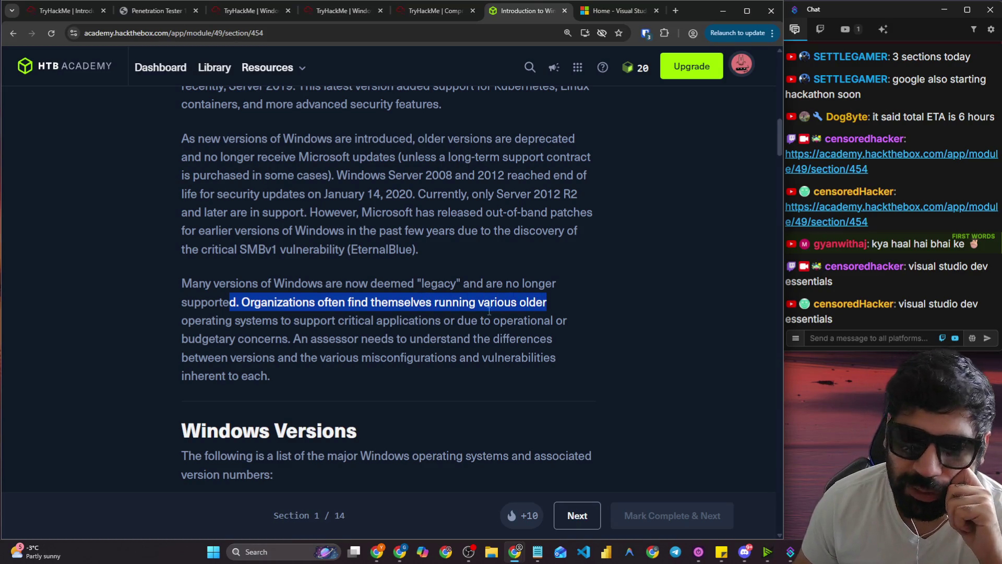
drag(449, 321, 564, 321)
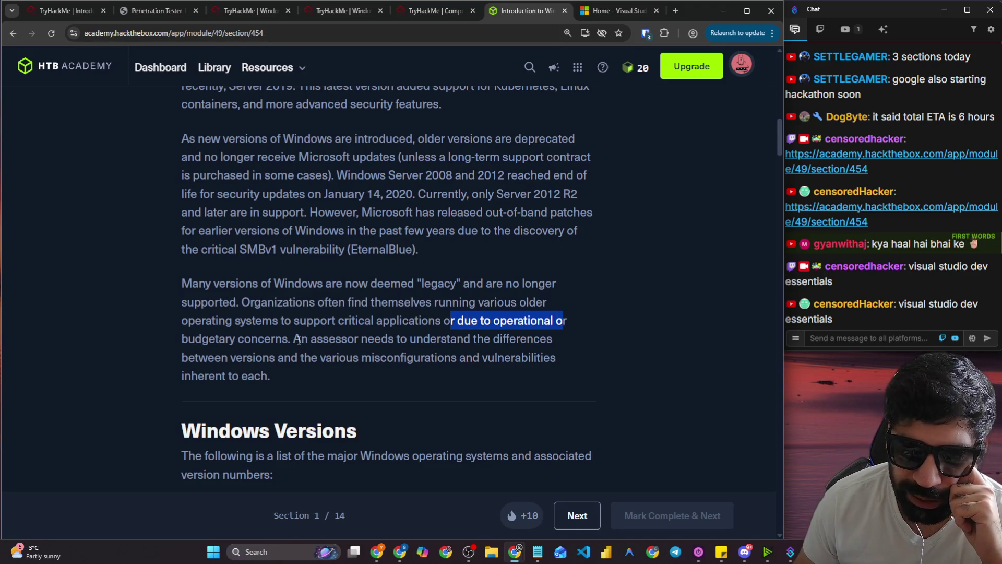
drag(295, 339, 565, 344)
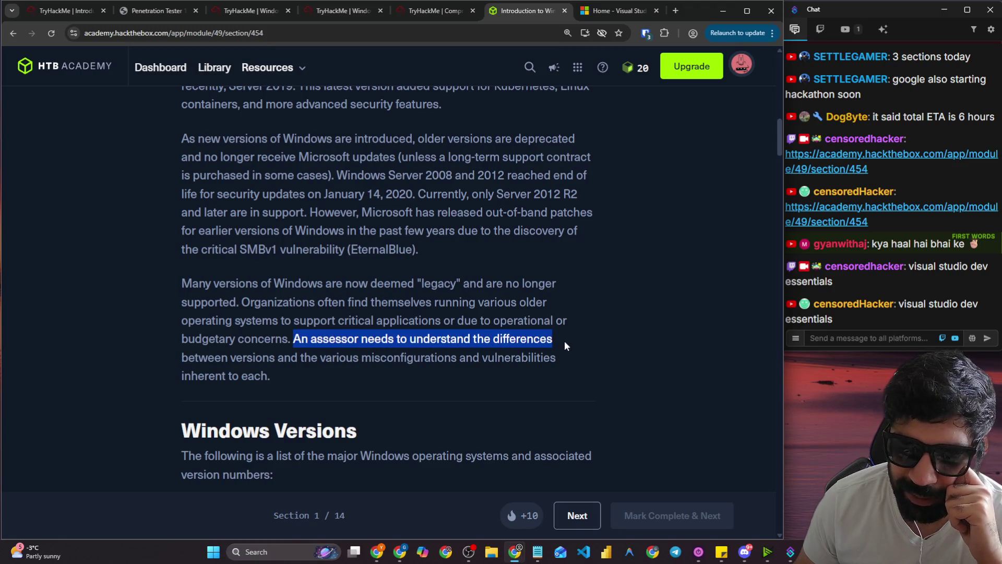
drag(264, 358, 556, 358)
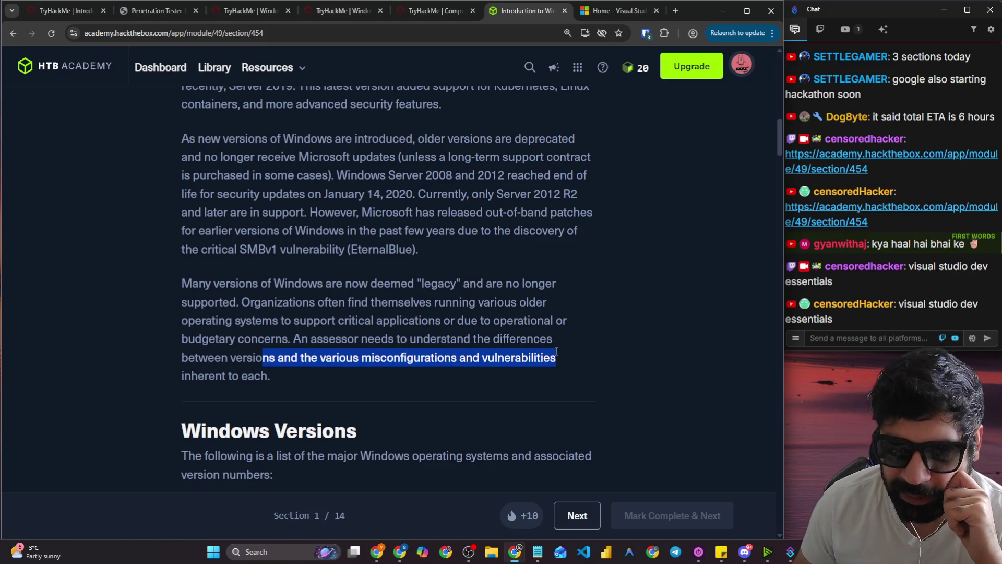
Scroll to the operating system versions table and select the word 'inherent'.
scroll(426, 322, down, 1)
scroll(426, 323, down, 1)
mouse_move(184, 271)
mouse_down()
mouse_move(282, 277)
mouse_move(222, 282)
mouse_up()
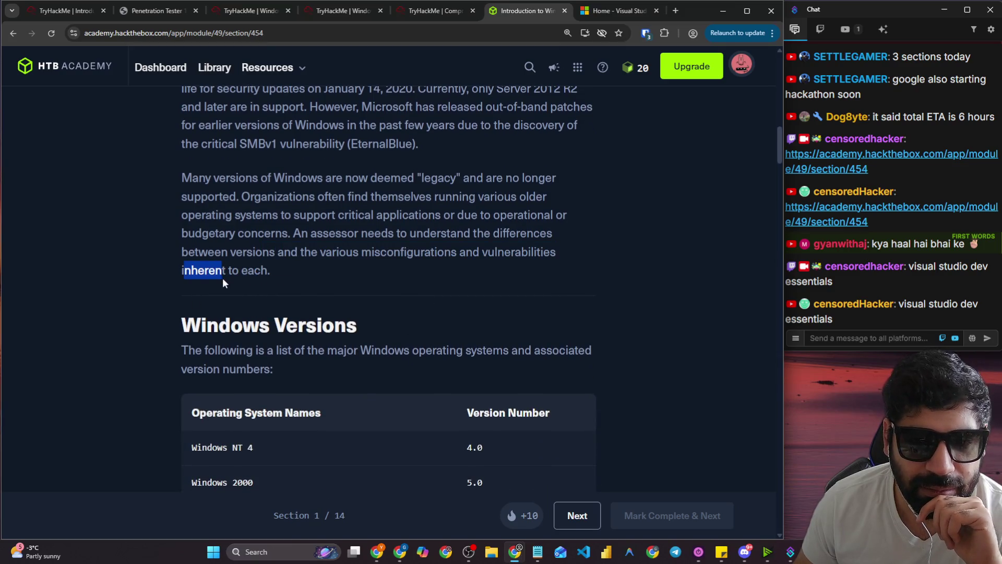
double_click(210, 275)
right_click(206, 278)
click(237, 319)
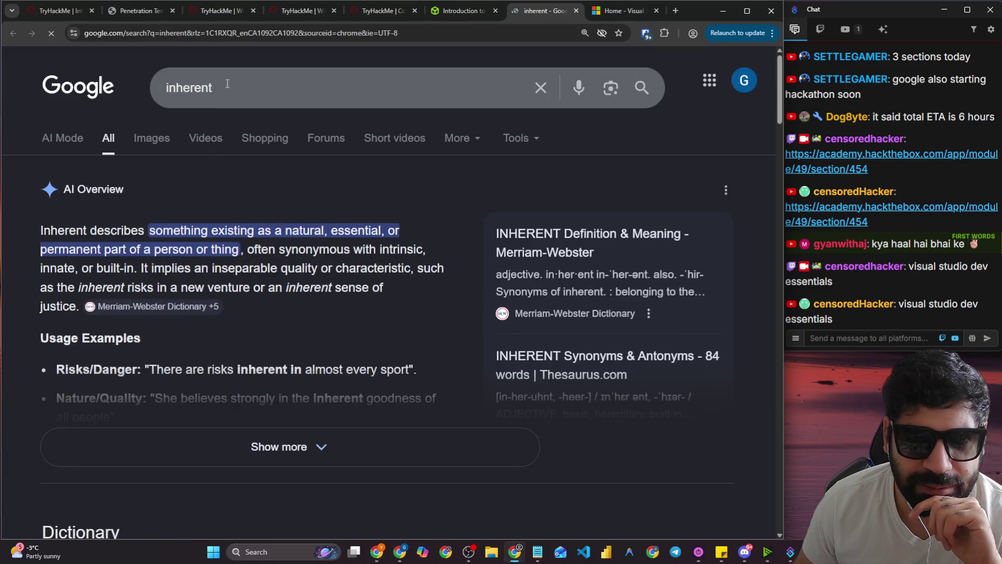
click(227, 83)
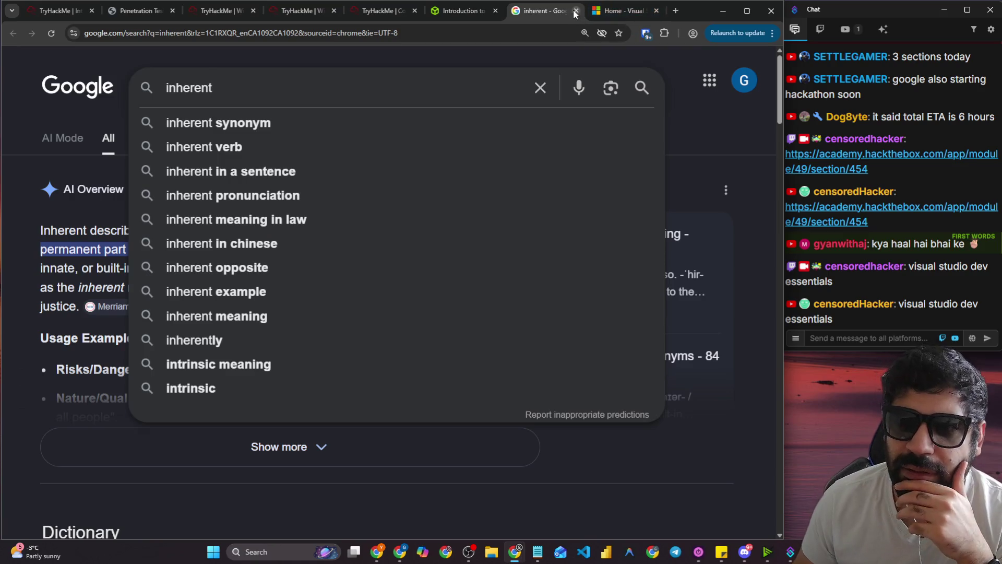
click(576, 11)
click(305, 272)
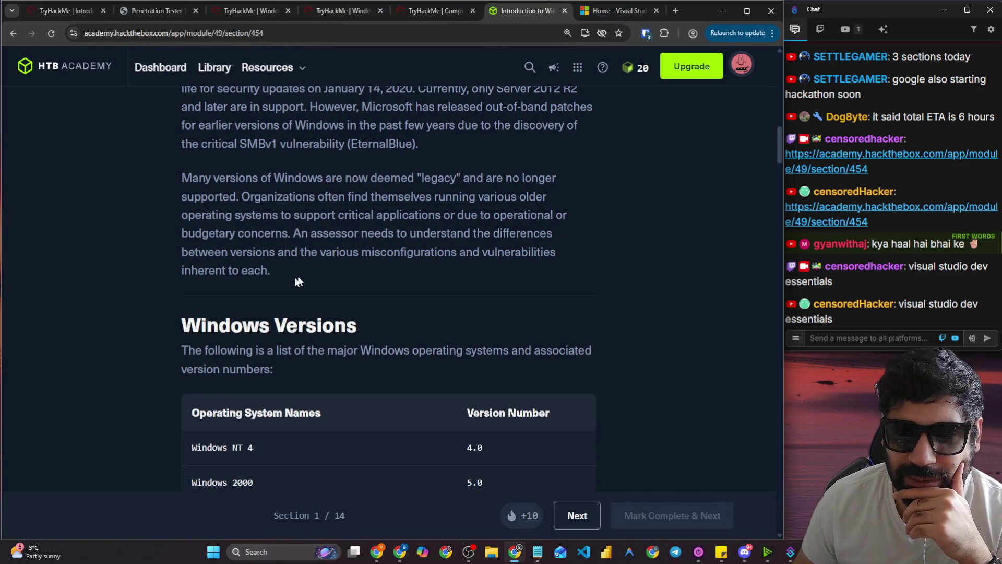
scroll(174, 263, down, 3)
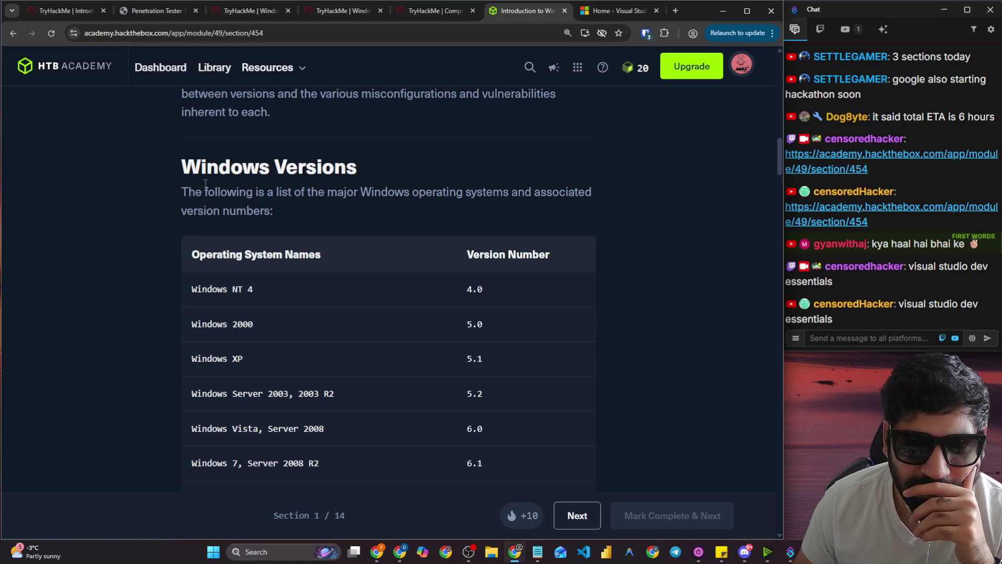
Scroll to the Get-WmiObject paragraph and refocus the lesson, clearing the stray selection.
scroll(339, 184, down, 1)
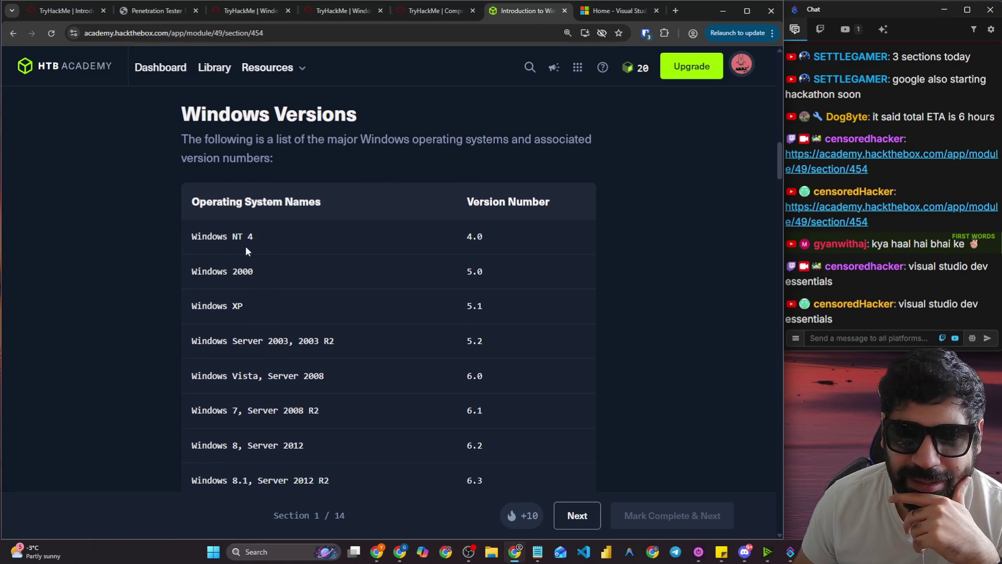
scroll(246, 241, down, 1)
scroll(231, 223, down, 5)
click(861, 339)
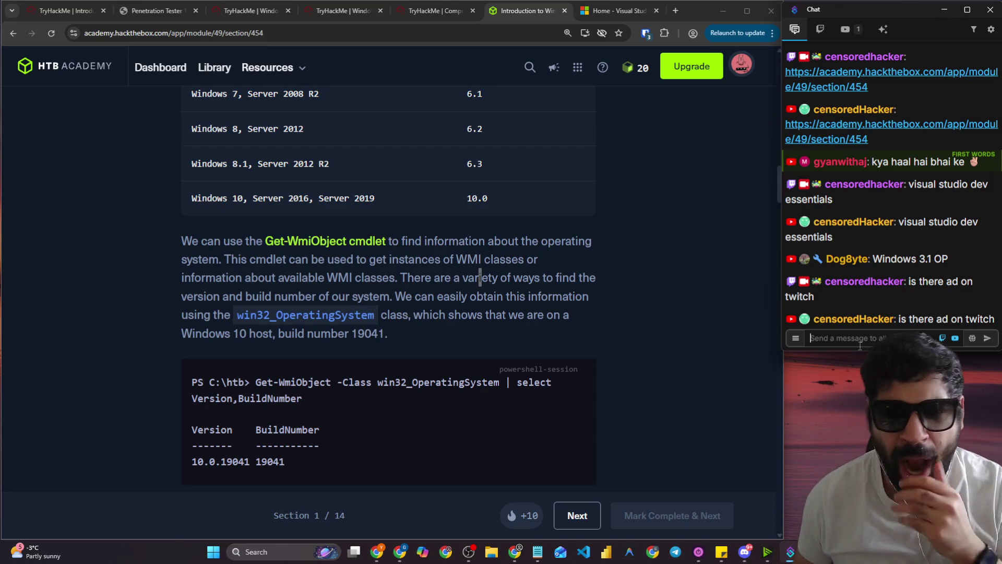
double_click(457, 277)
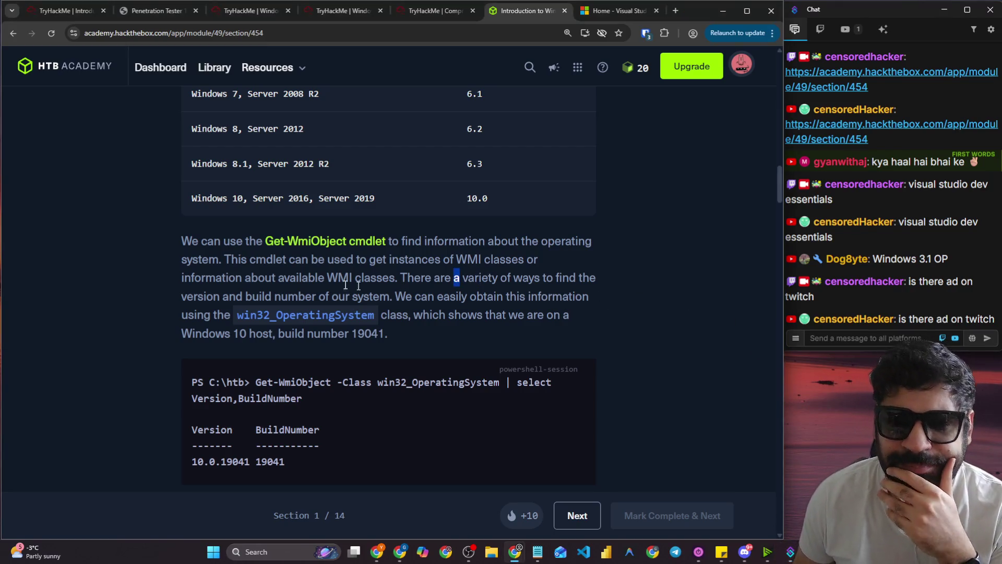
click(321, 278)
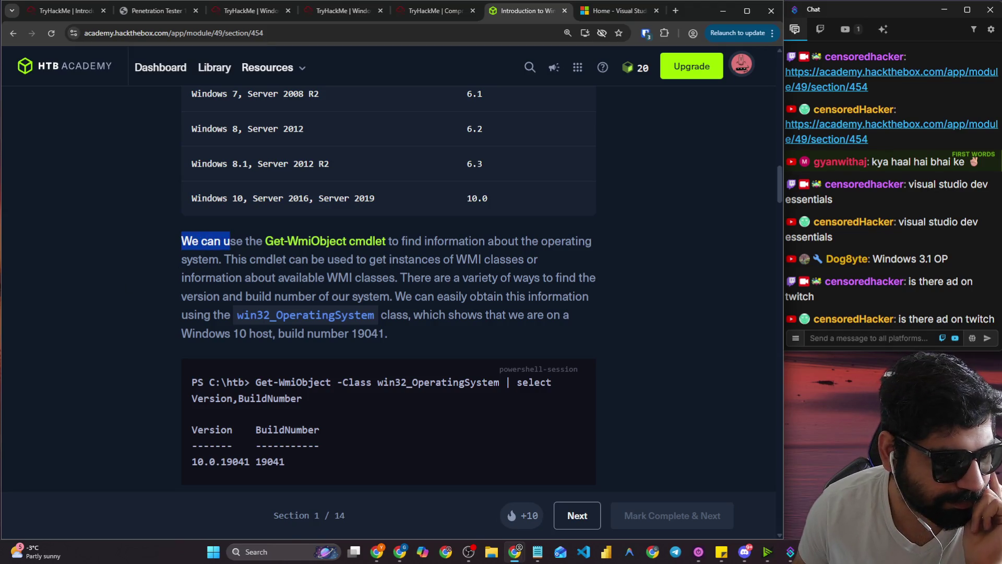
key(alt+Tab)
click(236, 298)
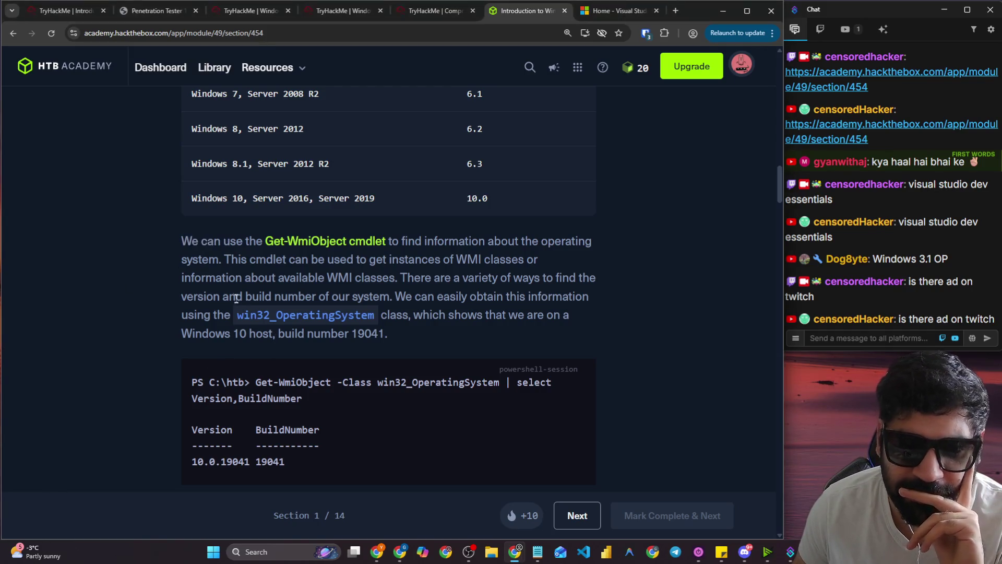
Highlight the sentences on the Get-WmiObject cmdlet, finding OS information, and the cmdlet's uses.
drag(167, 239, 418, 249)
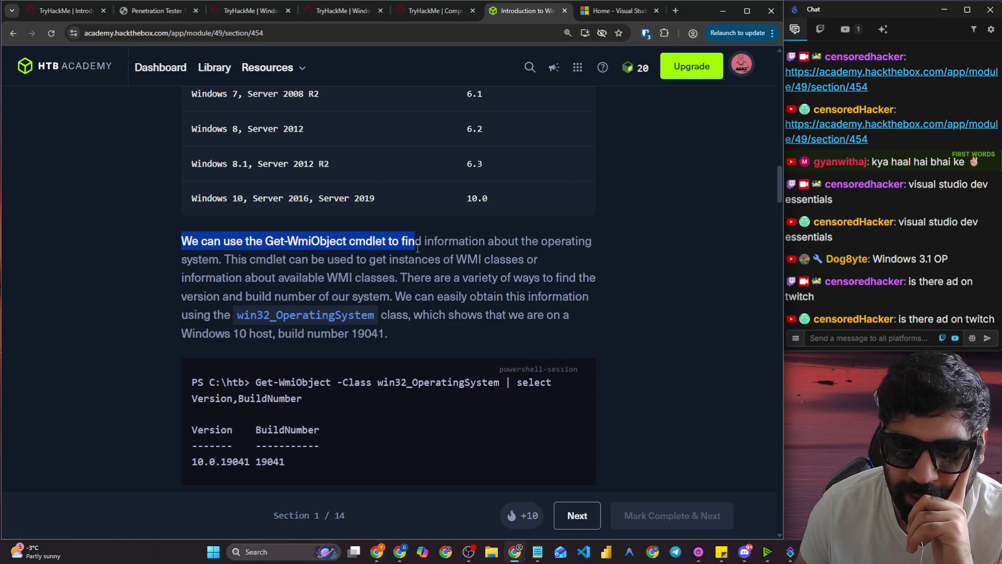
drag(418, 249, 561, 244)
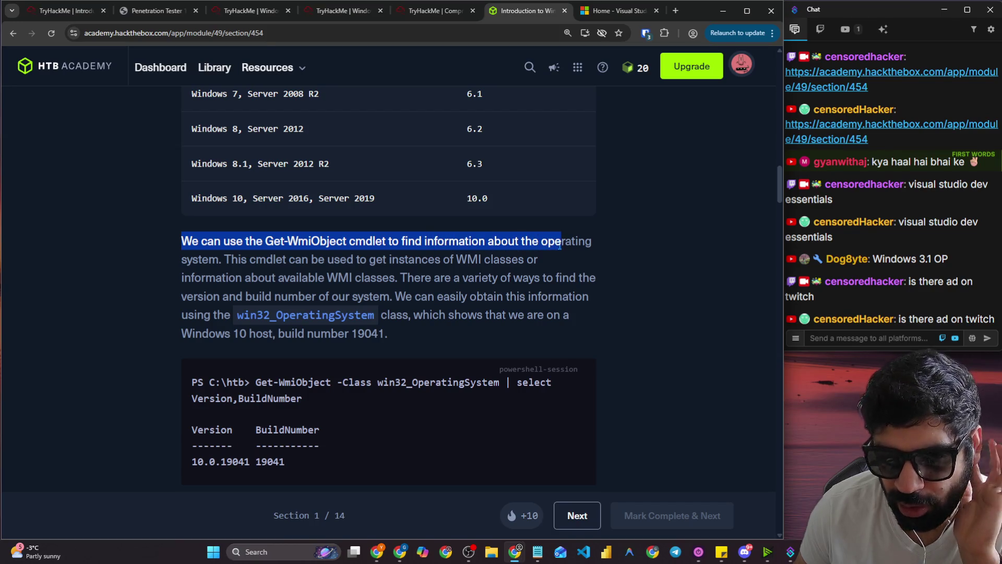
mouse_move(282, 259)
mouse_down()
mouse_move(329, 257)
mouse_move(399, 277)
mouse_move(406, 259)
mouse_move(446, 262)
mouse_up()
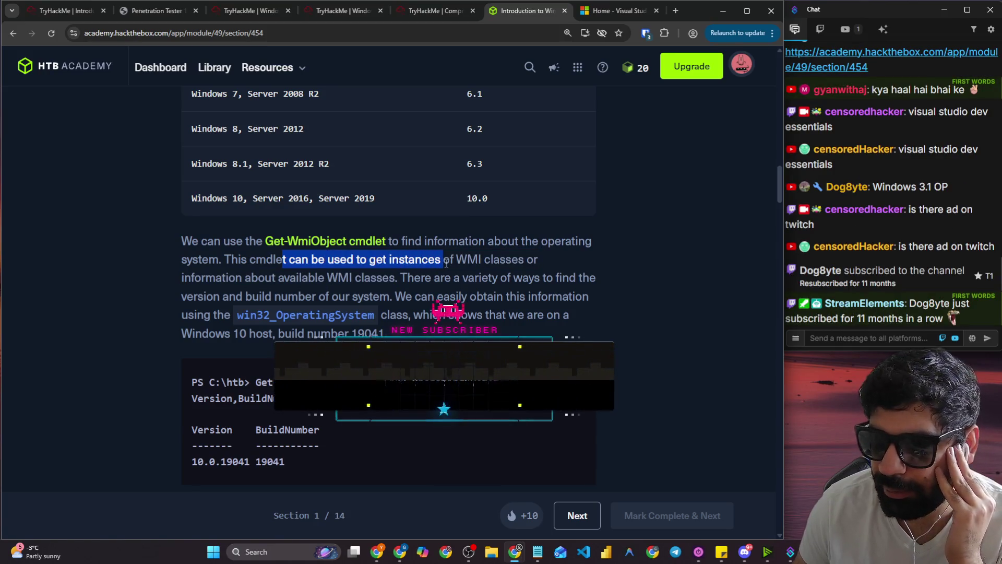
click(845, 335)
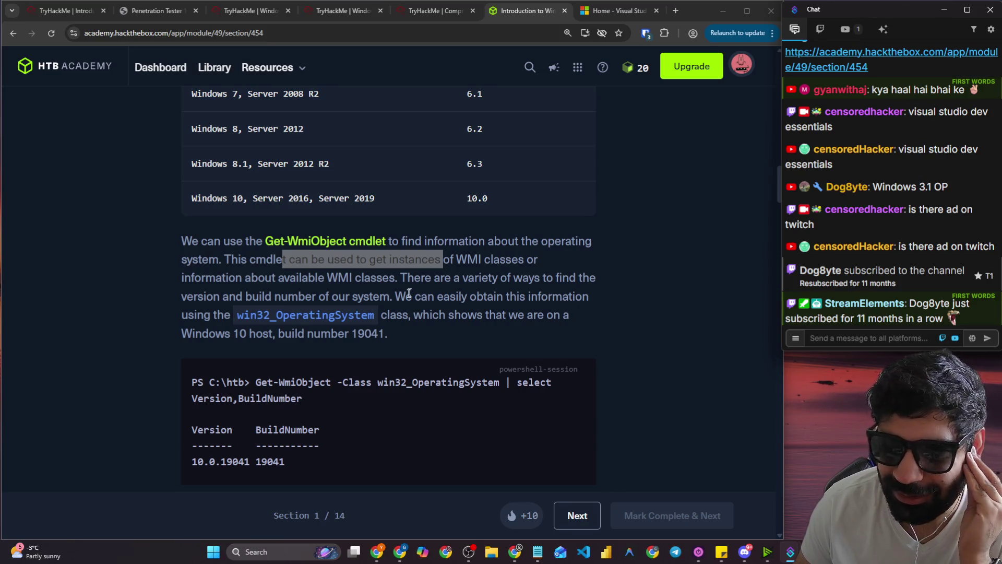
click(439, 298)
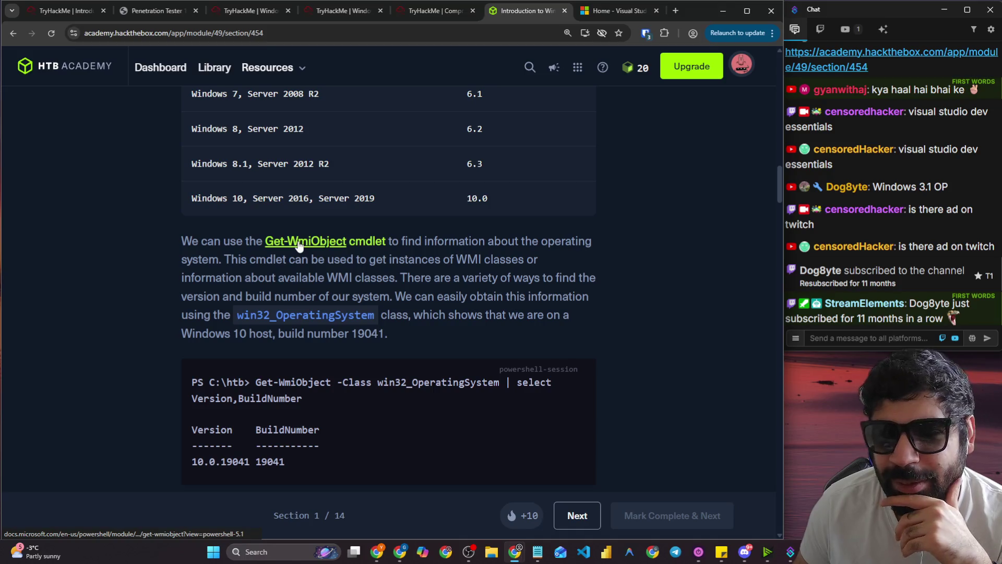
right_click(320, 249)
Open the Get-WmiObject and cmdlet reference links in new tabs.
click(326, 256)
right_click(372, 242)
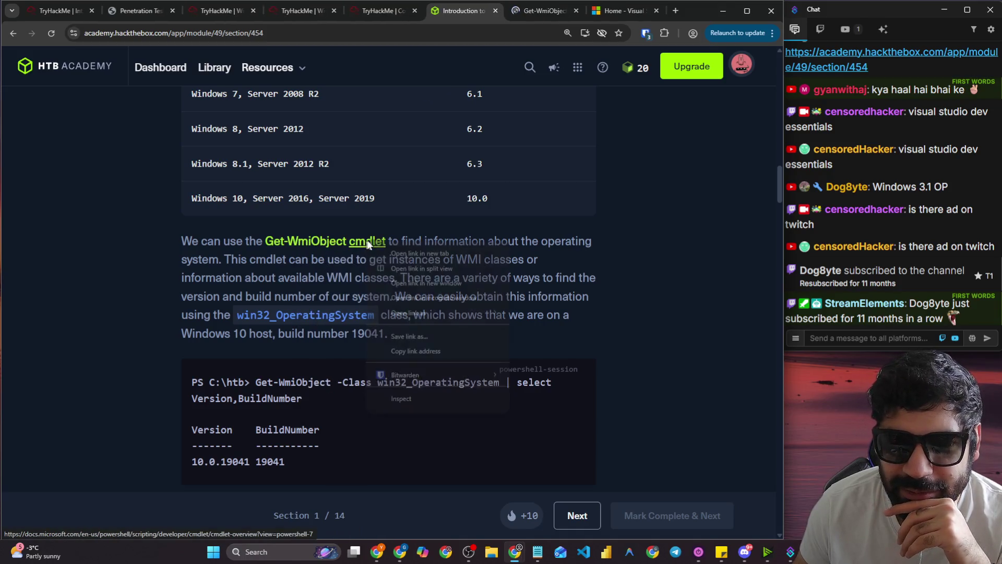
click(385, 260)
Re-maximize the browser window and switch to the Get-WmiObject documentation tab.
drag(697, 9, 697, 14)
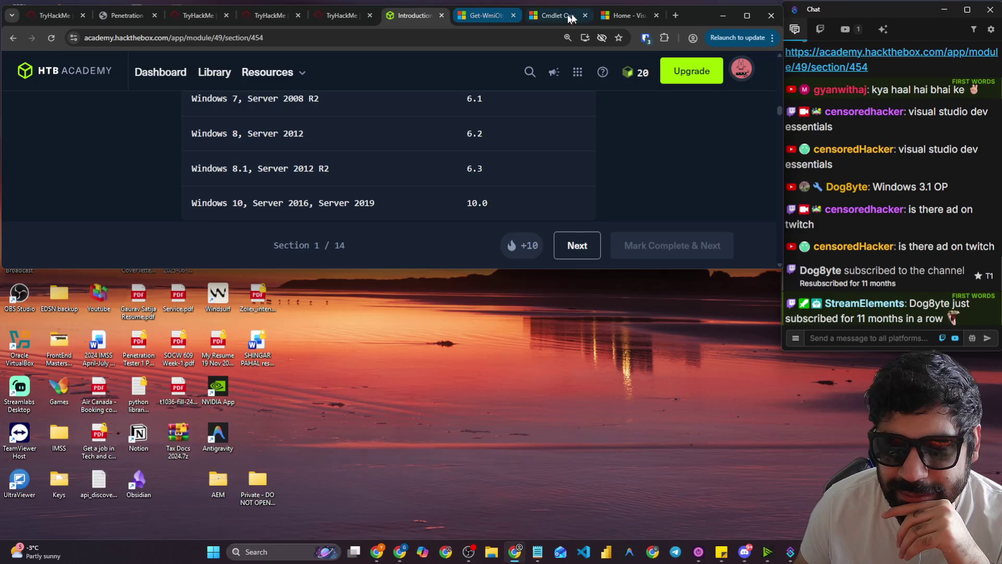
double_click(697, 14)
click(972, 11)
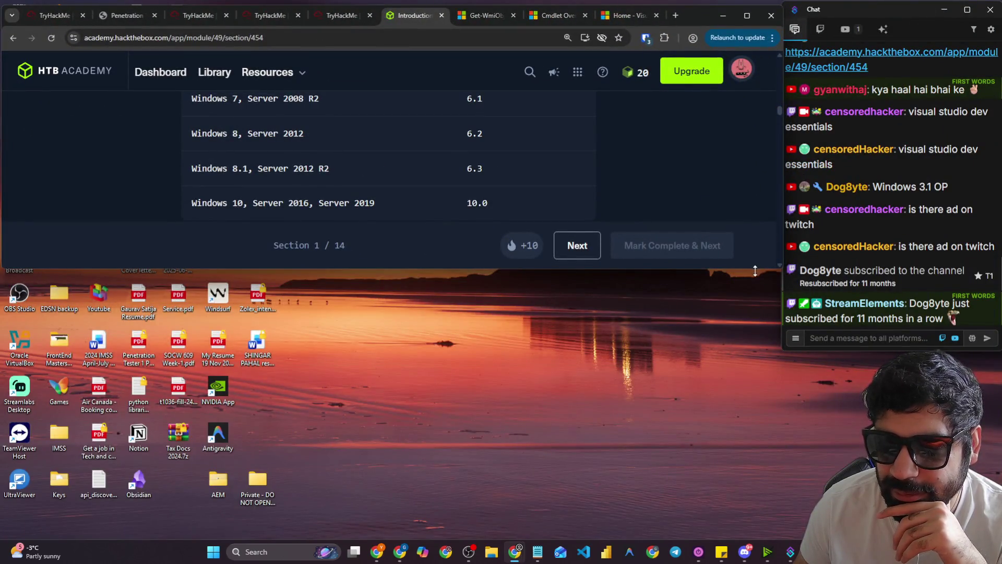
drag(751, 269, 681, 560)
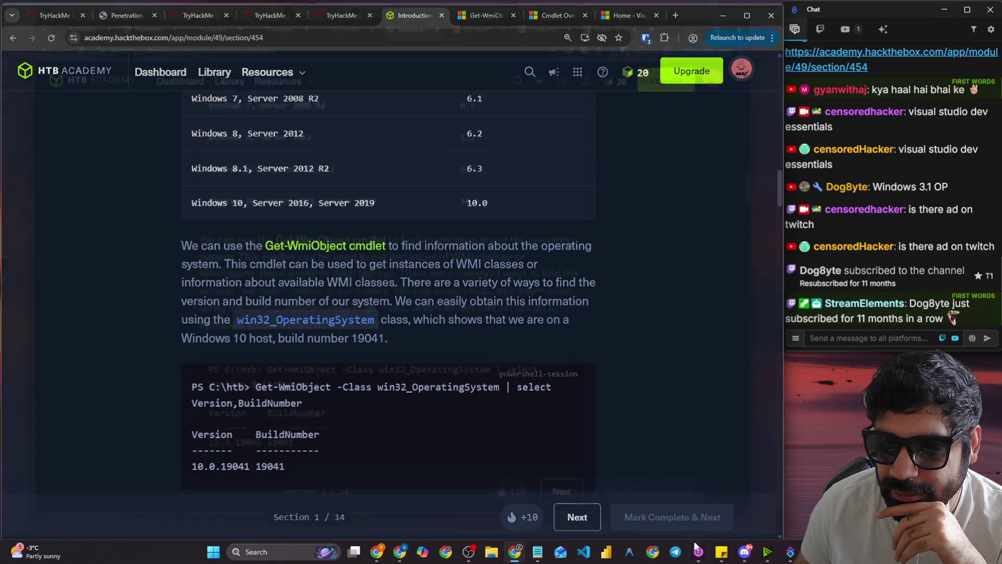
double_click(697, 15)
click(473, 10)
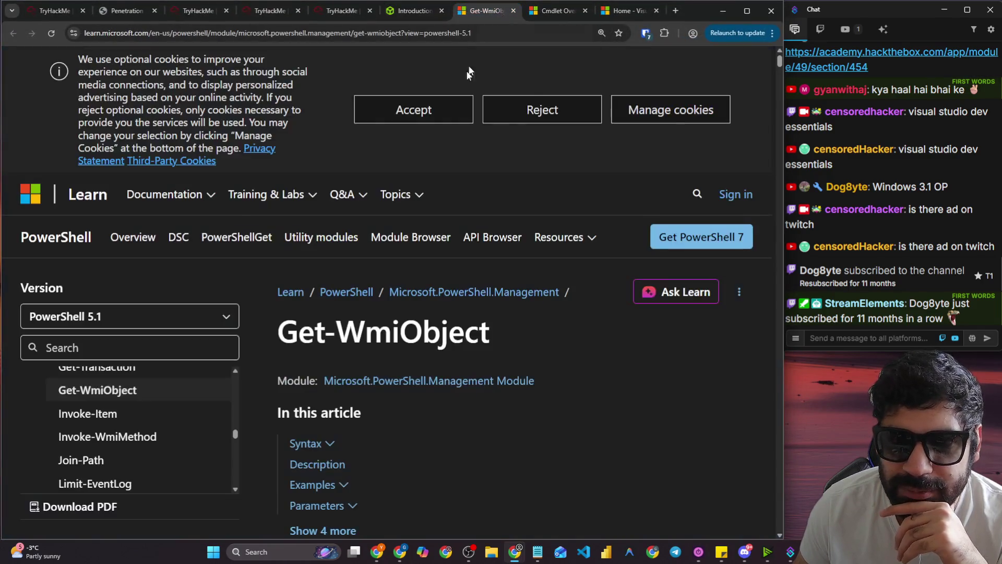
Read the Cmdlet Overview's definition of a cmdlet and its use in automation scripts.
click(538, 11)
scroll(305, 275, down, 7)
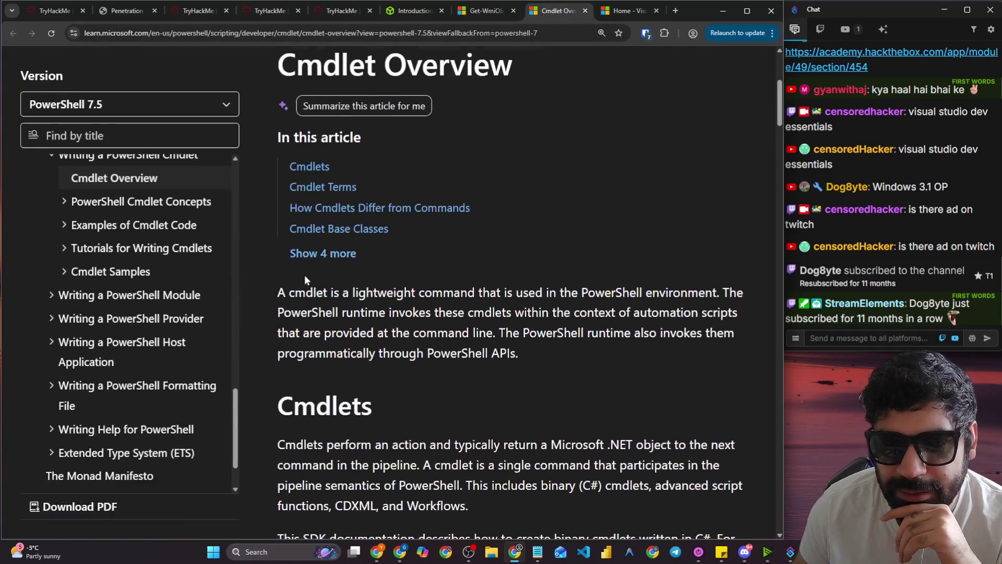
mouse_move(282, 187)
mouse_down()
mouse_move(722, 193)
mouse_move(710, 213)
mouse_up()
click(513, 225)
drag(472, 215, 749, 217)
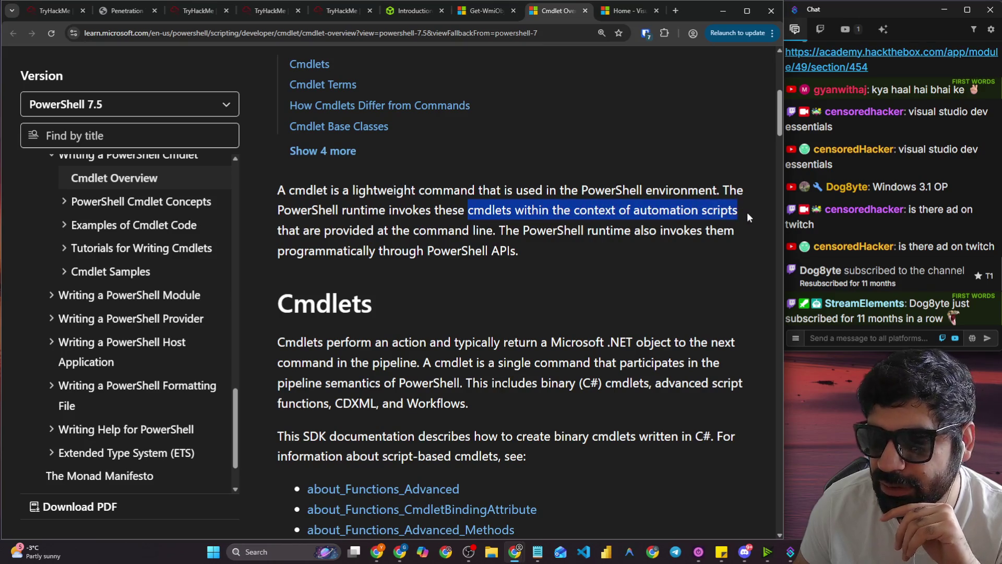
click(408, 227)
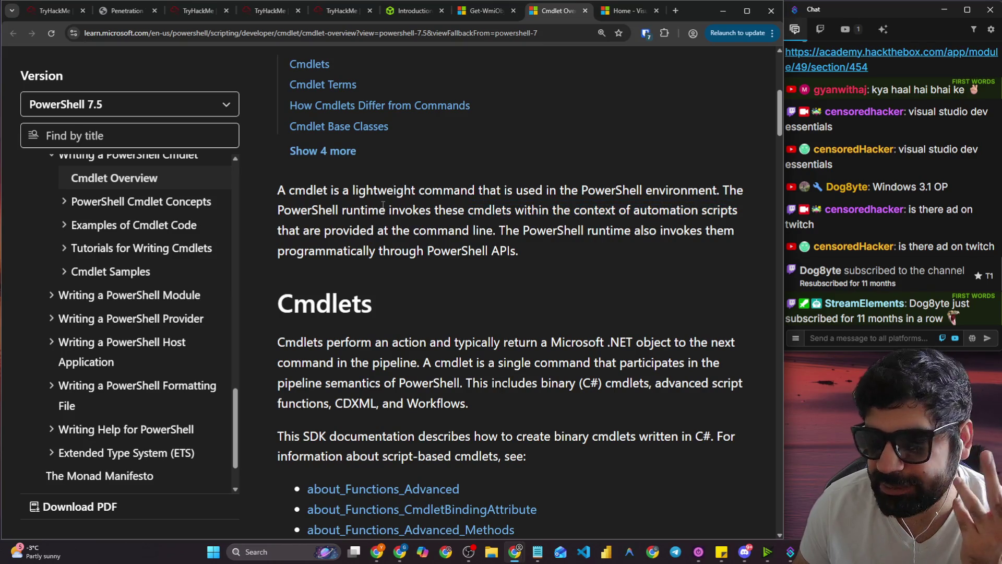
Return to the Get-WmiObject reference and highlight its description sentence.
click(480, 11)
scroll(312, 161, down, 3)
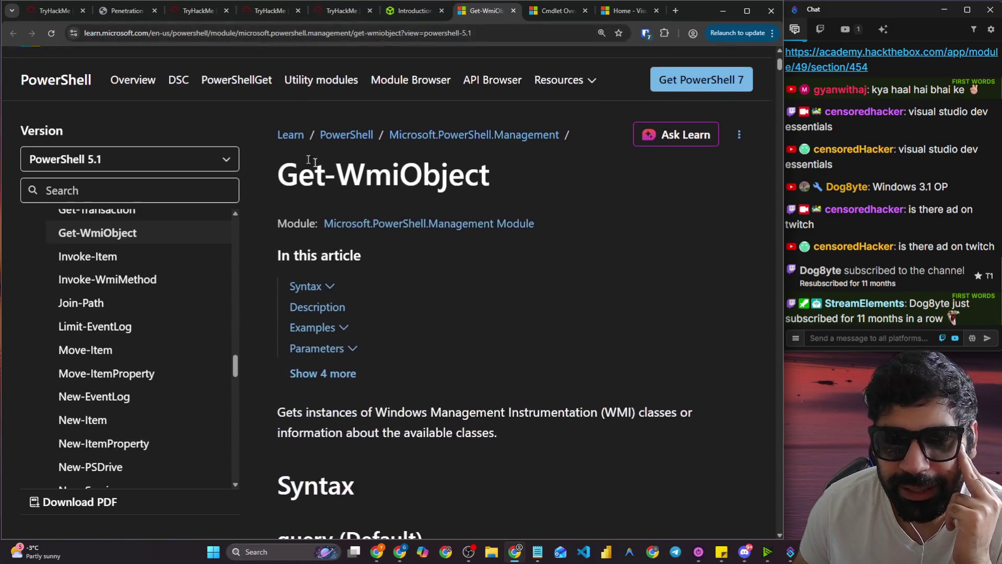
scroll(476, 182, down, 6)
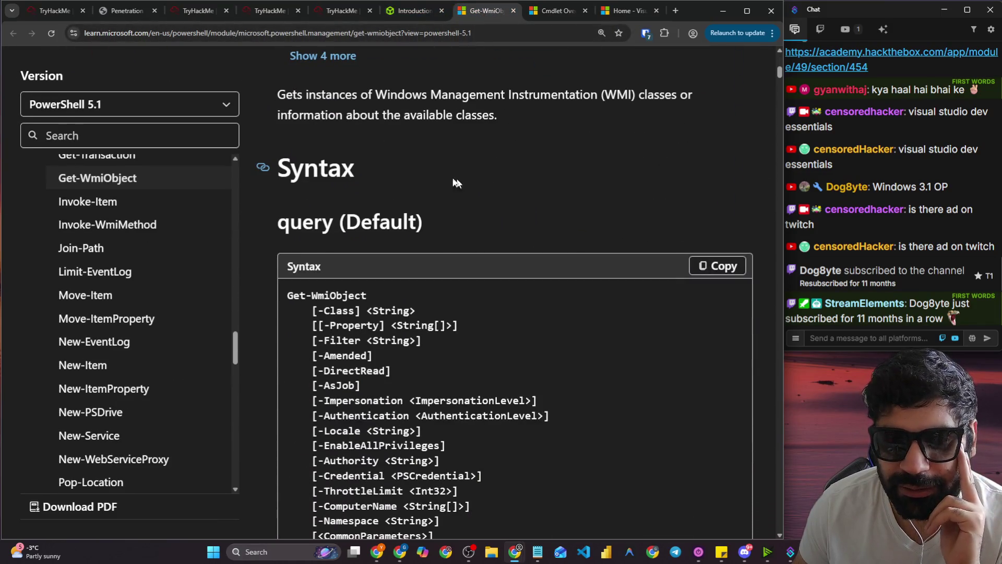
drag(285, 99, 519, 97)
Back in the lesson, read the WMI instances, build number and Win32_OperatingSystem lines.
key(ctrl+shift+Tab)
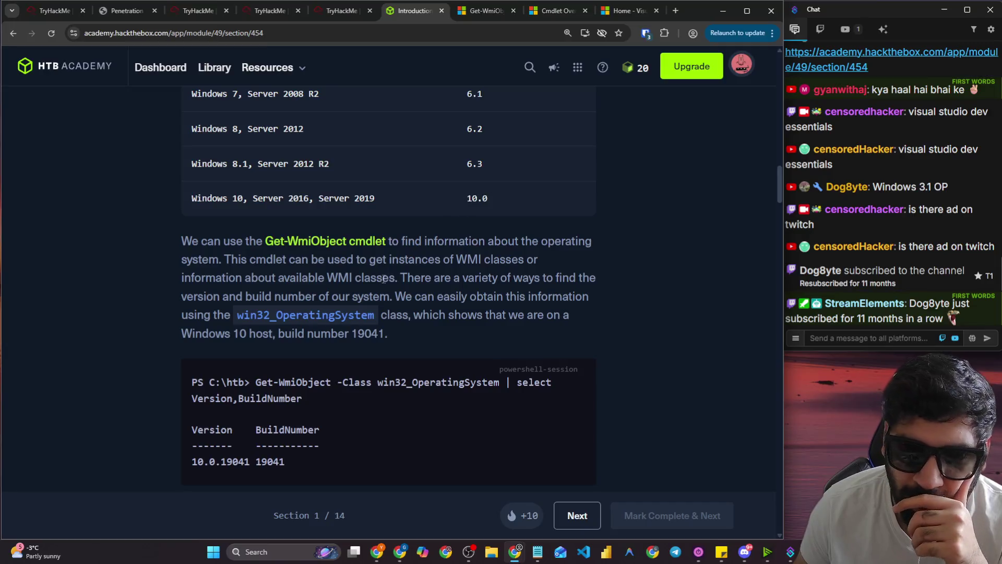
drag(399, 260, 531, 256)
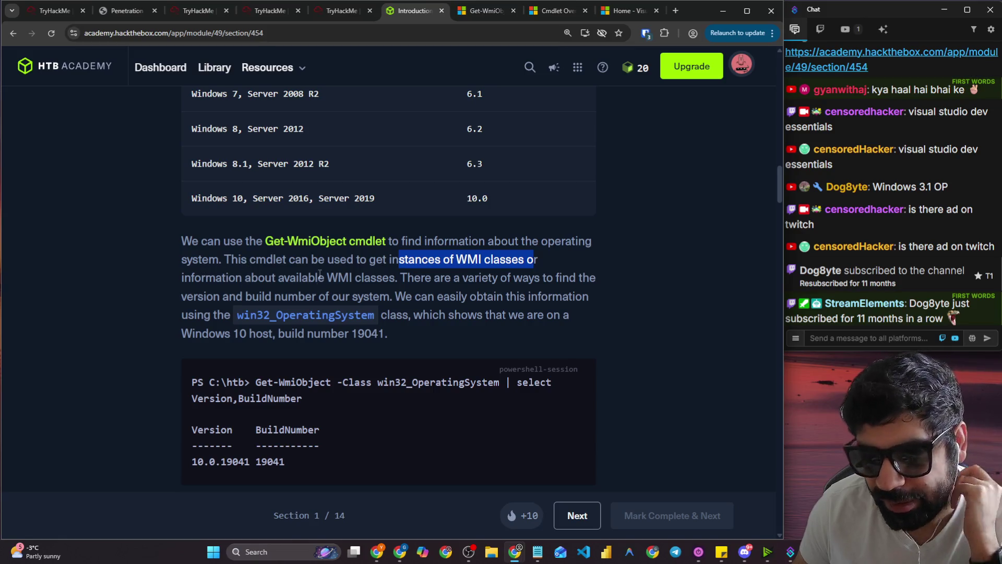
drag(400, 277, 590, 277)
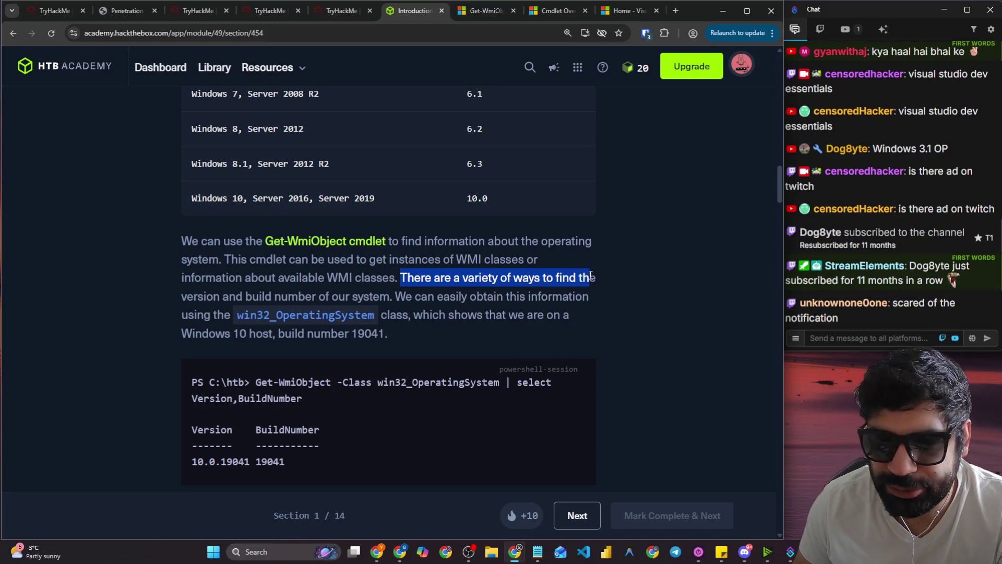
drag(236, 297, 557, 301)
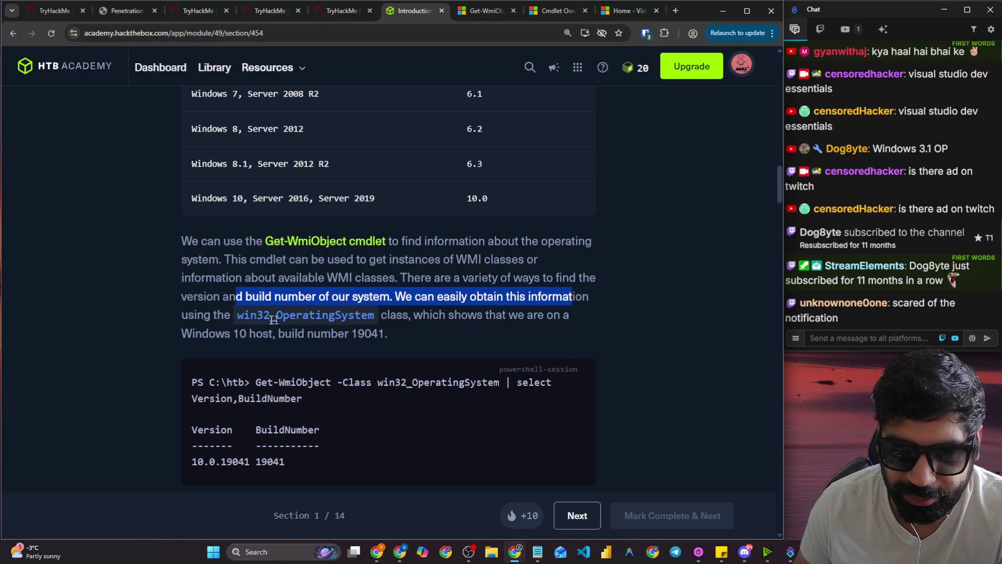
mouse_move(237, 315)
mouse_down()
mouse_move(370, 324)
mouse_move(569, 316)
mouse_up()
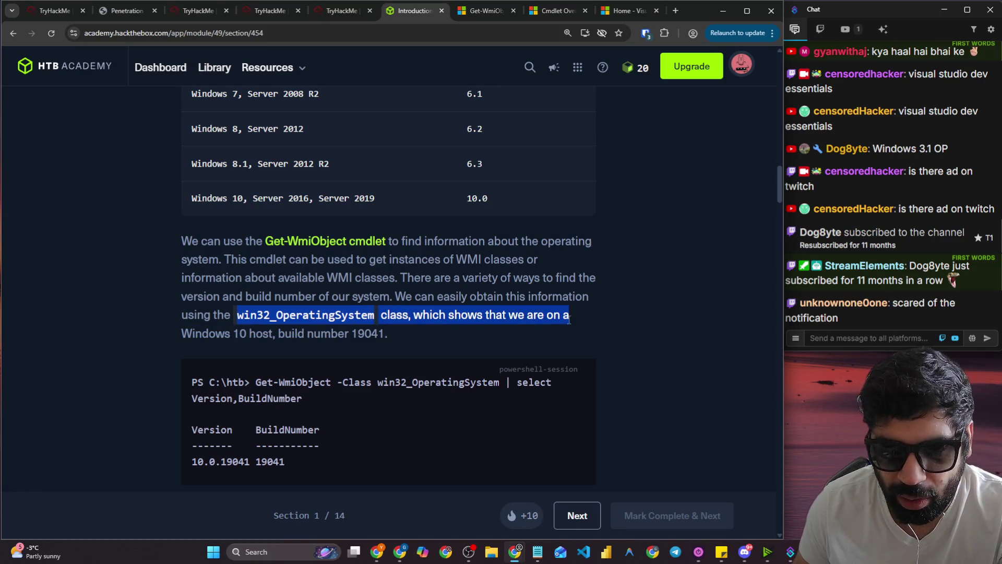
scroll(271, 335, down, 1)
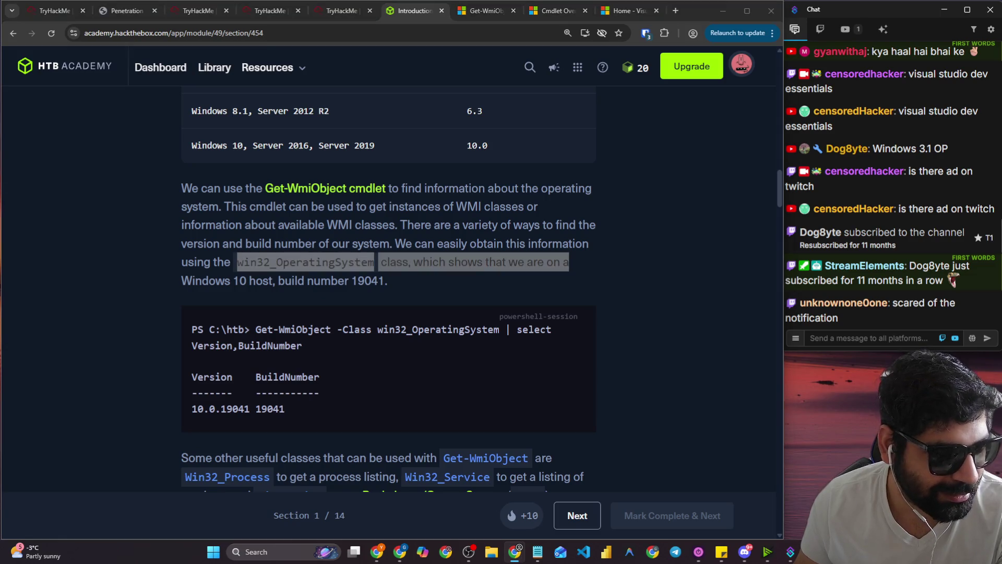
scroll(627, 345, down, 3)
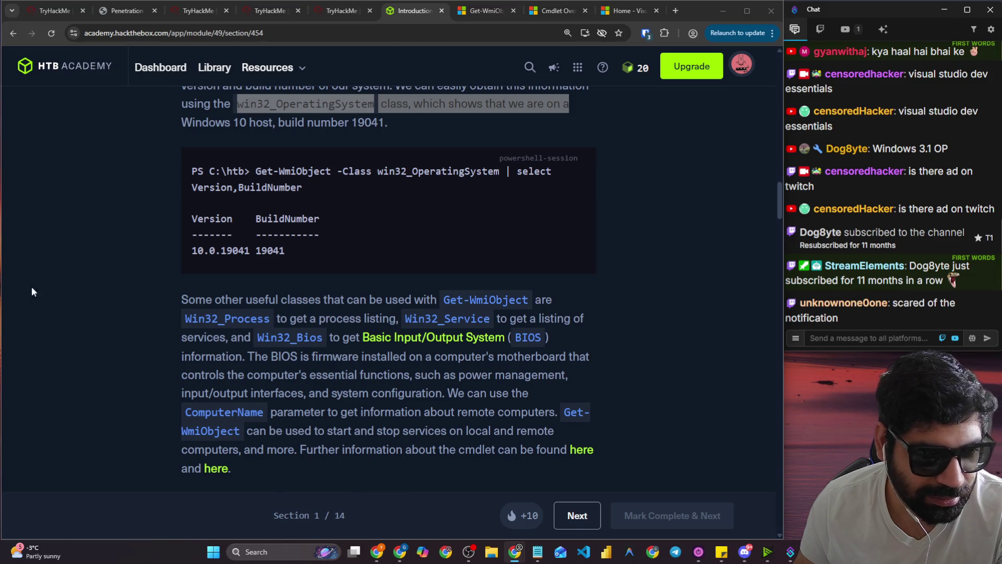
Read the useful classes paragraph, highlighting the Win32_Service and Win32_Bios entries.
scroll(149, 293, down, 3)
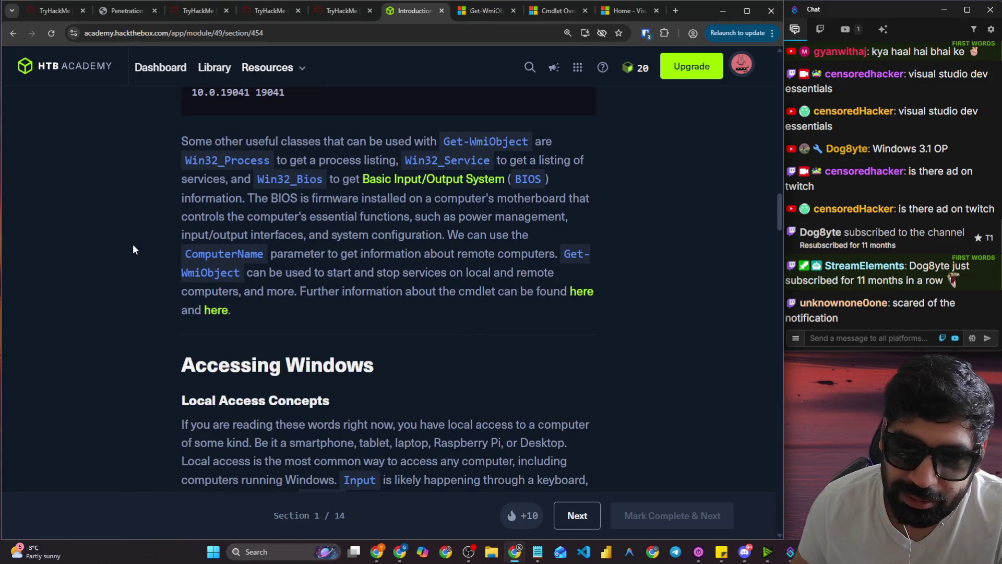
drag(168, 137, 266, 141)
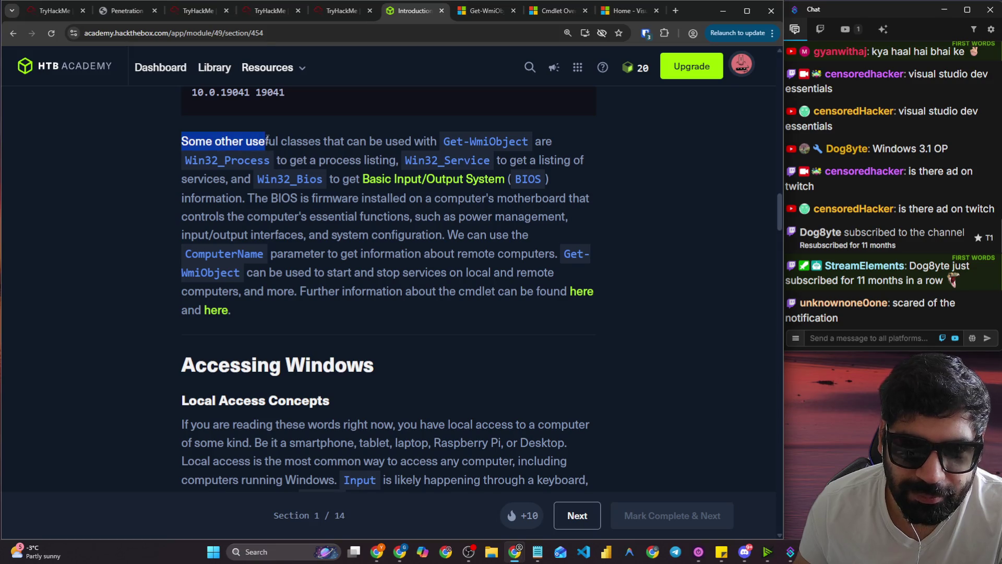
drag(334, 142, 535, 142)
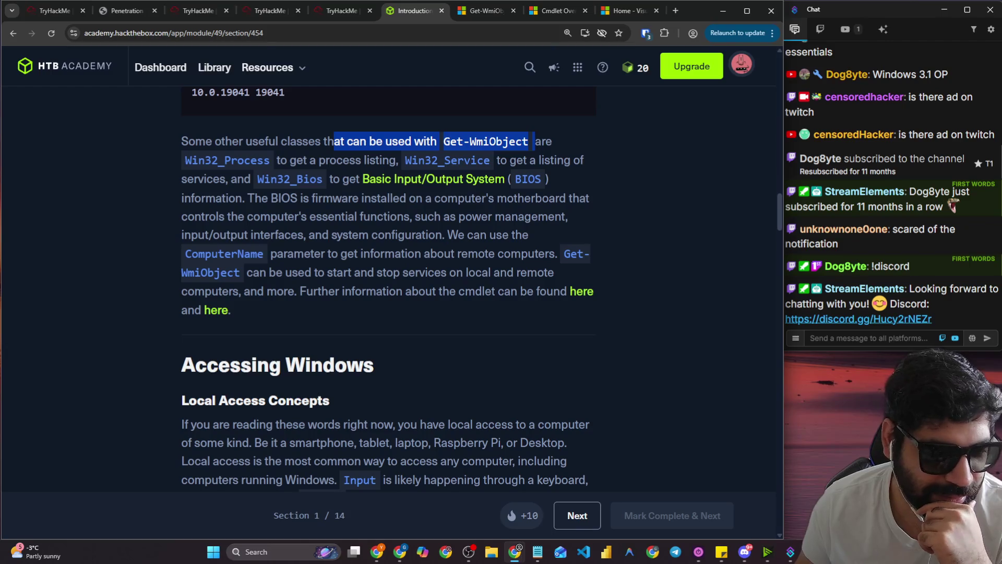
key(alt+Tab)
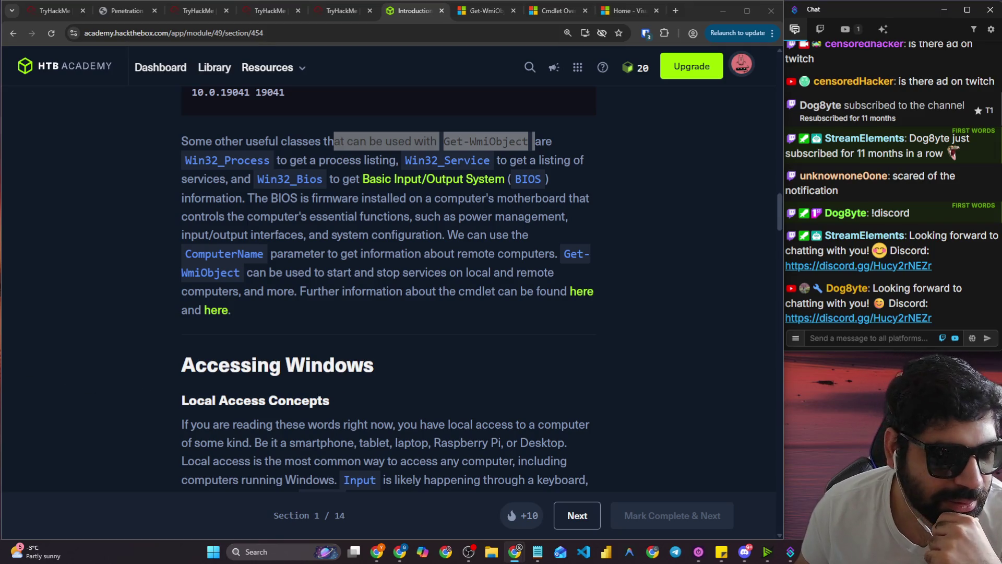
click(340, 239)
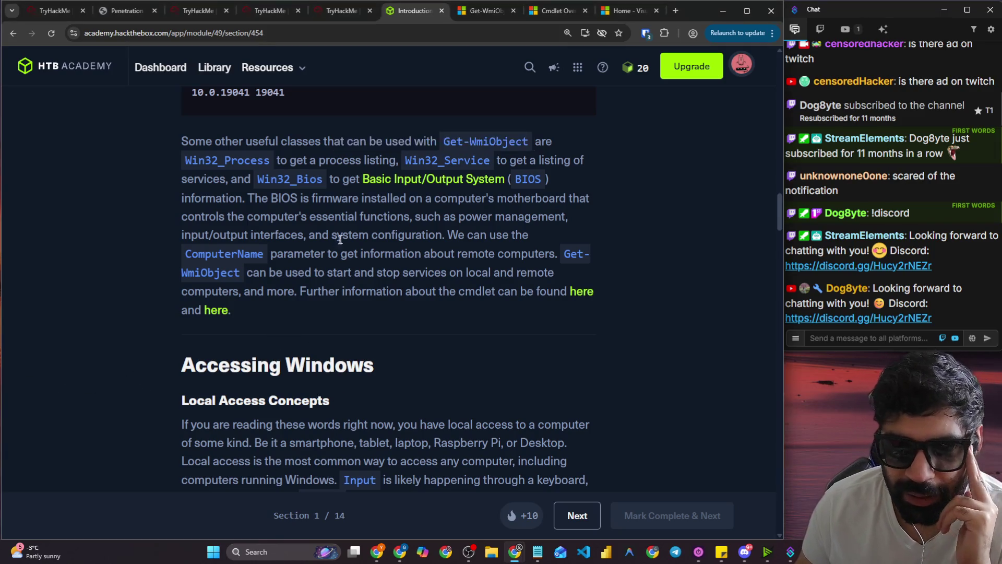
drag(191, 142, 528, 142)
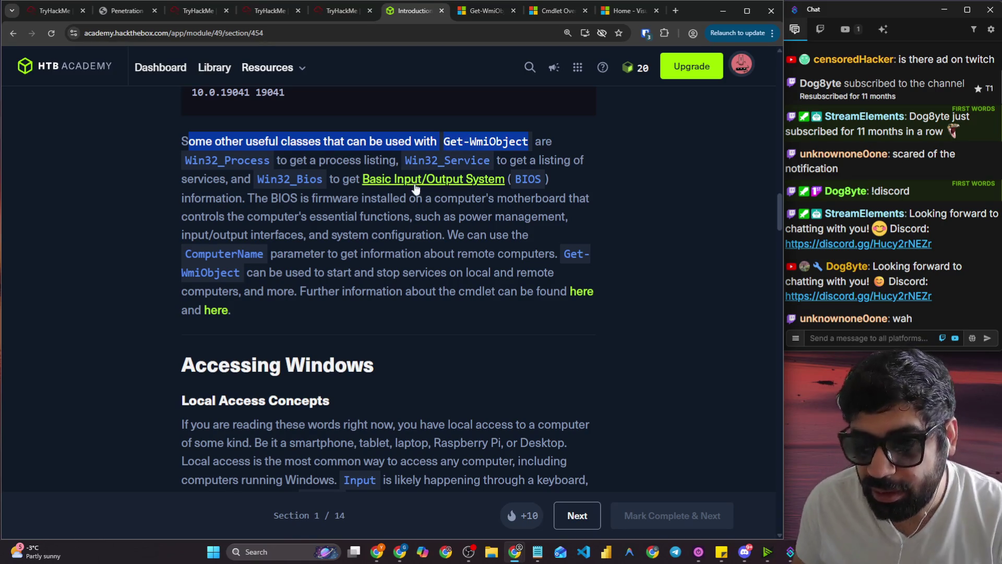
drag(439, 161, 541, 161)
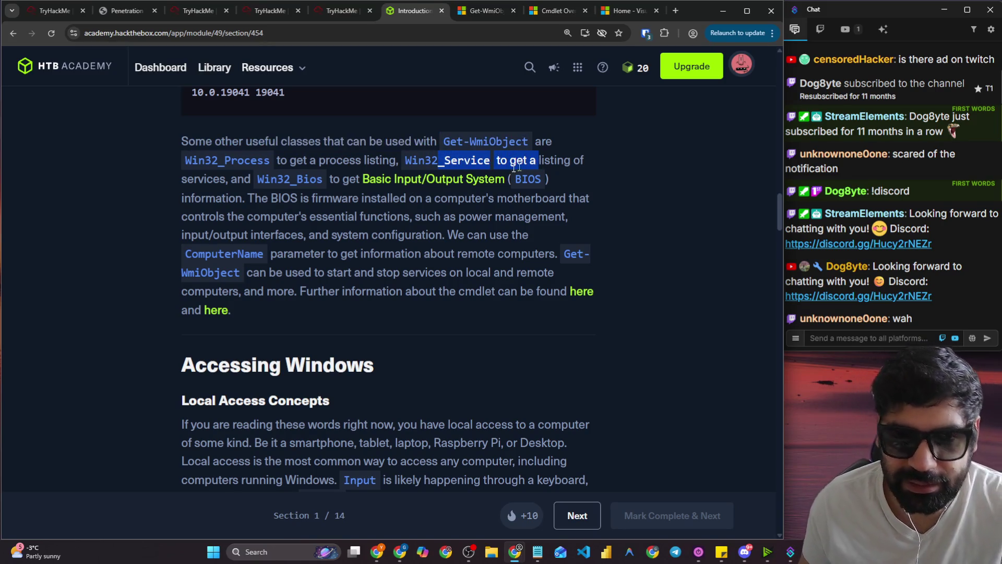
drag(262, 179, 535, 180)
Read the BIOS explanation and the ComputerName parameter for remote computers and services.
drag(180, 199, 580, 201)
drag(238, 218, 562, 221)
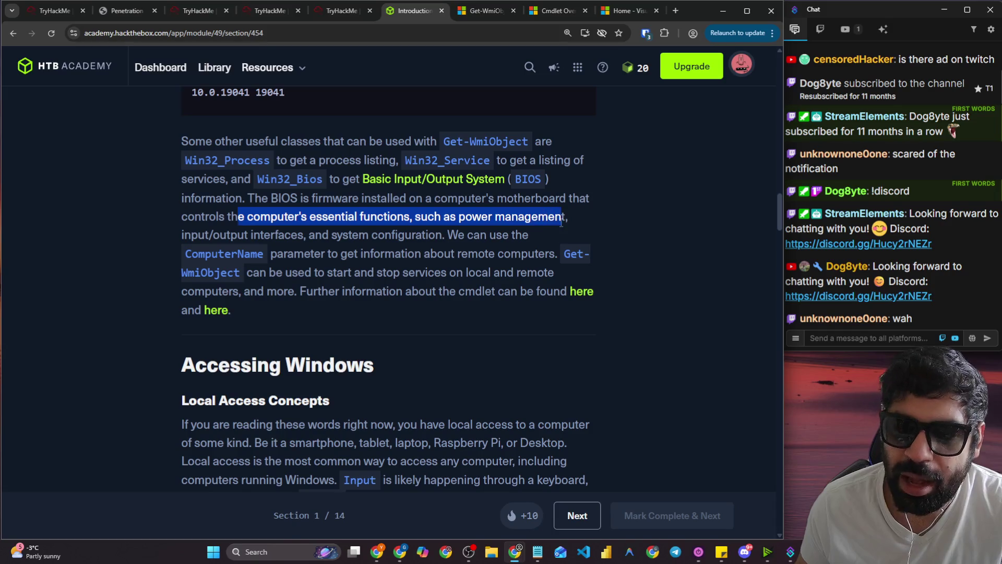
drag(226, 236, 438, 230)
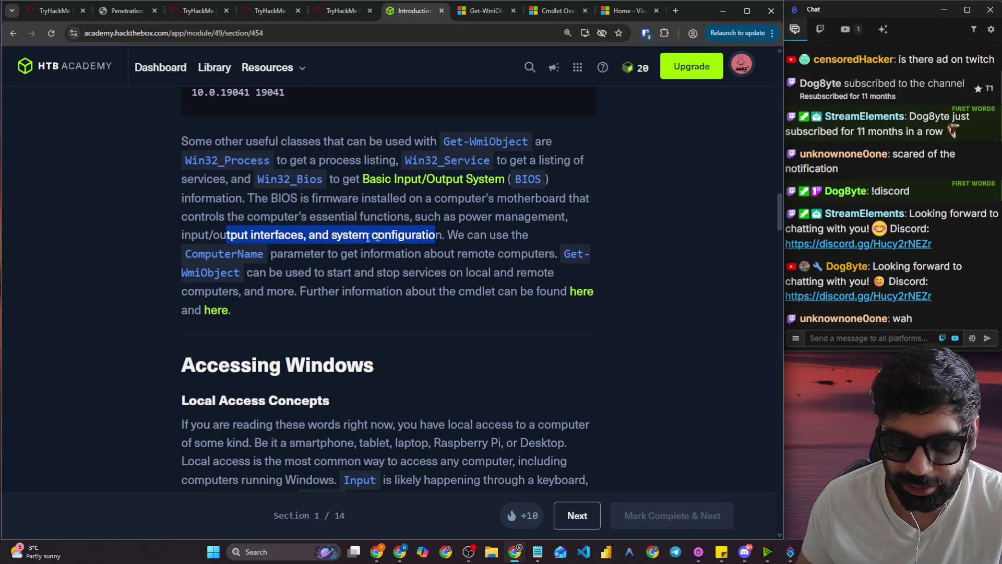
drag(270, 200, 358, 207)
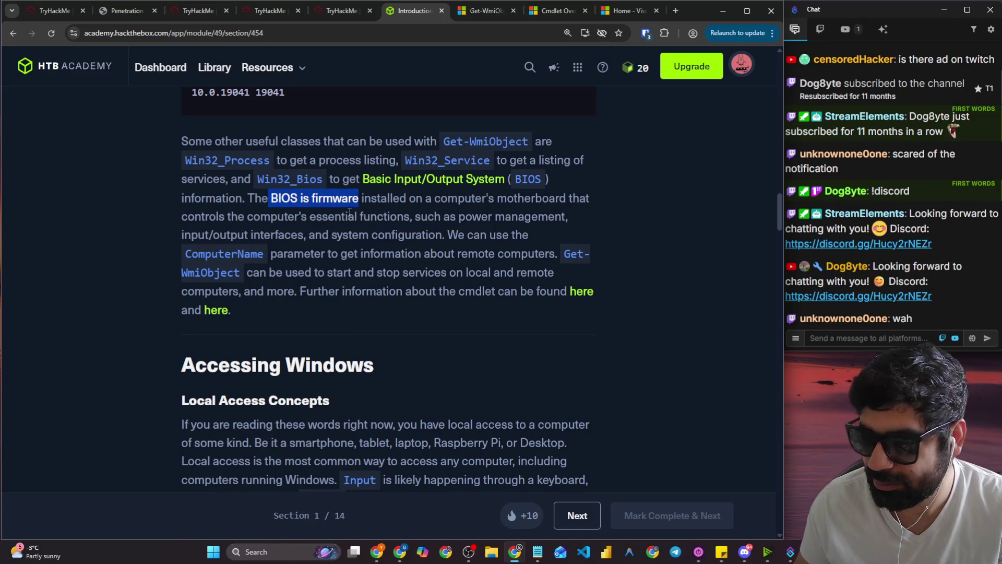
mouse_move(437, 236)
mouse_down()
mouse_move(503, 256)
mouse_move(529, 238)
mouse_up()
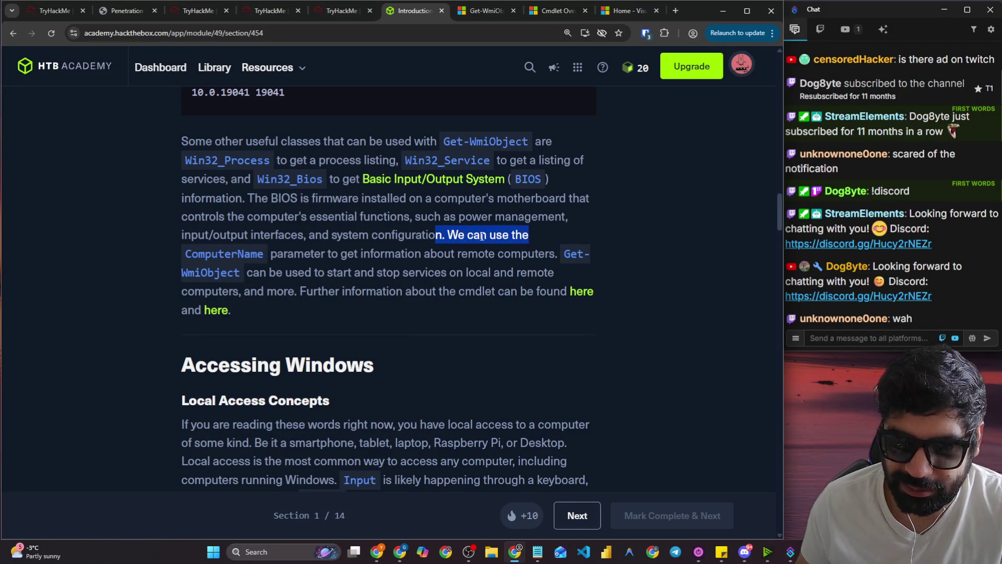
drag(276, 256, 607, 262)
drag(254, 273, 557, 273)
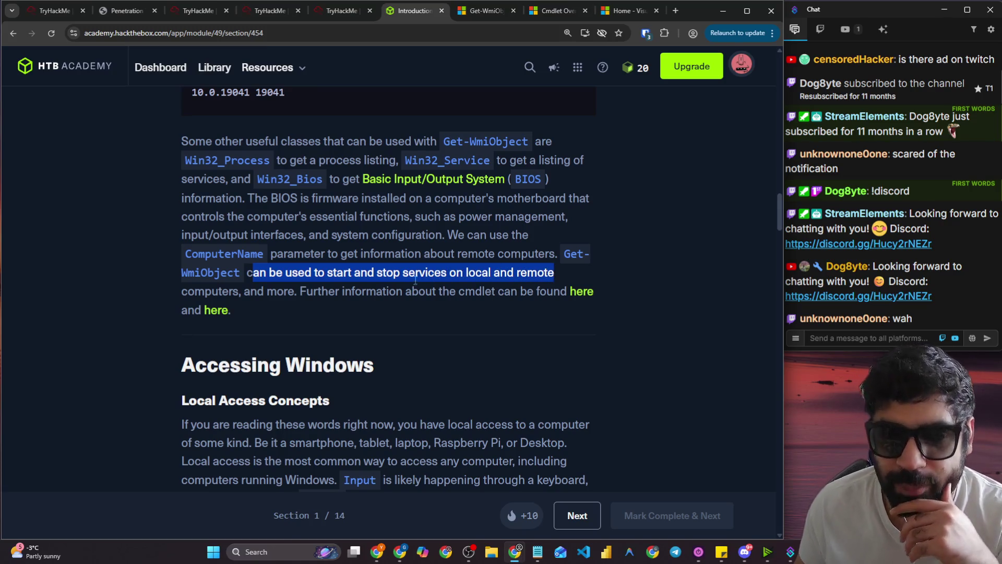
drag(343, 292, 554, 295)
Open both 'here' Get-WmiObject reference links from the lesson in new tabs.
right_click(587, 295)
click(632, 307)
click(232, 308)
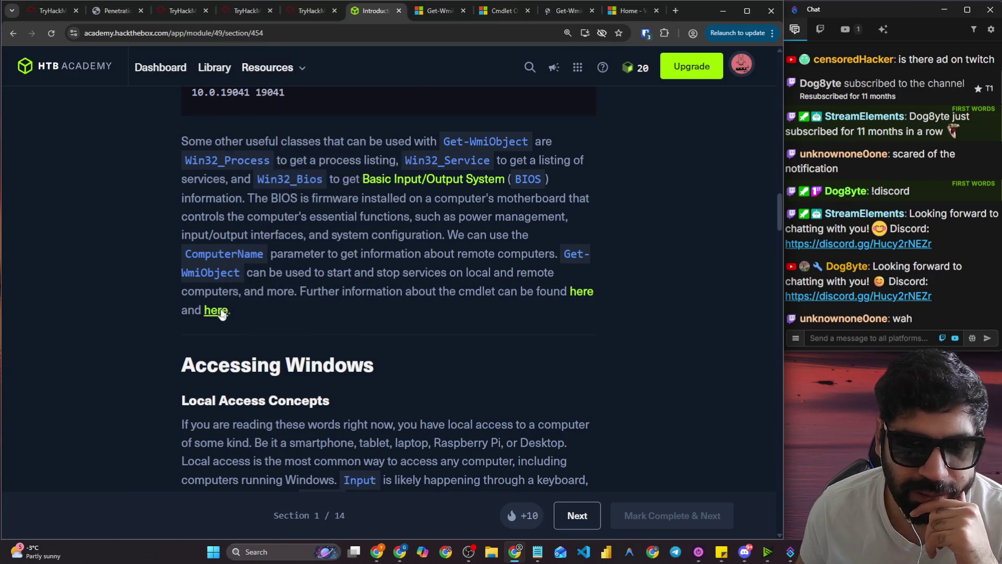
right_click(216, 310)
click(246, 321)
Close the old Microsoft docs tabs, review SS64's Get-WmiObject syntax, then view the ATA article.
click(524, 8)
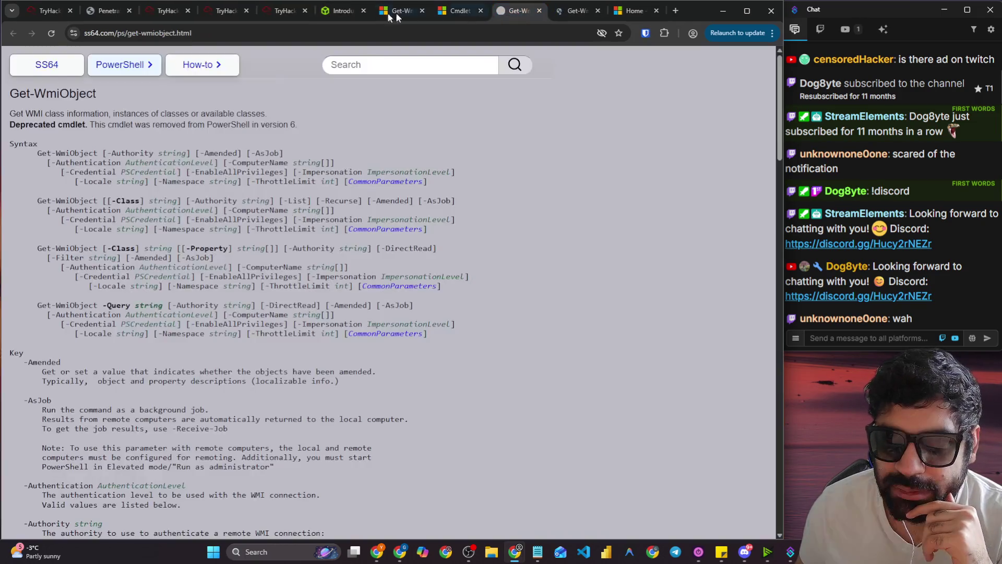
click(422, 11)
click(422, 11)
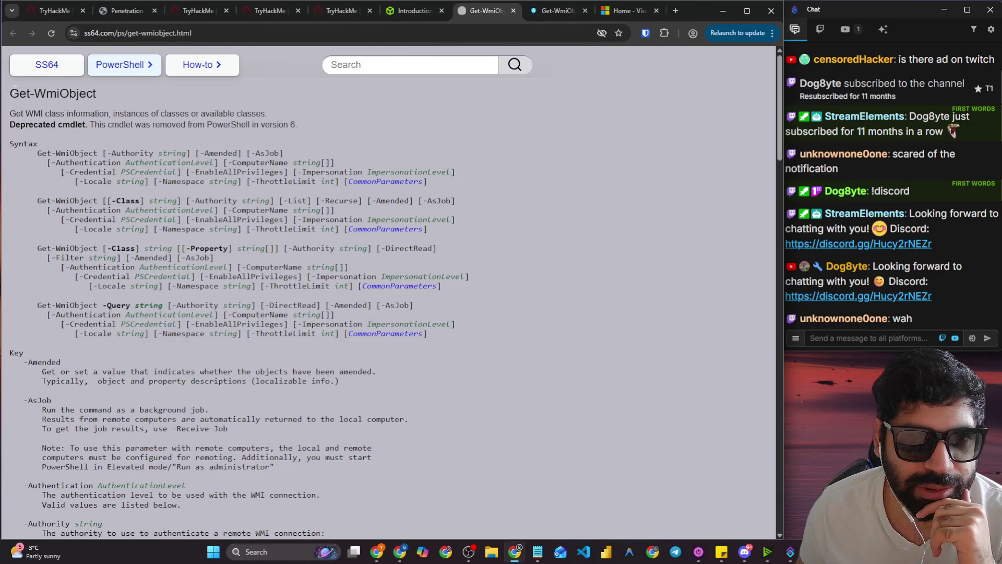
mouse_move(11, 90)
mouse_down()
mouse_move(220, 261)
mouse_move(51, 401)
mouse_up()
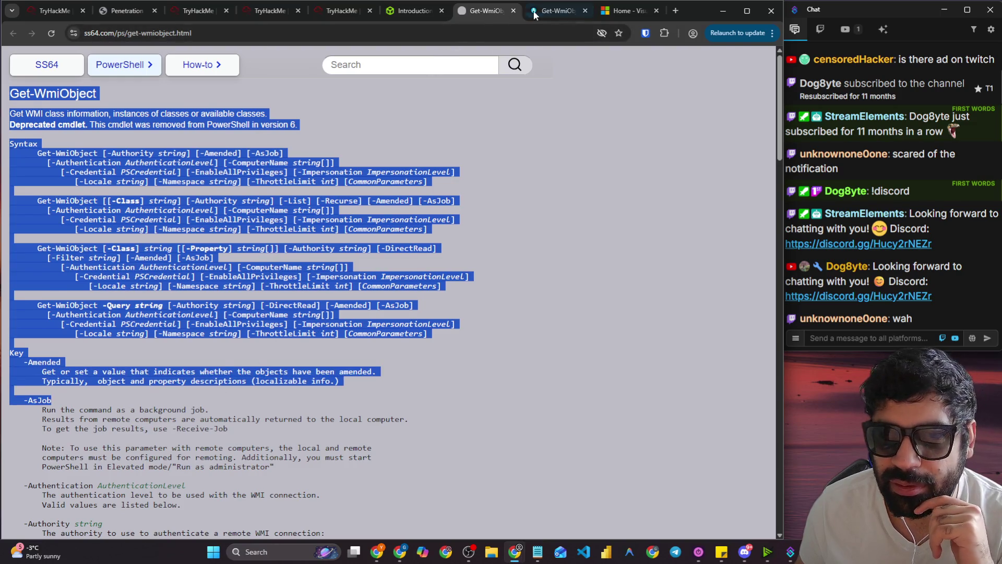
click(556, 11)
drag(119, 119, 340, 119)
Scroll down through the Adam the Automator Get-WmiObject article.
scroll(379, 237, down, 3)
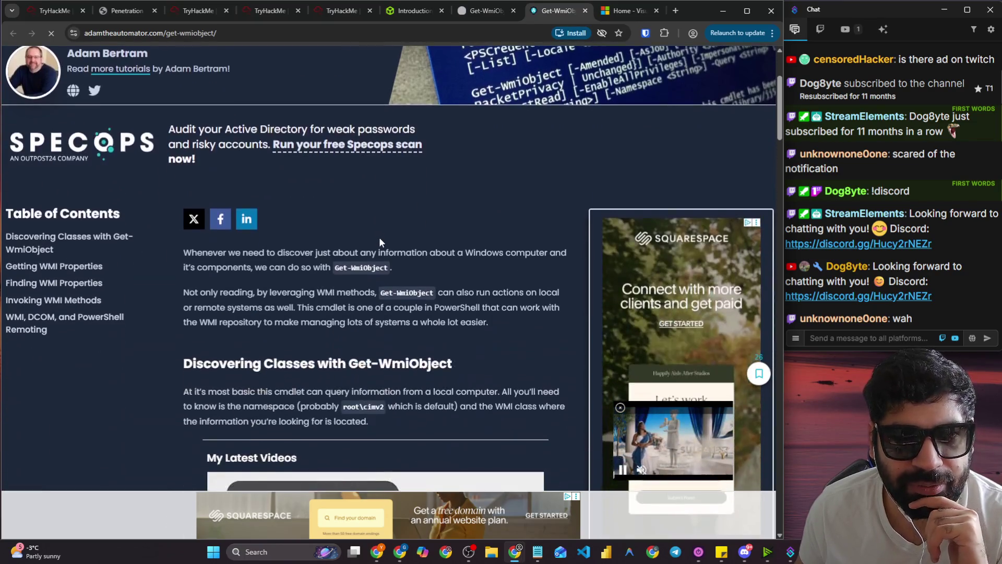
scroll(178, 217, down, 5)
scroll(178, 217, down, 5)
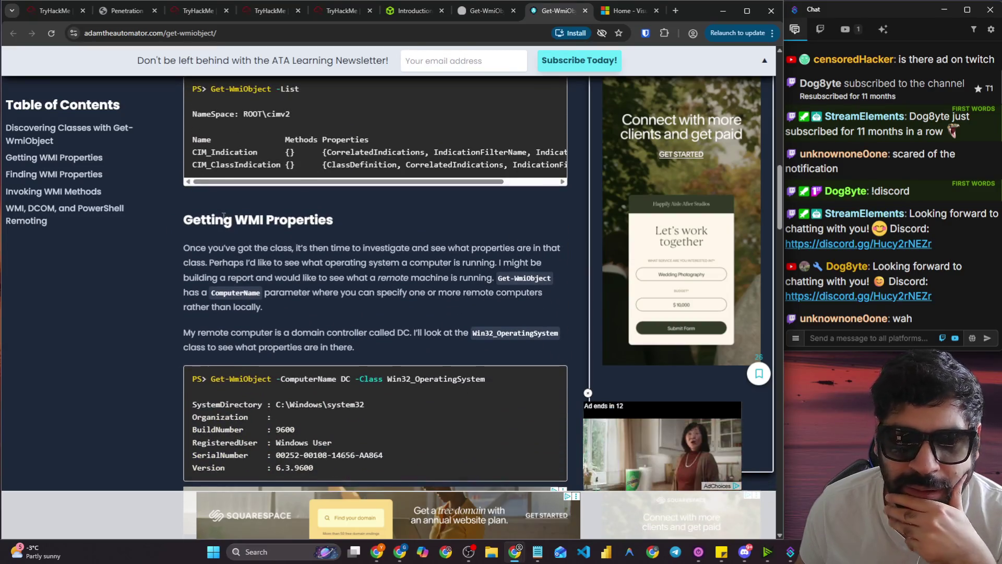
scroll(219, 202, down, 2)
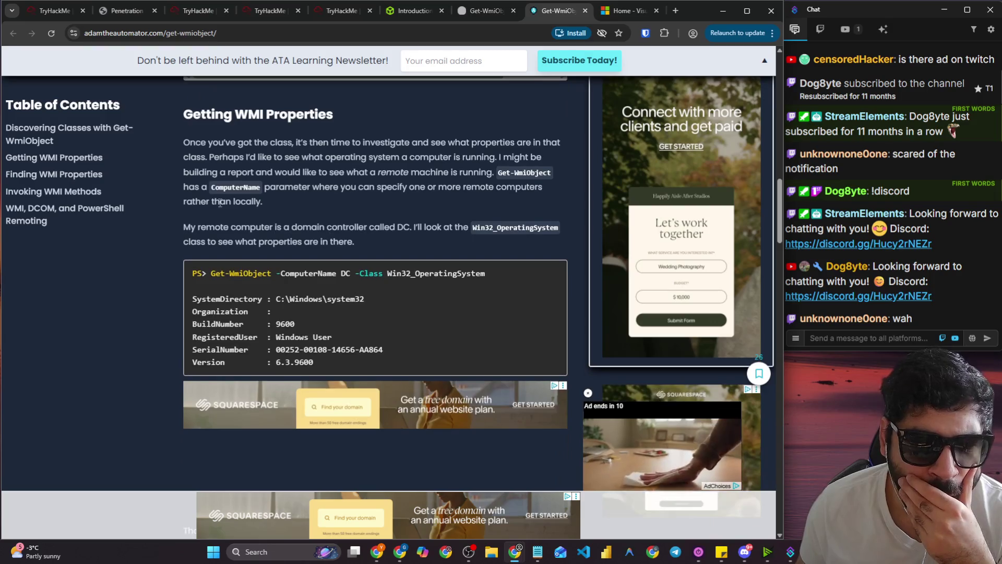
scroll(220, 202, down, 2)
scroll(219, 201, down, 6)
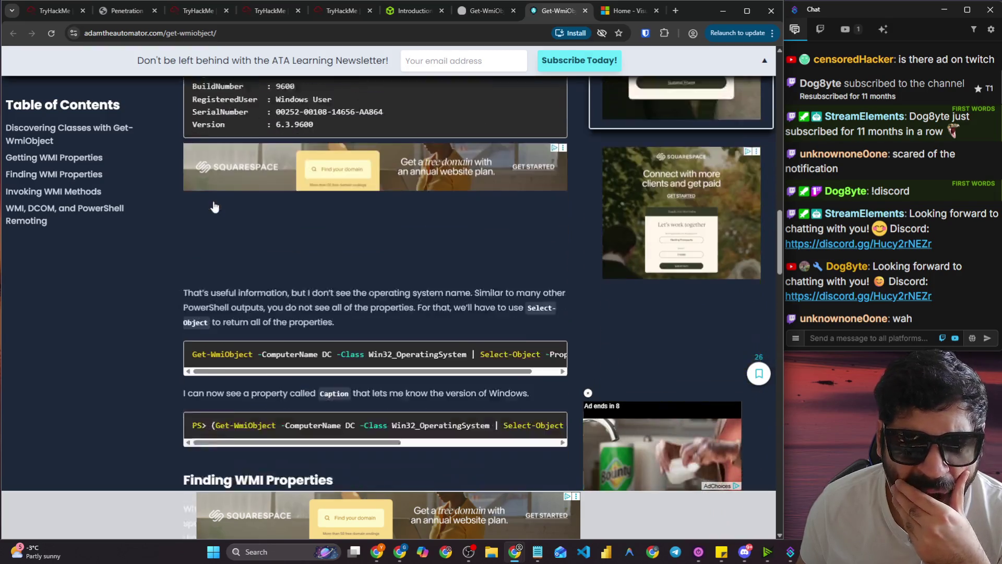
scroll(213, 205, down, 8)
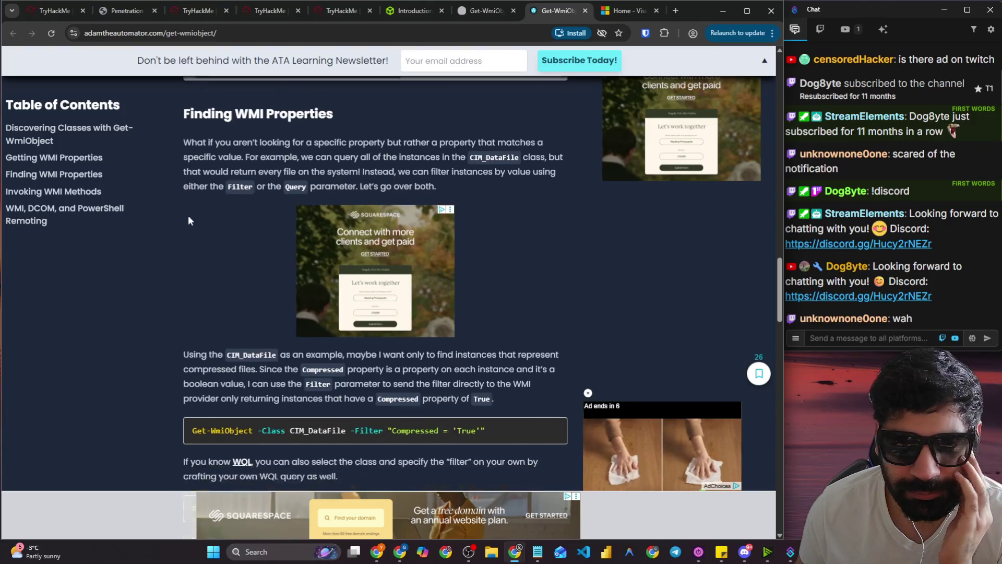
scroll(188, 217, down, 6)
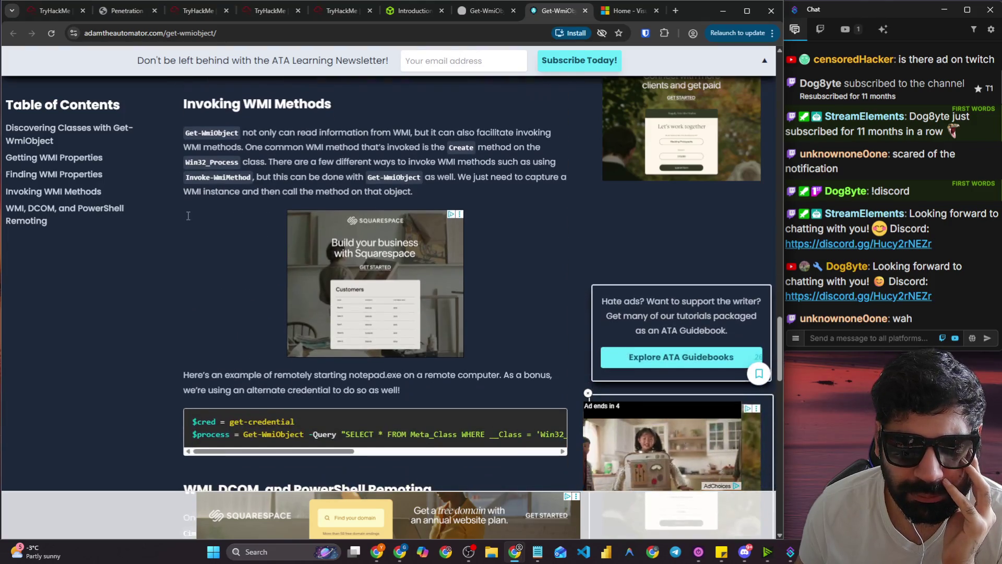
scroll(188, 216, down, 4)
Scroll back up and highlight the remote notepad.exe example using alternate credentials.
scroll(209, 245, up, 4)
mouse_move(288, 240)
mouse_down()
mouse_move(335, 239)
mouse_move(253, 258)
mouse_up()
scroll(250, 255, up, 1)
scroll(225, 250, up, 1)
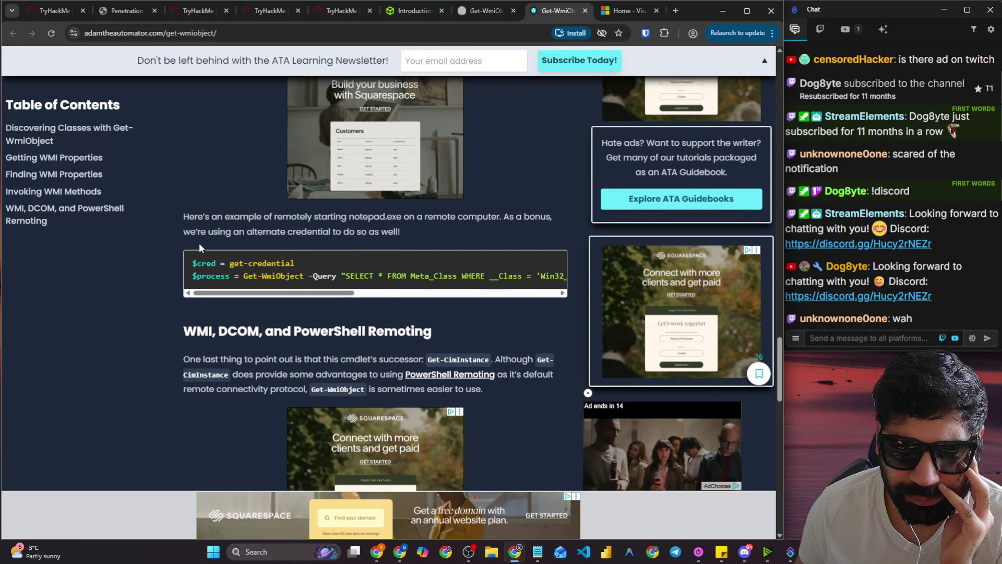
drag(330, 216, 418, 234)
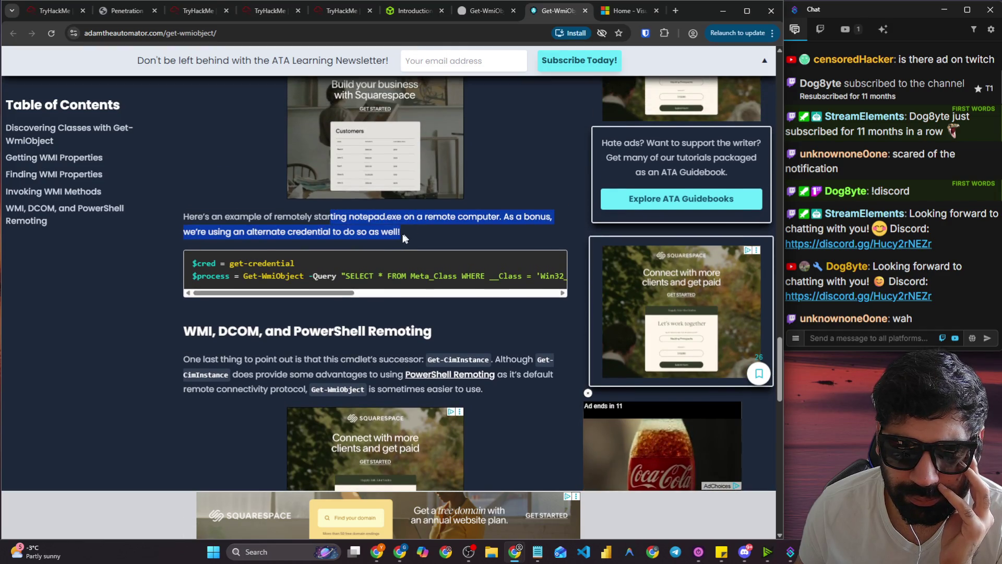
mouse_move(327, 293)
mouse_down()
mouse_move(535, 291)
mouse_move(327, 293)
mouse_up()
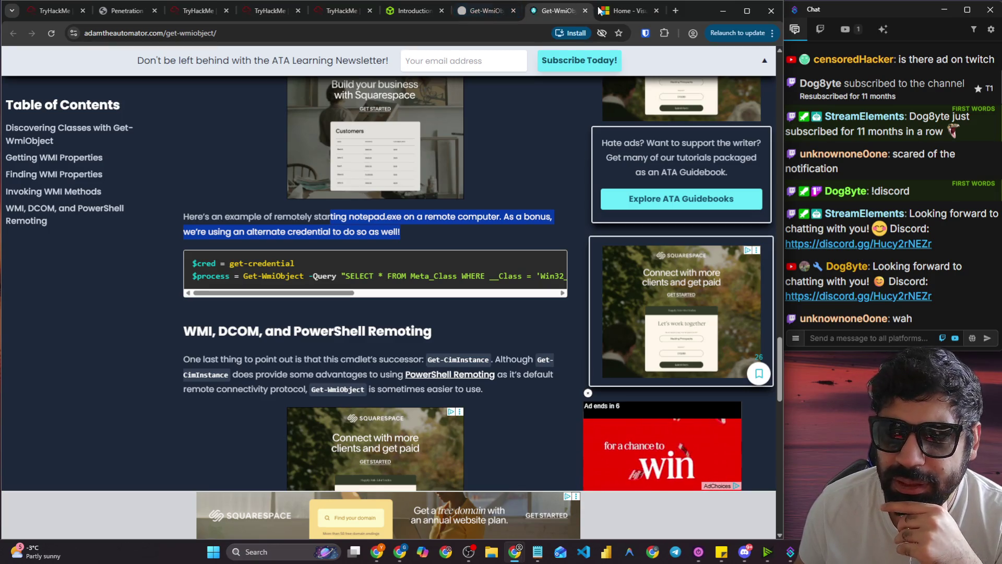
click(618, 14)
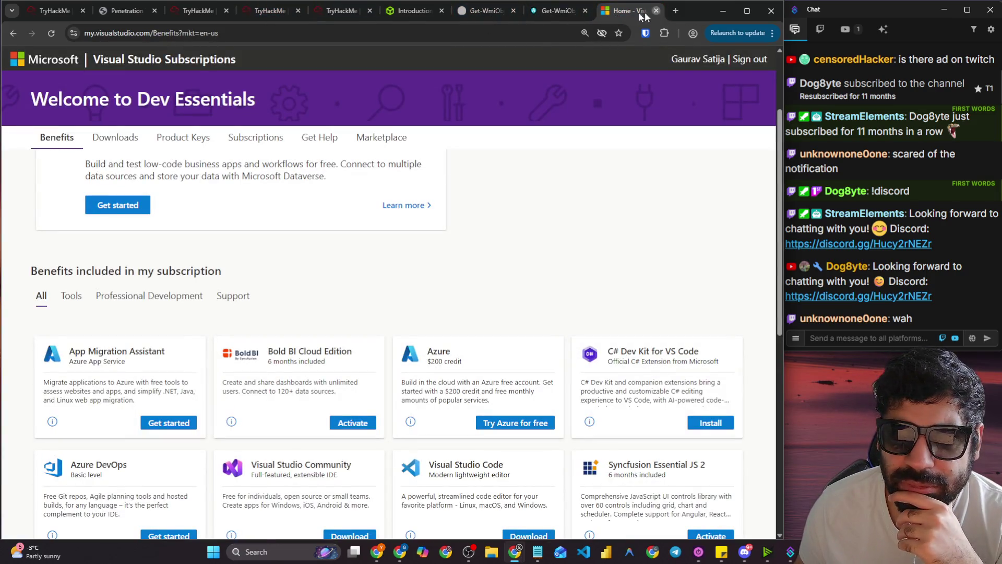
Close the Visual Studio and extra TryHackMe tabs, then scroll the lesson to Accessing Windows.
click(656, 10)
click(303, 10)
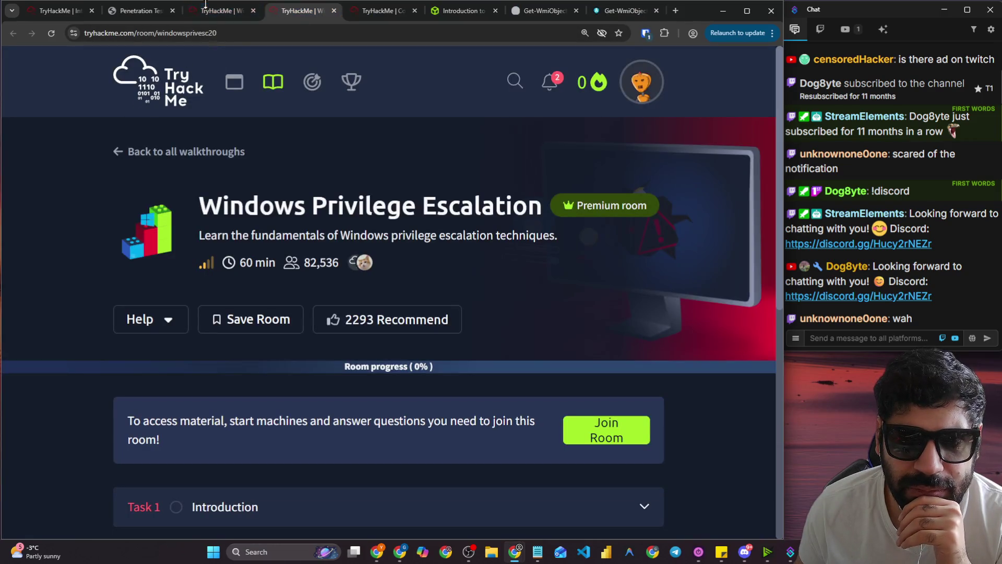
click(465, 10)
click(253, 10)
click(253, 11)
click(253, 10)
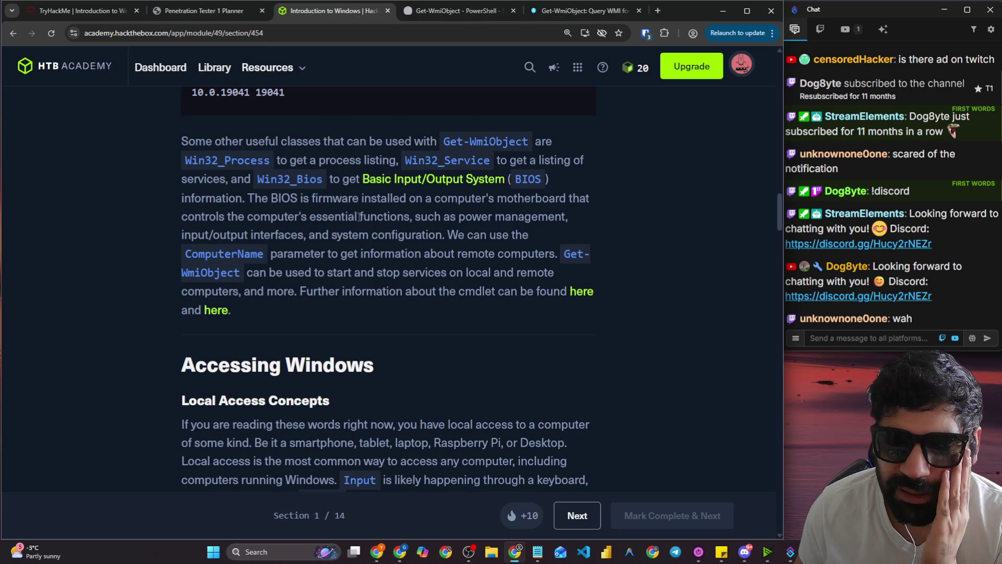
scroll(363, 223, down, 2)
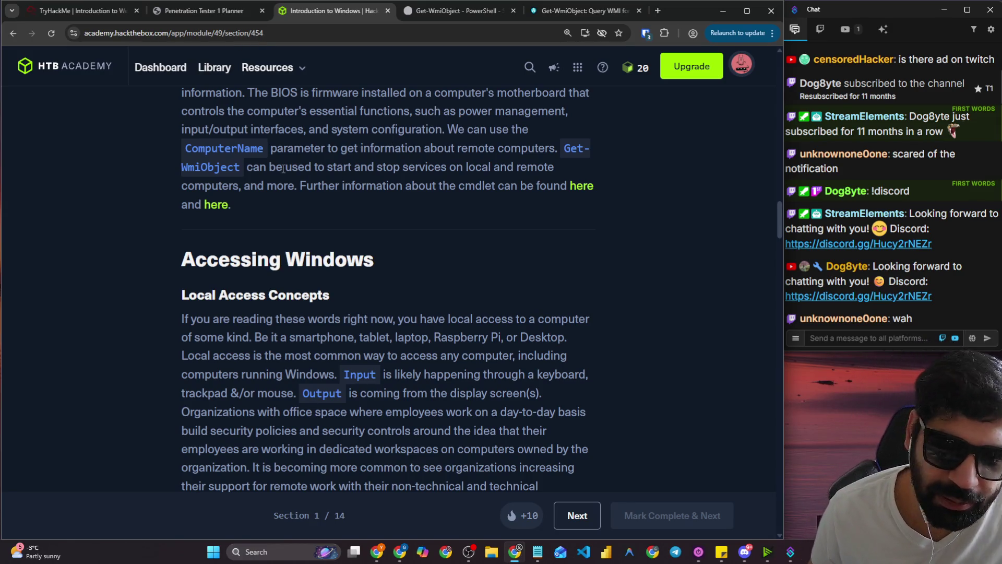
scroll(272, 178, down, 2)
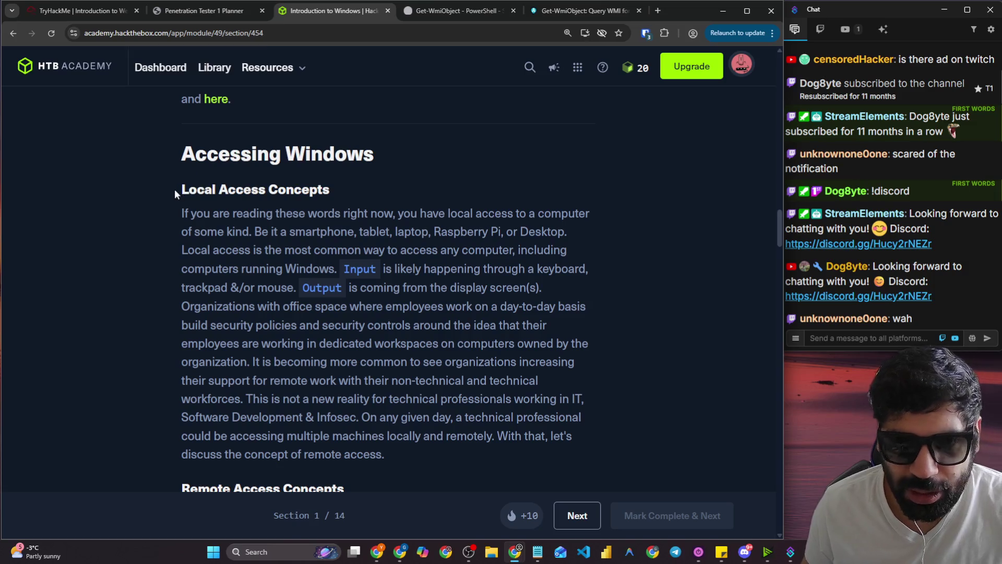
drag(175, 193, 359, 191)
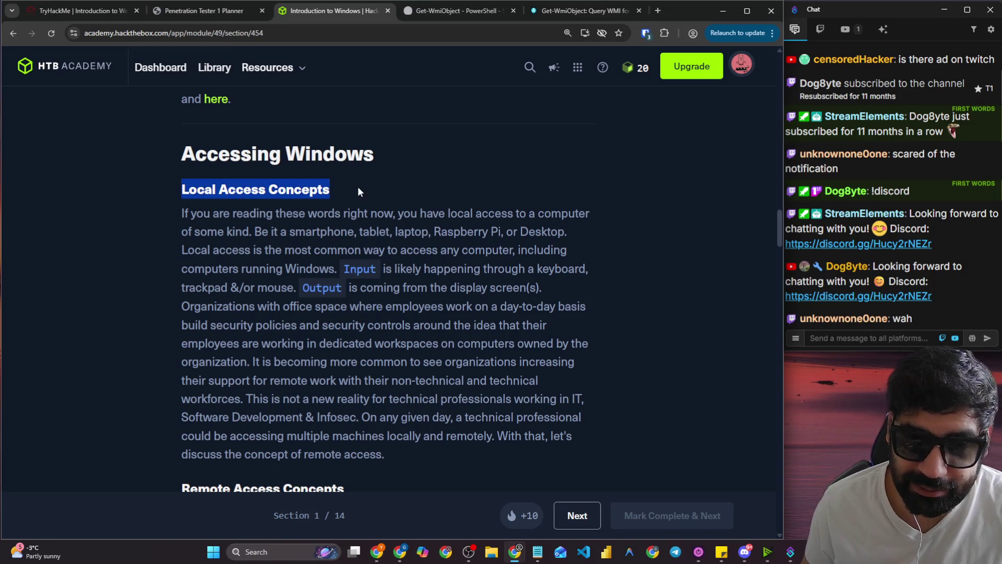
drag(183, 213, 588, 216)
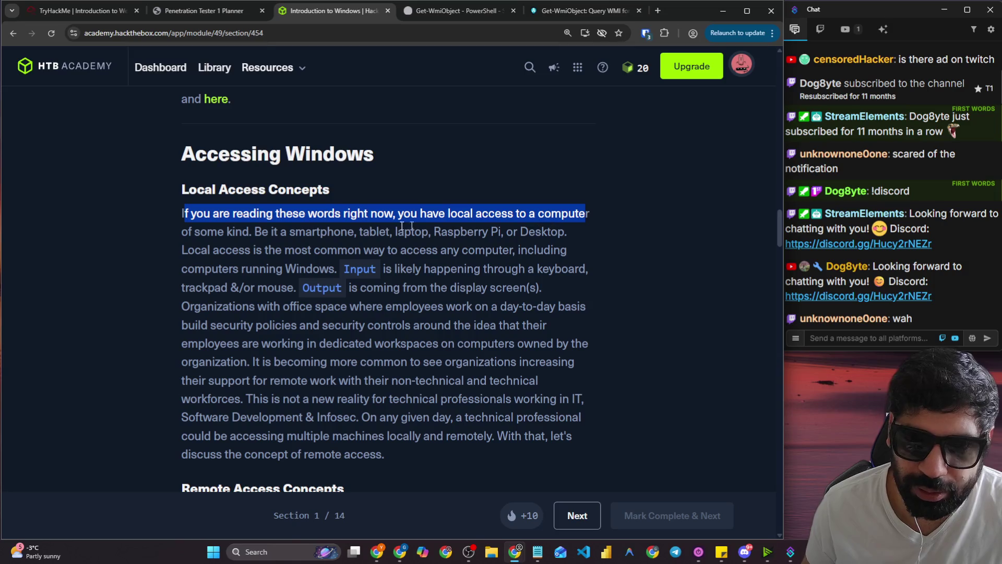
mouse_move(271, 234)
mouse_down()
mouse_move(329, 236)
mouse_move(494, 212)
mouse_move(463, 233)
mouse_move(549, 231)
mouse_up()
drag(201, 250, 533, 261)
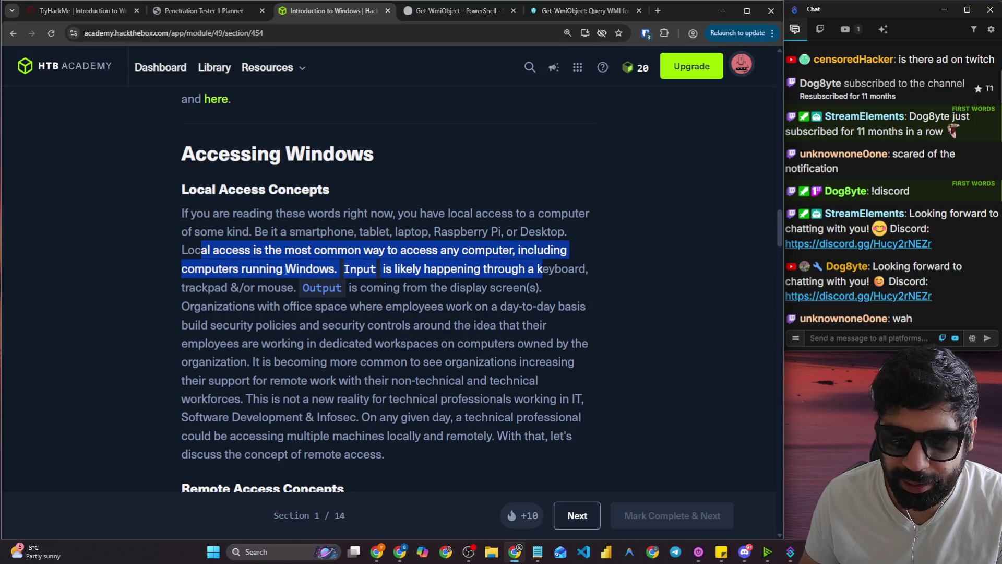
click(285, 269)
drag(341, 268, 589, 269)
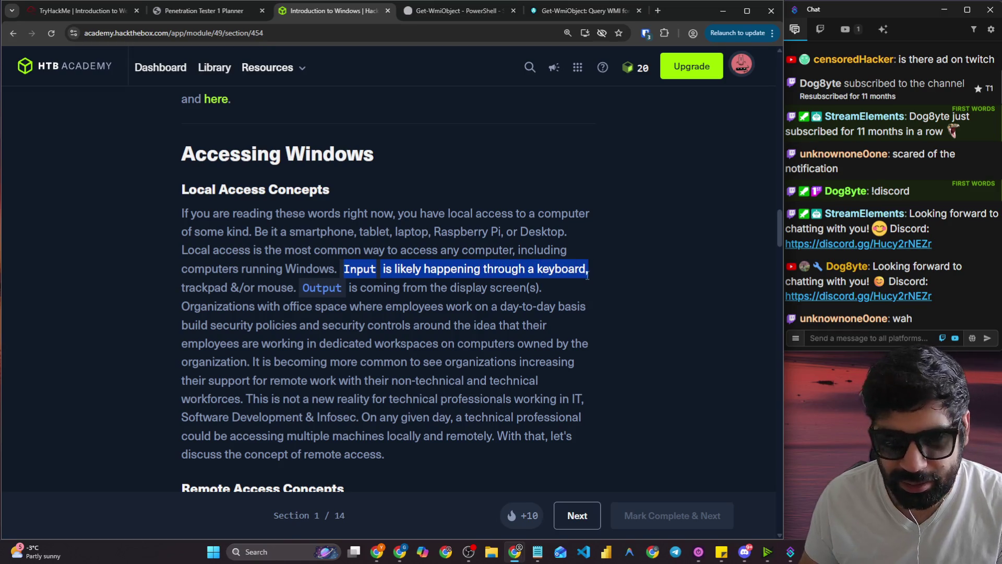
drag(351, 287, 533, 290)
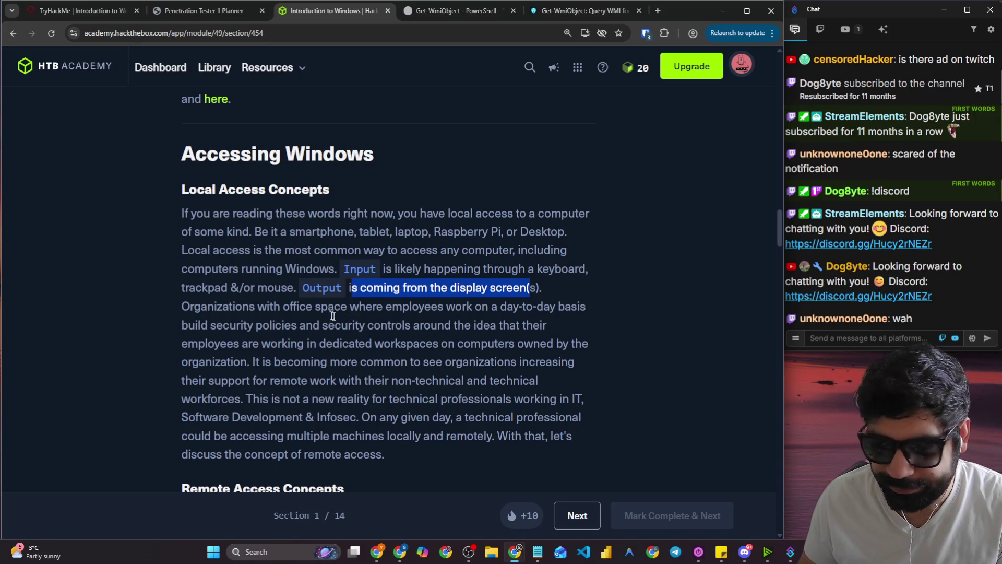
click(247, 307)
mouse_move(174, 307)
mouse_down()
mouse_move(376, 327)
mouse_move(396, 311)
mouse_move(601, 318)
mouse_up()
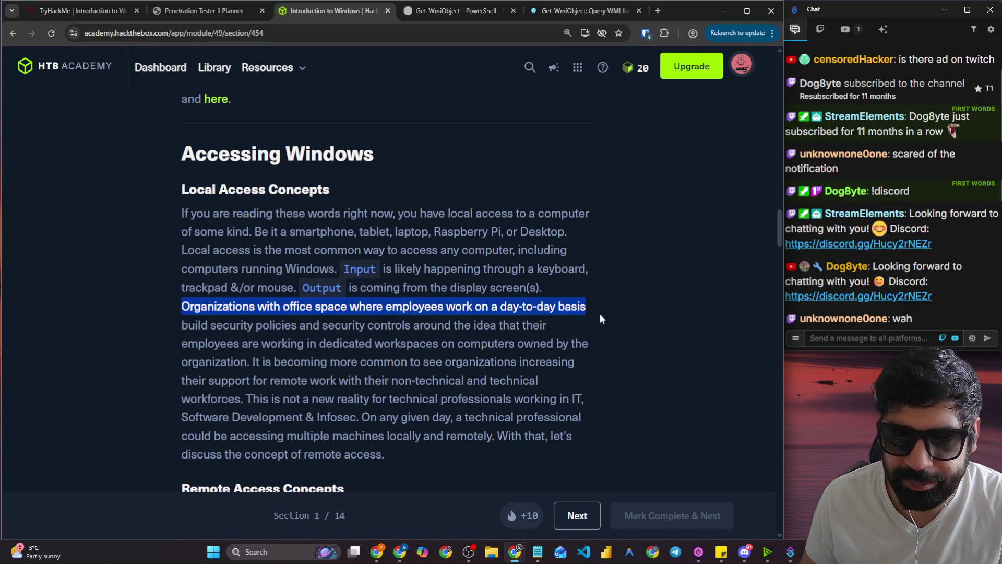
drag(188, 325, 531, 328)
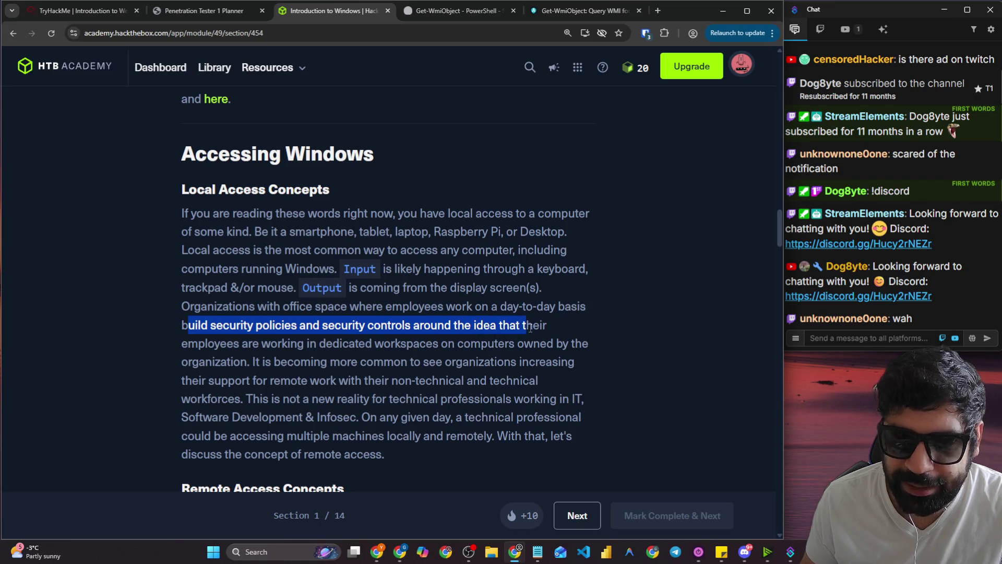
drag(260, 344, 568, 342)
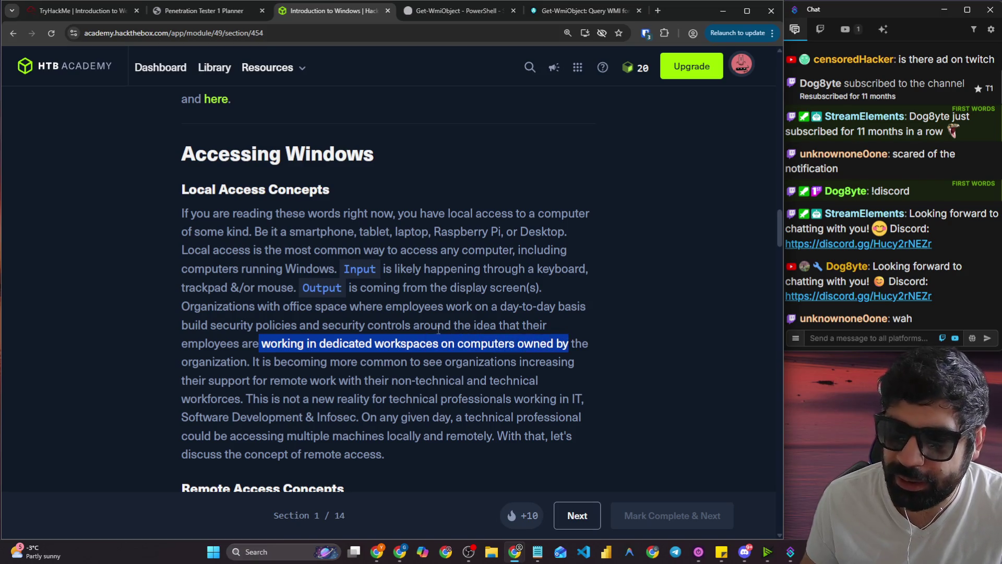
scroll(286, 357, down, 2)
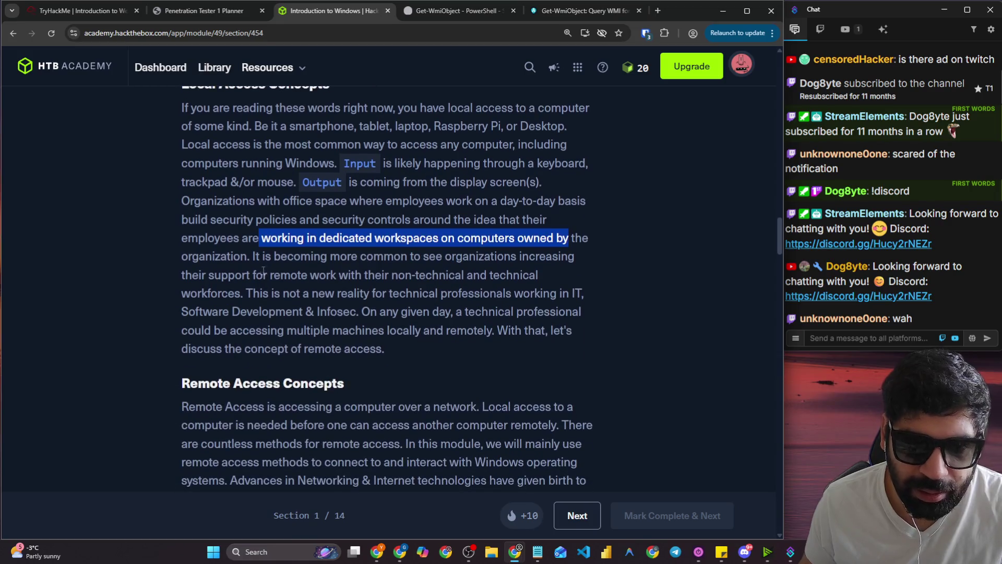
drag(254, 258, 583, 267)
drag(228, 275, 529, 275)
drag(248, 293, 489, 291)
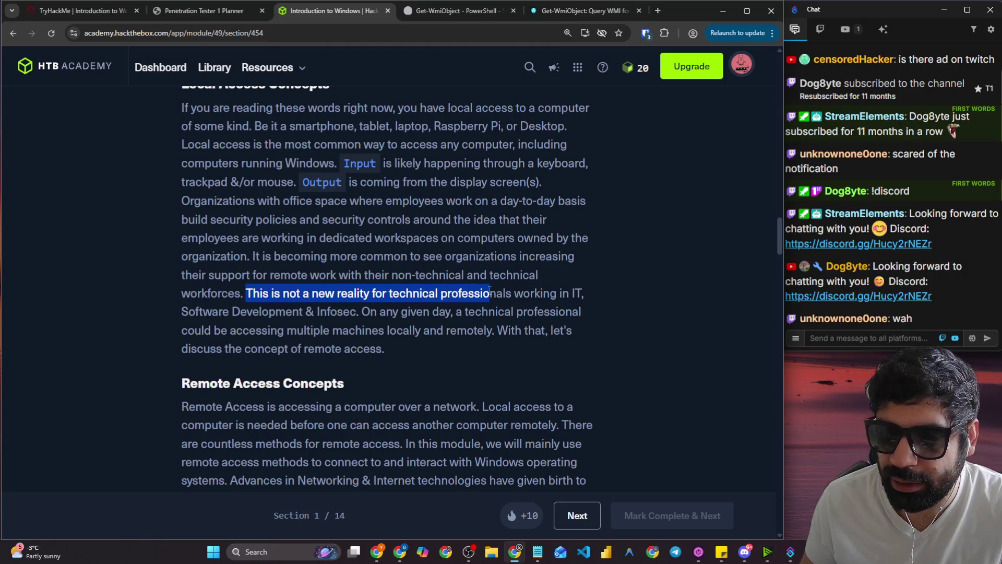
drag(489, 291, 576, 293)
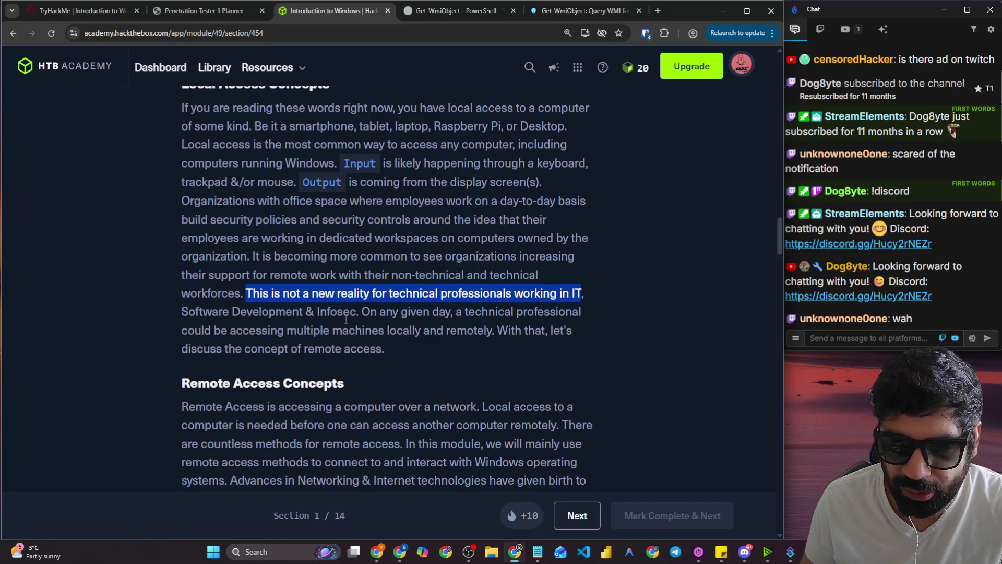
click(364, 312)
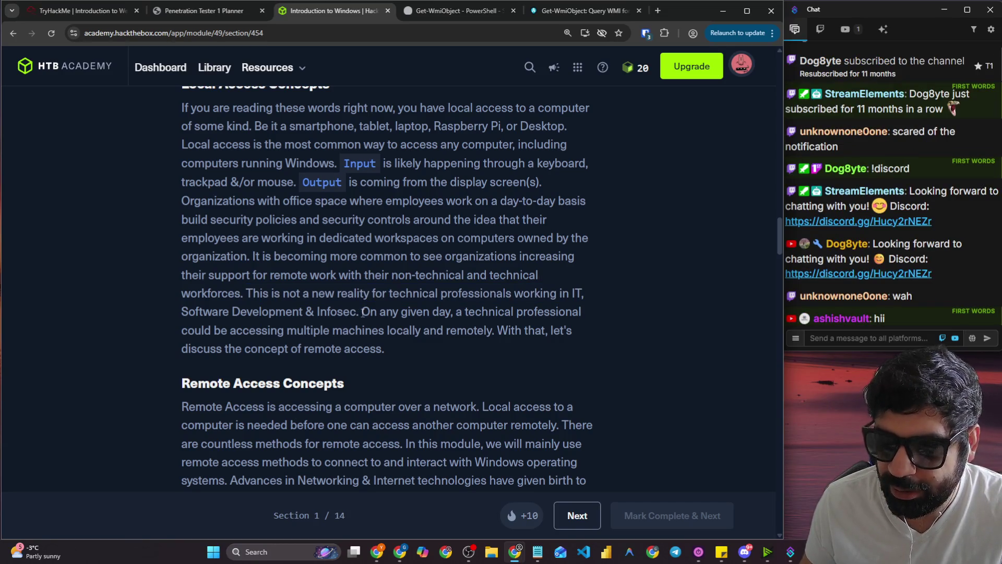
drag(364, 312, 574, 318)
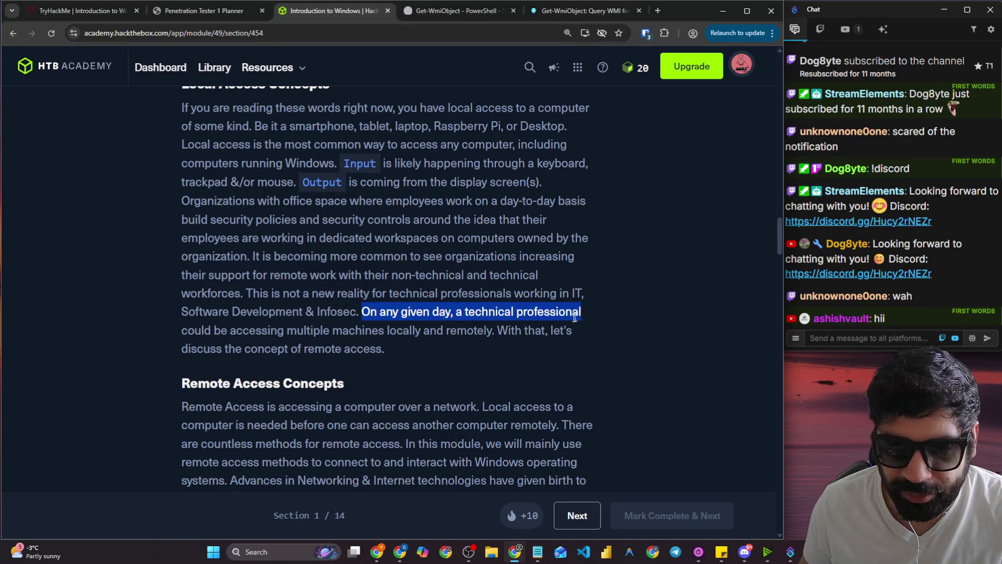
drag(238, 336, 570, 337)
scroll(458, 332, down, 3)
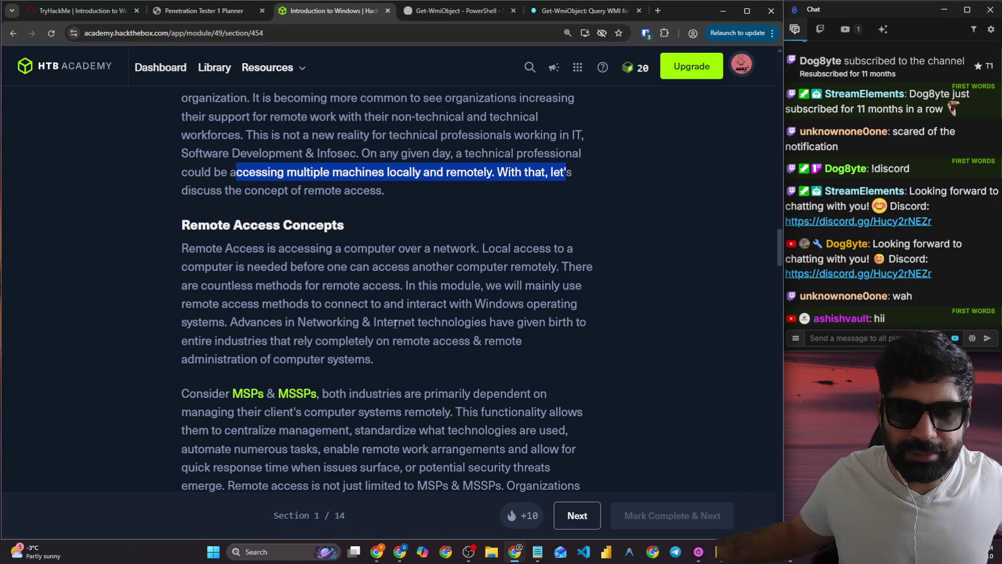
Read the Remote Access Concepts opening on connection methods and industries relying on remote access.
scroll(267, 250, down, 1)
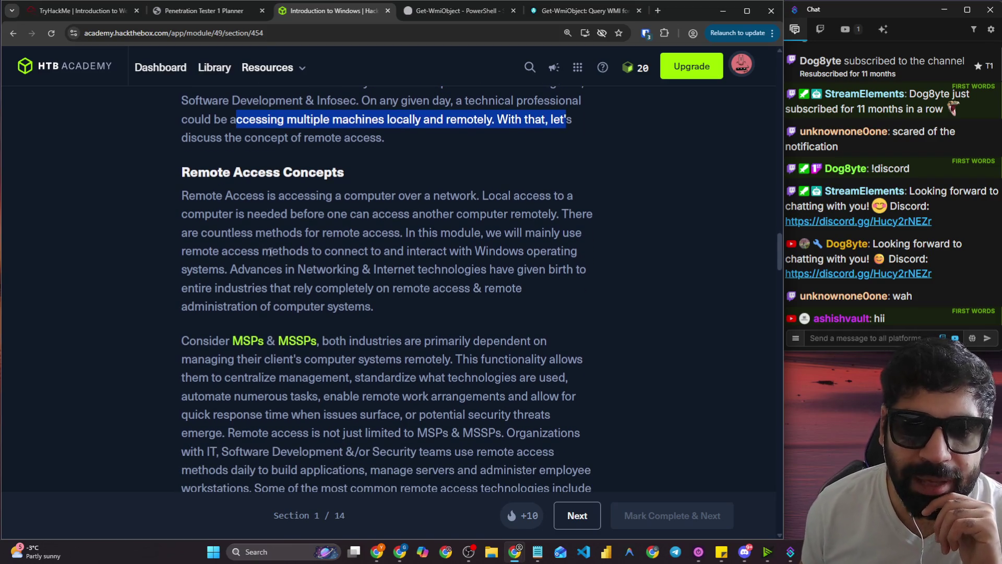
mouse_move(173, 200)
mouse_down()
mouse_move(360, 211)
mouse_move(360, 203)
mouse_move(575, 196)
mouse_up()
drag(188, 215, 614, 220)
drag(245, 228, 572, 230)
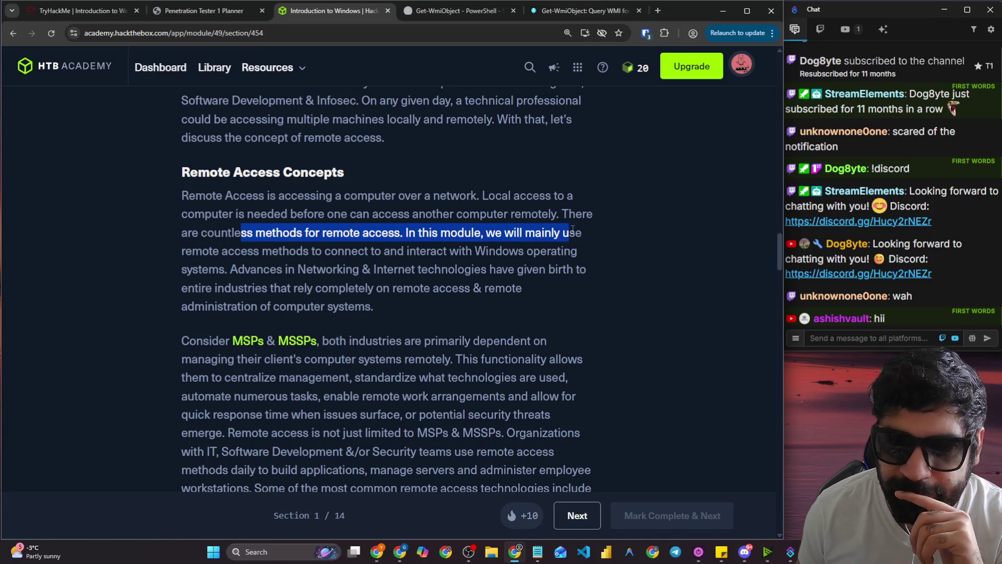
mouse_move(272, 251)
mouse_down()
mouse_move(419, 244)
mouse_move(558, 253)
mouse_up()
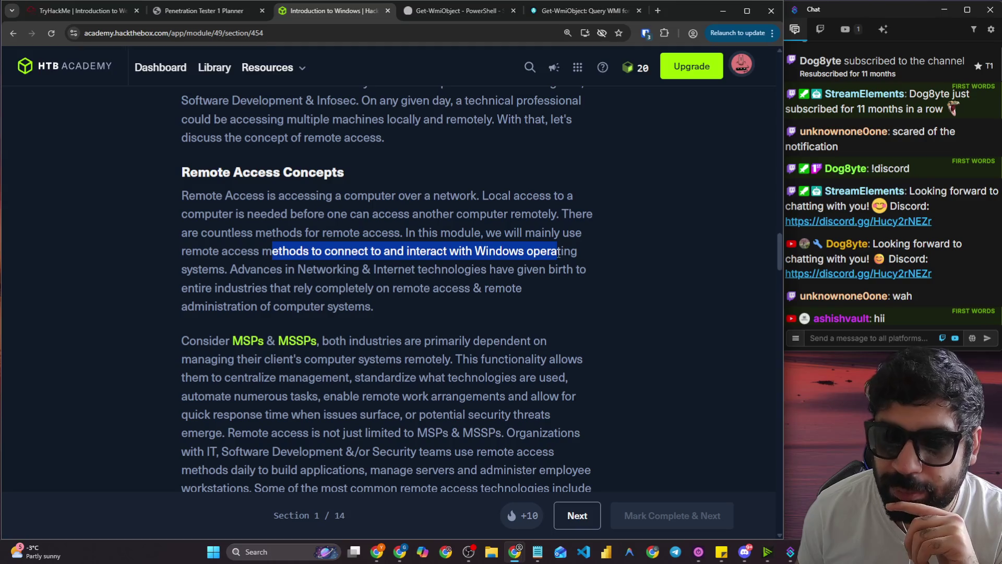
drag(244, 269, 564, 275)
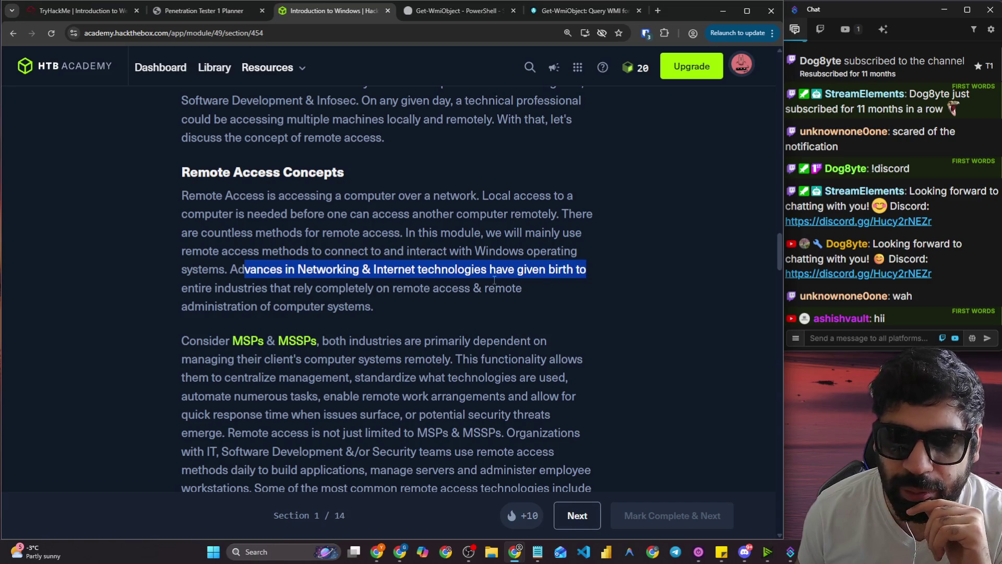
drag(292, 290, 524, 289)
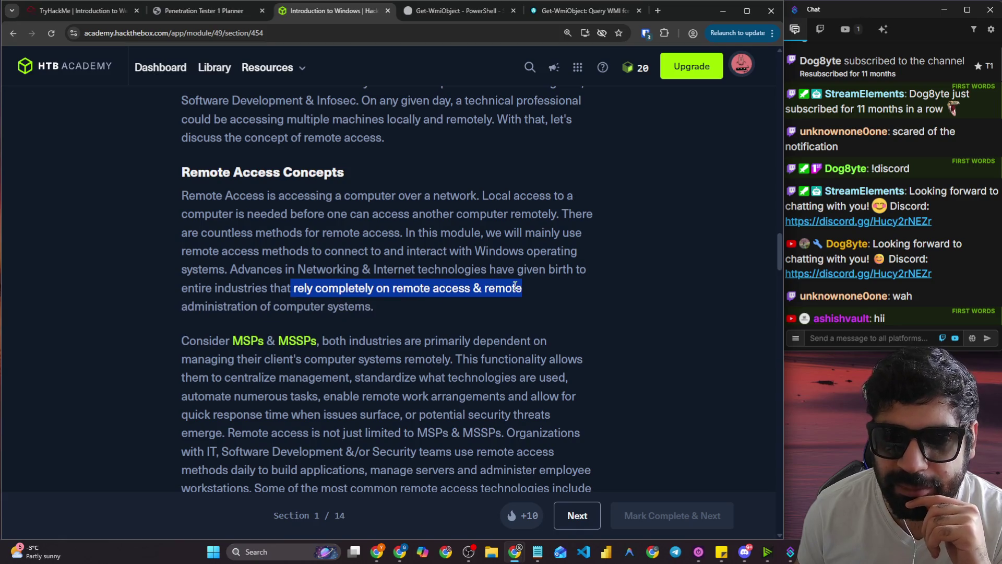
drag(374, 307, 254, 304)
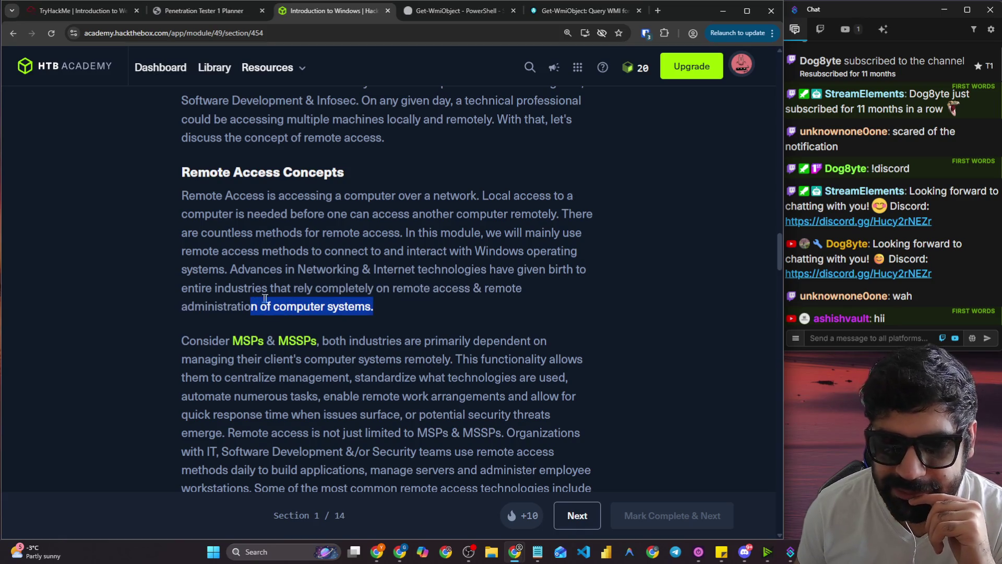
Read the MSPs and MSSPs passage on centralized remote management, then right-click the MSPs link.
scroll(170, 284, down, 2)
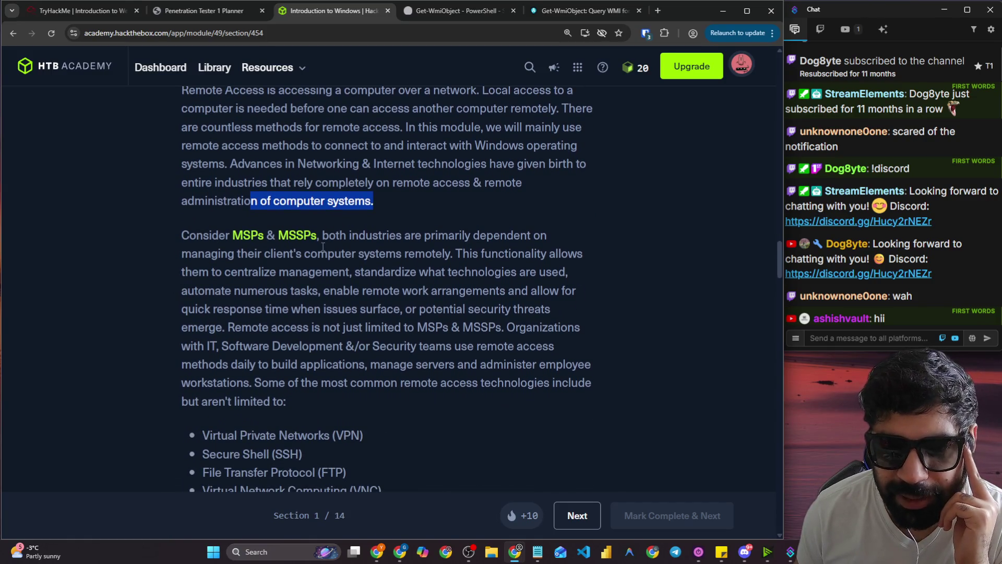
mouse_move(329, 241)
mouse_down()
mouse_move(498, 256)
mouse_move(546, 239)
mouse_up()
mouse_move(187, 260)
mouse_down()
mouse_move(409, 271)
mouse_move(444, 253)
mouse_up()
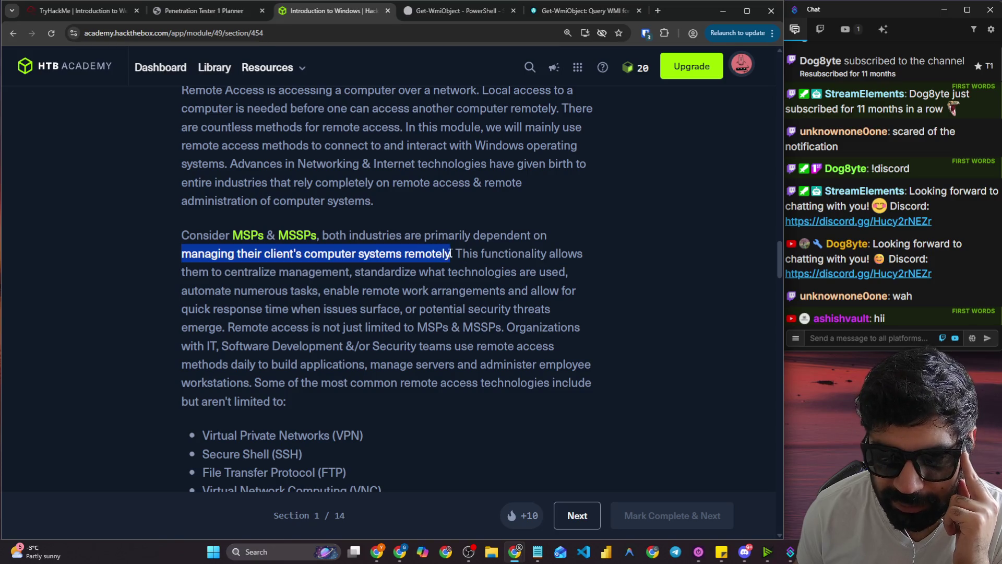
drag(505, 254, 576, 255)
drag(236, 274, 428, 272)
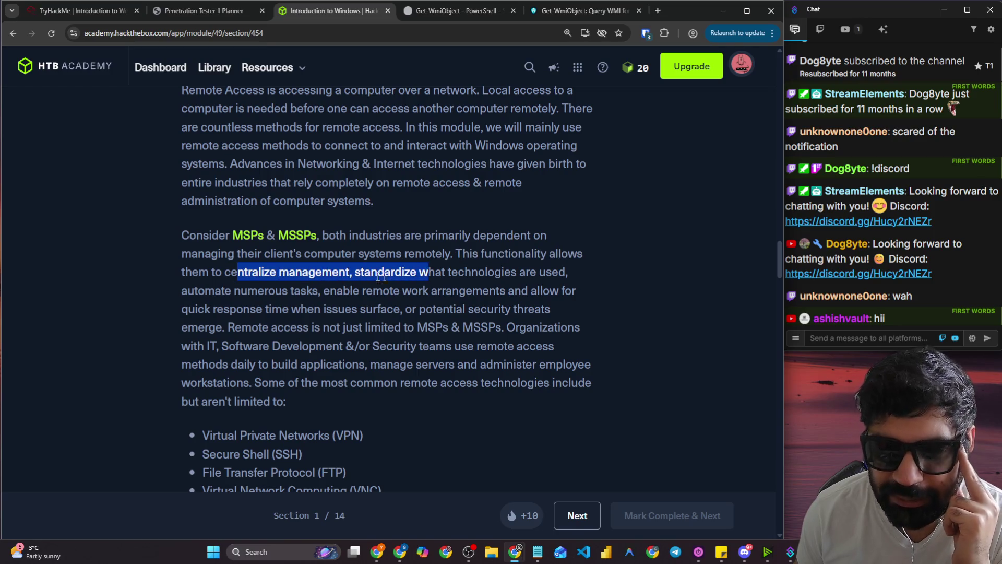
right_click(250, 241)
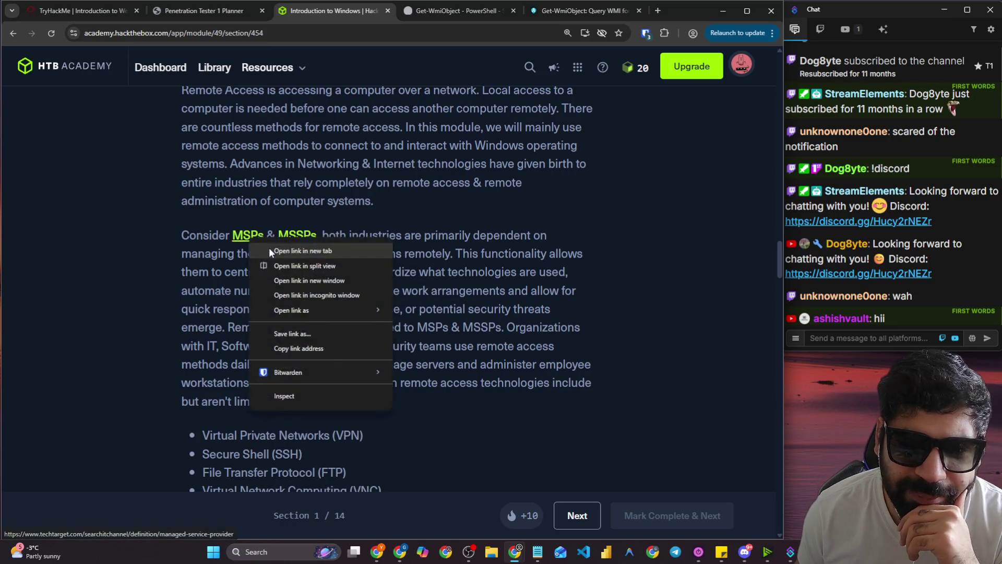
Open the MSPs and MSSPs links in new tabs and skim TechTarget's MSP definition.
click(269, 251)
right_click(307, 236)
click(329, 251)
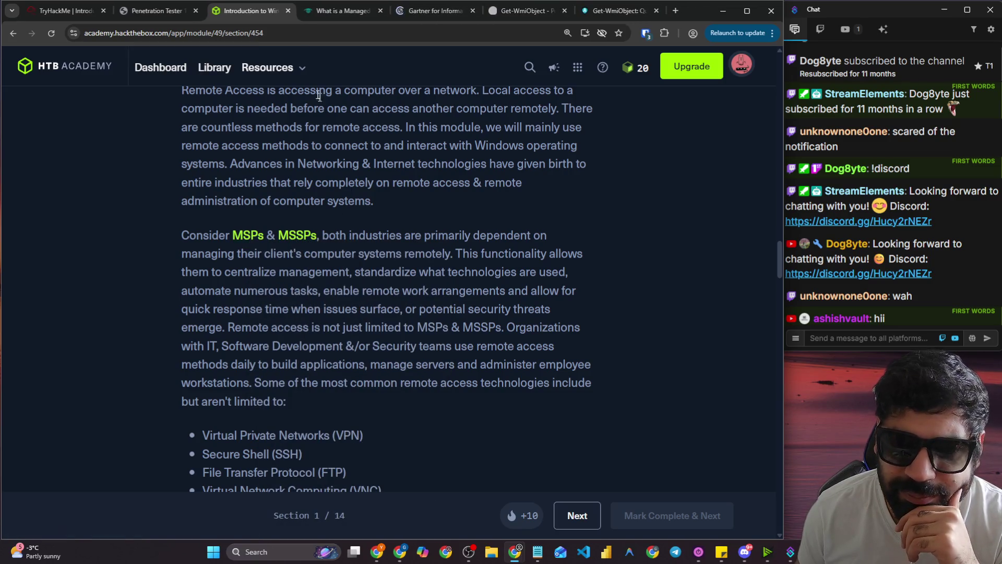
click(330, 15)
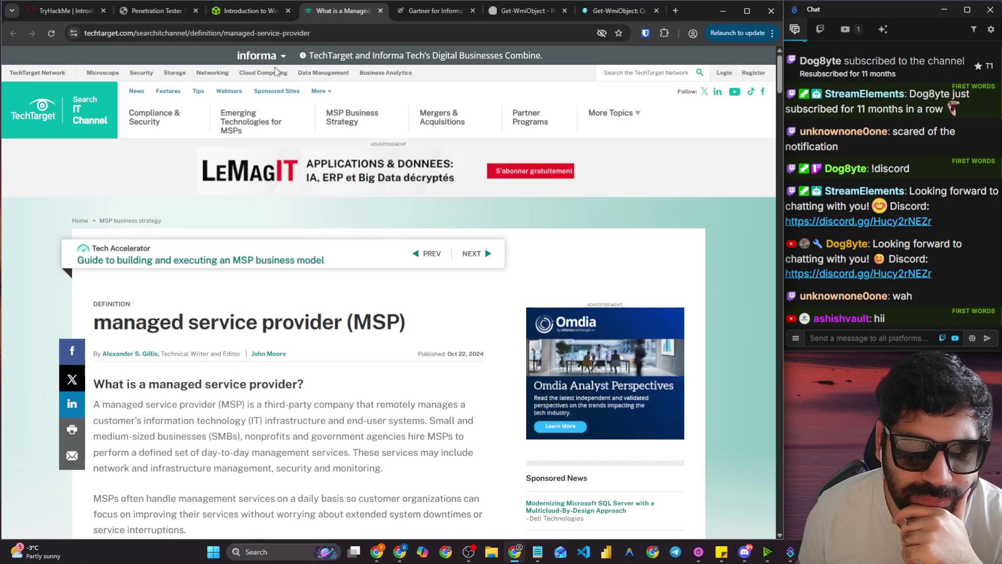
scroll(246, 310, down, 2)
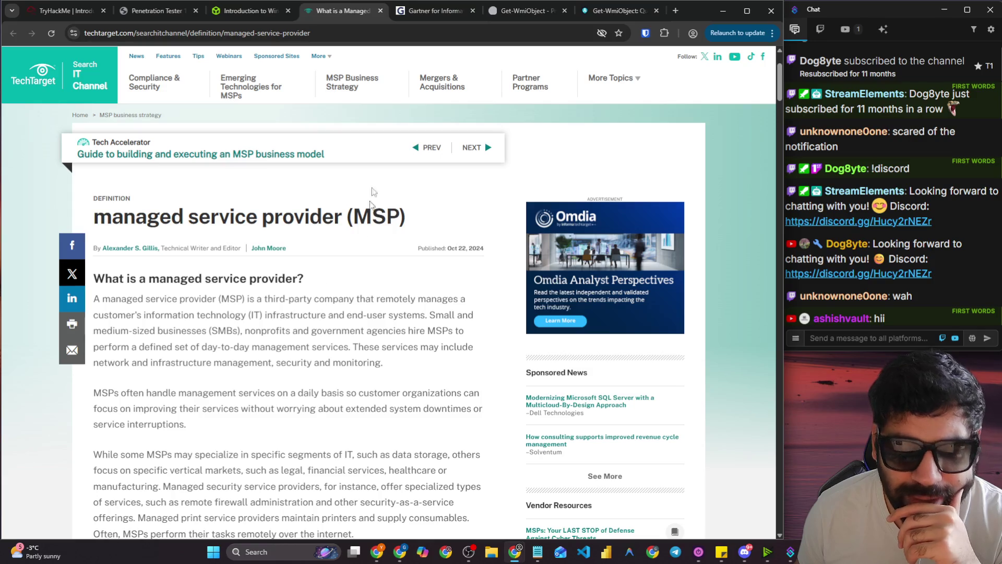
click(410, 11)
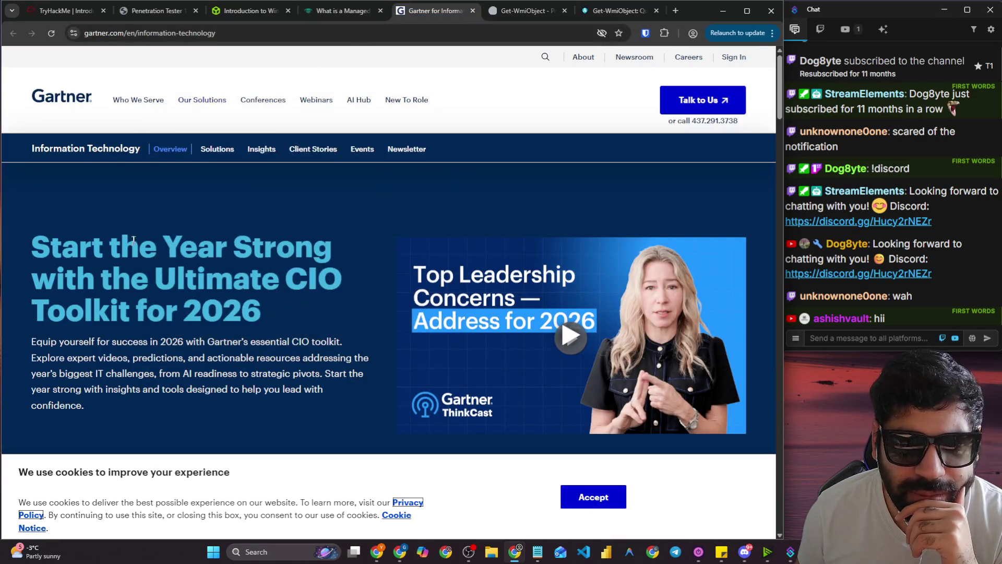
Scroll through Gartner's Information Technology page, then close it to reveal the SS64 reference.
scroll(126, 237, down, 2)
scroll(127, 233, down, 10)
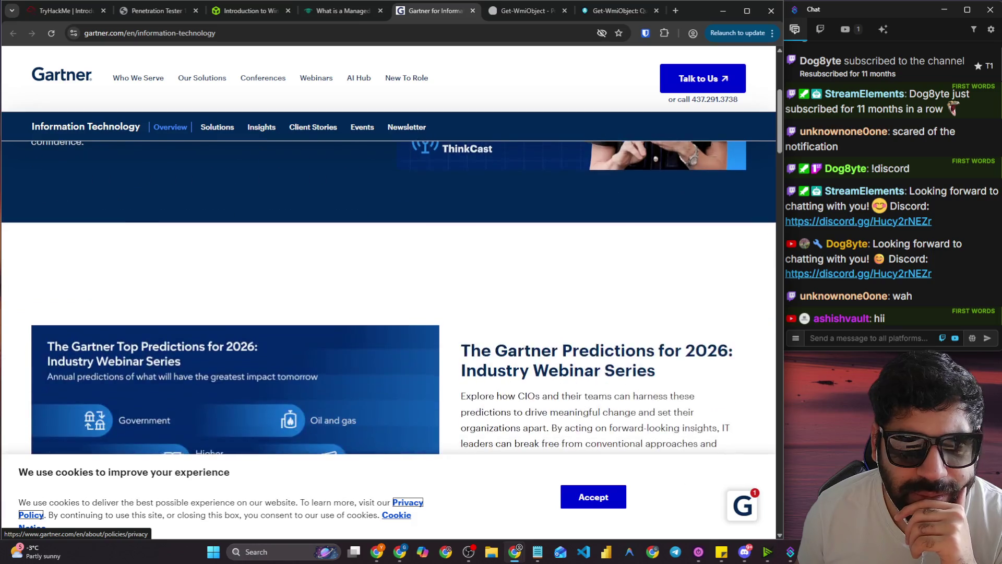
scroll(377, 271, down, 1)
scroll(377, 271, down, 2)
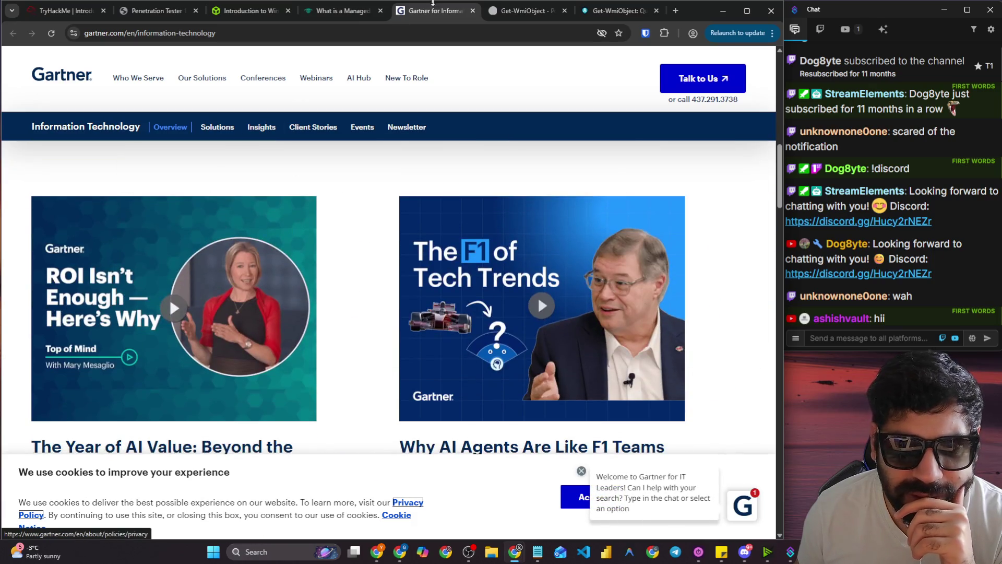
click(344, 11)
click(508, 11)
click(436, 11)
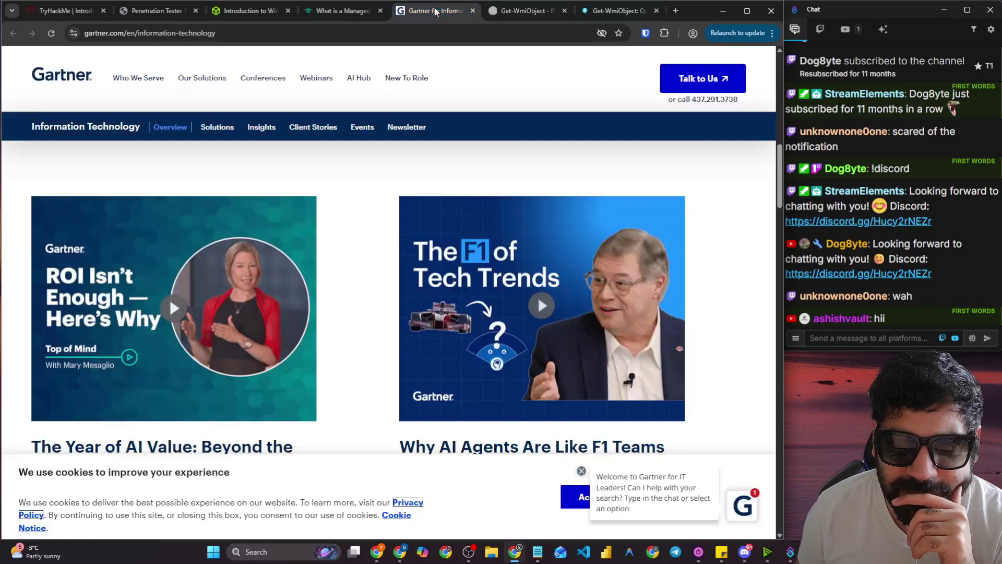
scroll(223, 270, down, 6)
scroll(43, 223, down, 12)
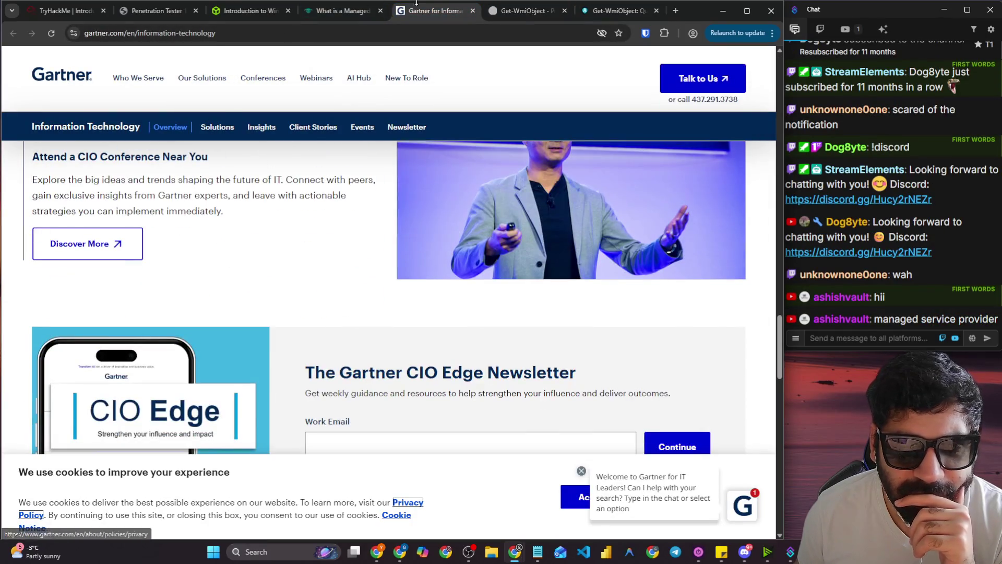
click(473, 10)
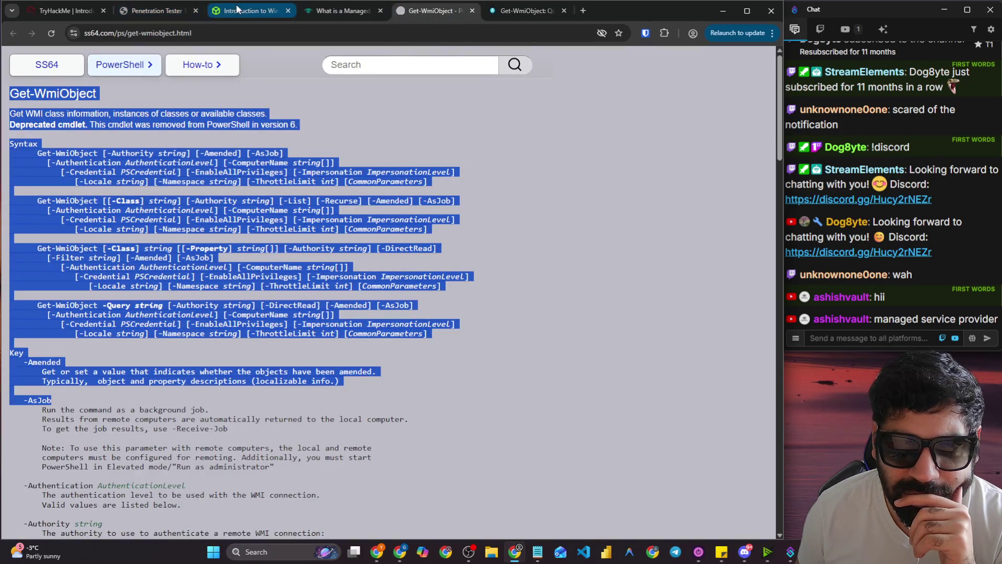
Back in the lesson, select the term MSSPs and search Google for it.
click(245, 11)
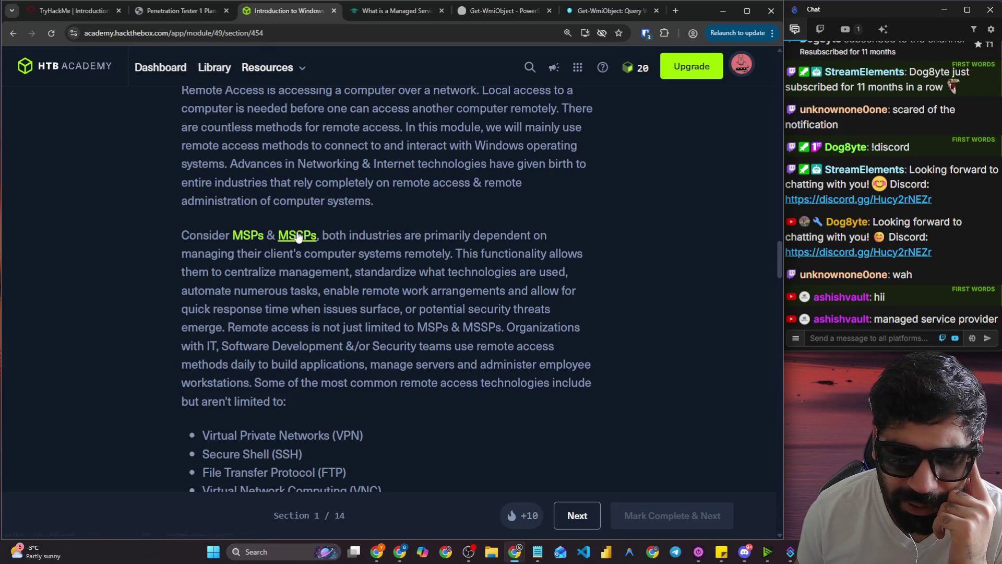
drag(277, 240, 320, 239)
right_click(327, 248)
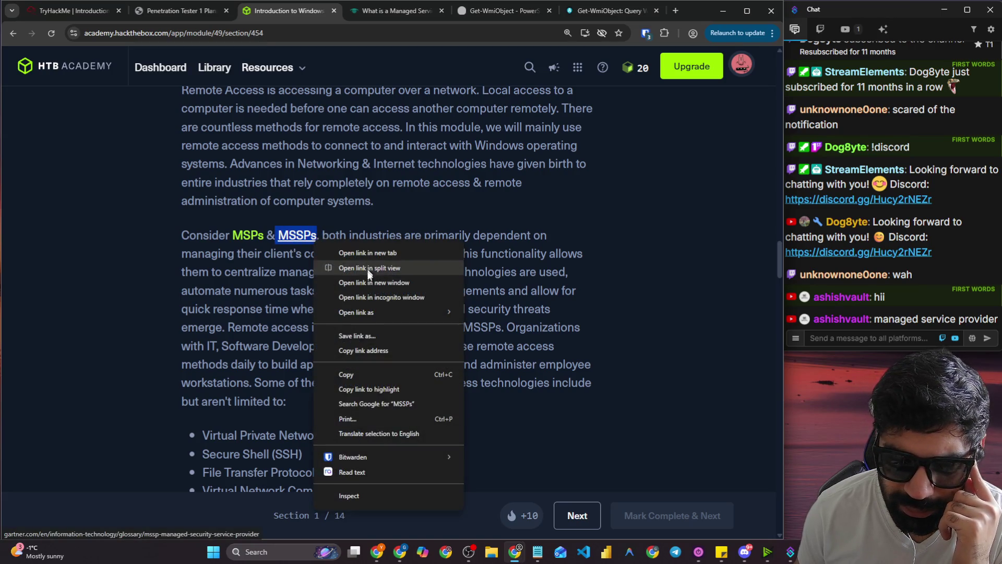
click(358, 403)
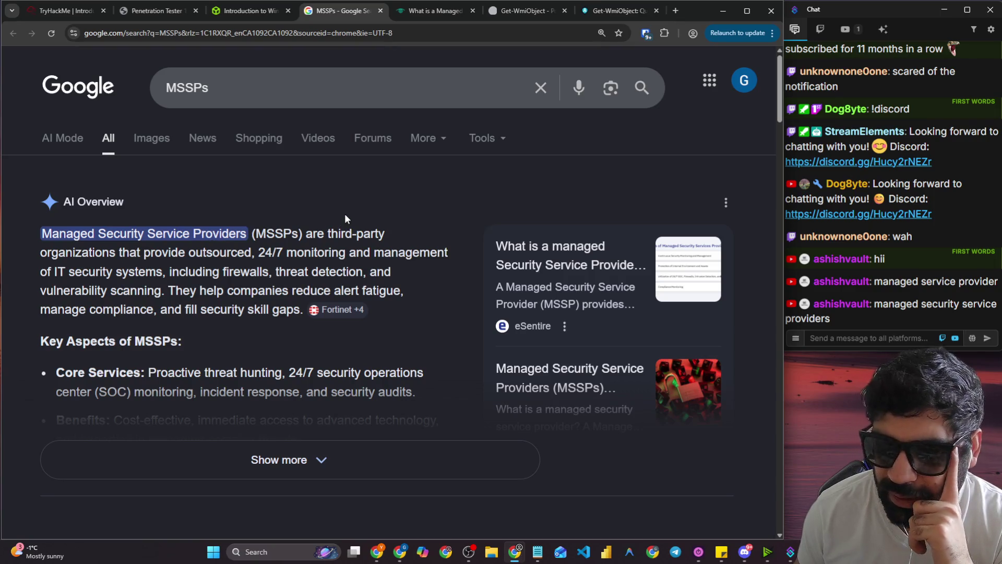
Expand Google's AI Overview on MSSPs to read how they differ from MSPs.
scroll(347, 209, down, 2)
click(299, 286)
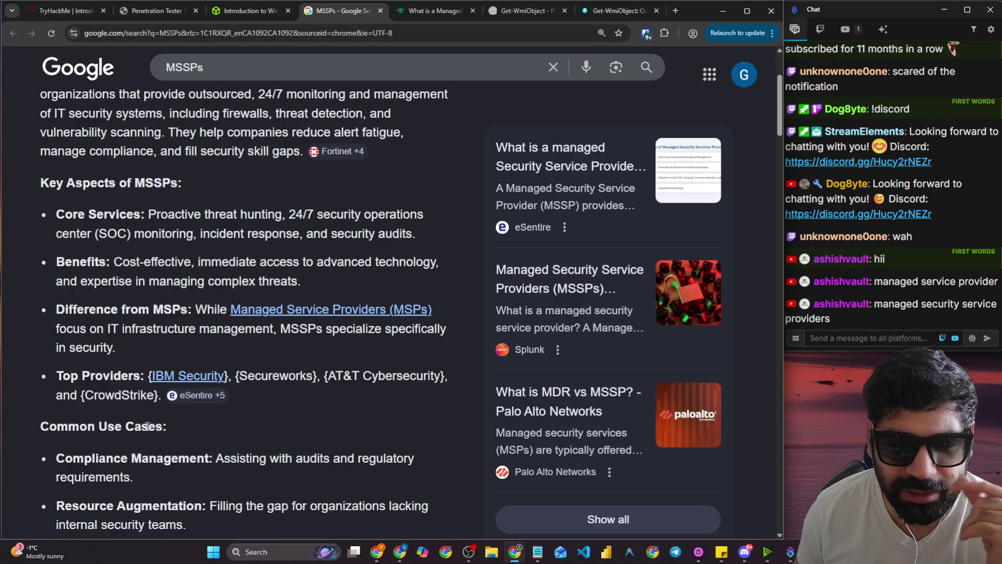
click(214, 11)
drag(367, 233, 531, 232)
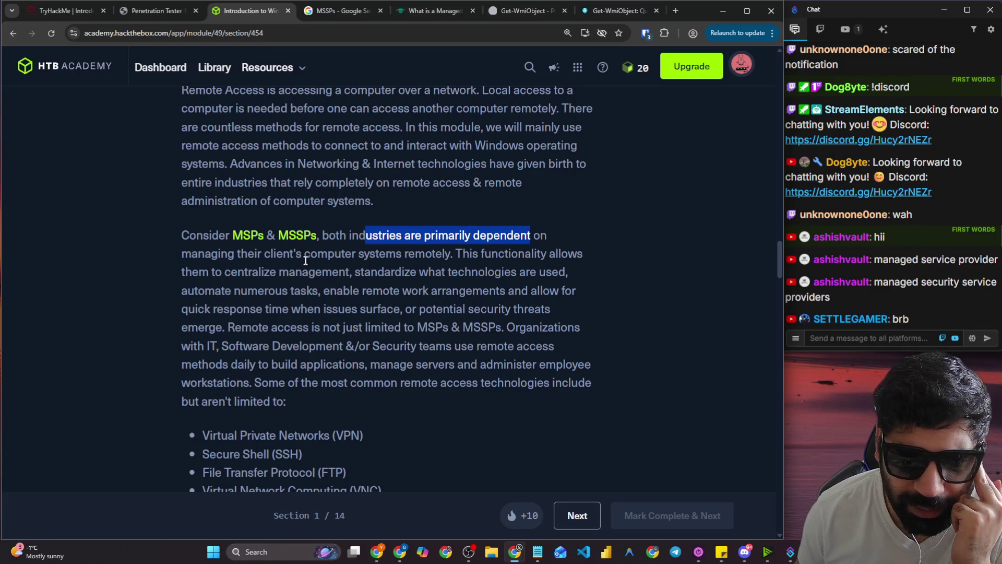
drag(242, 255, 569, 256)
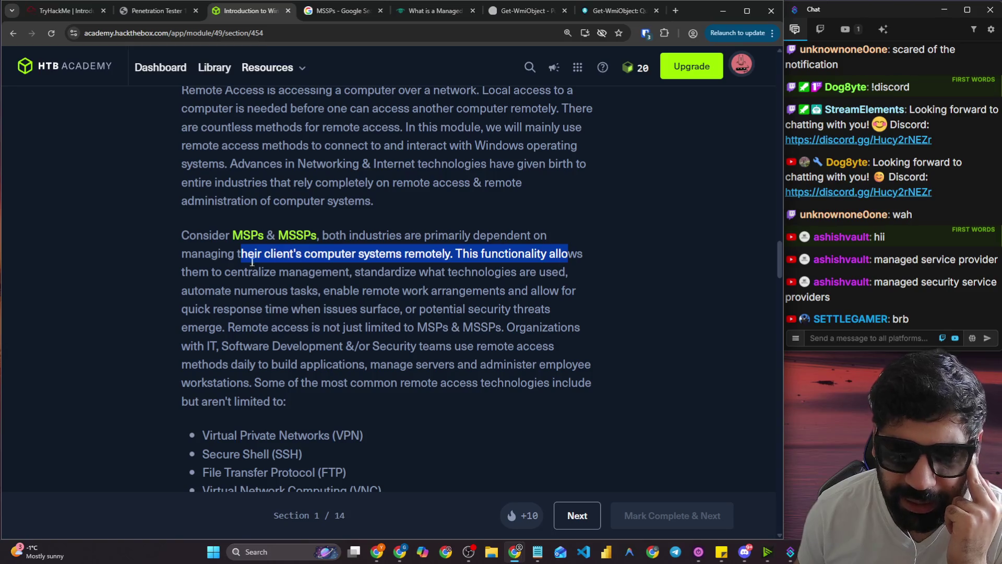
drag(216, 271, 566, 276)
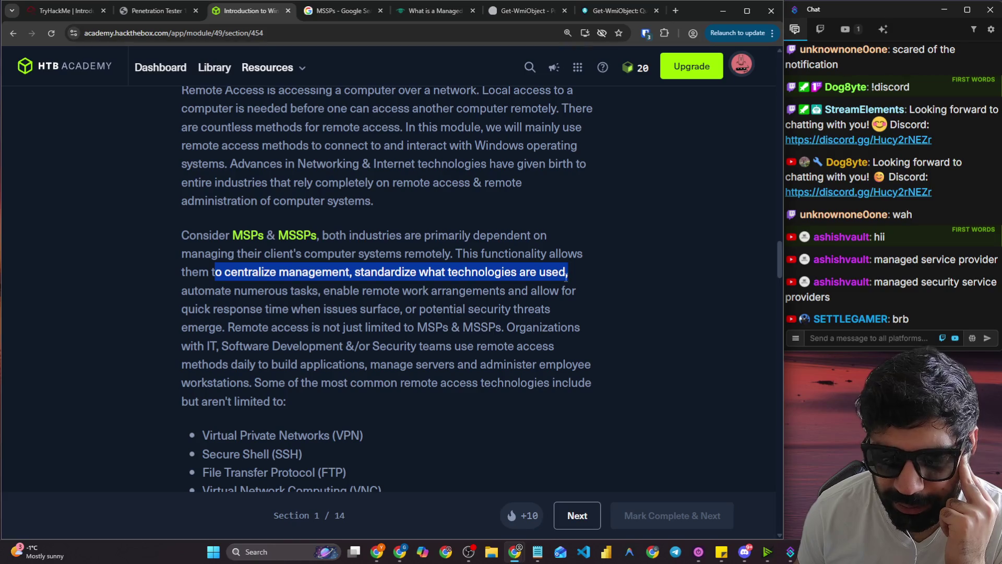
drag(240, 290, 574, 293)
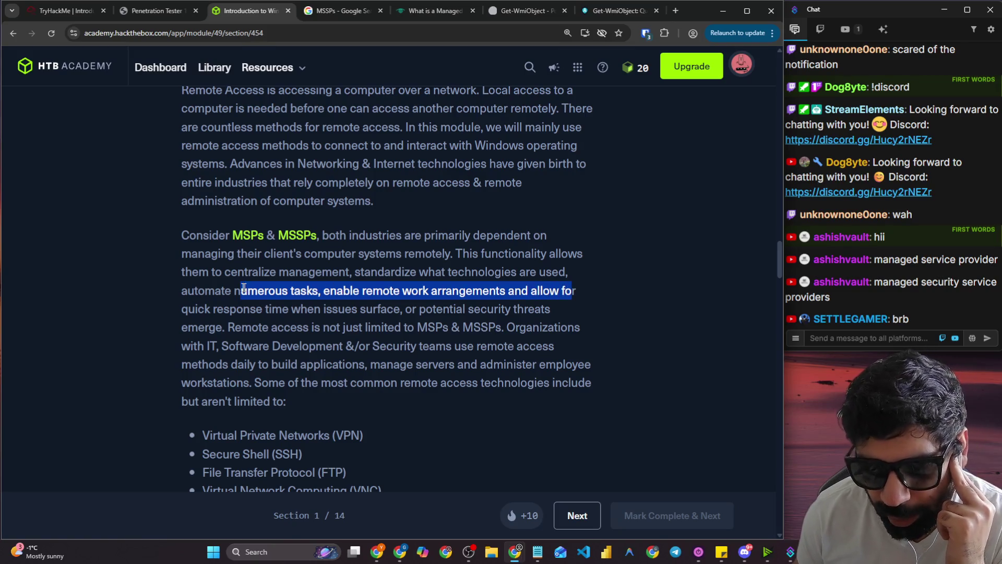
drag(216, 309, 549, 313)
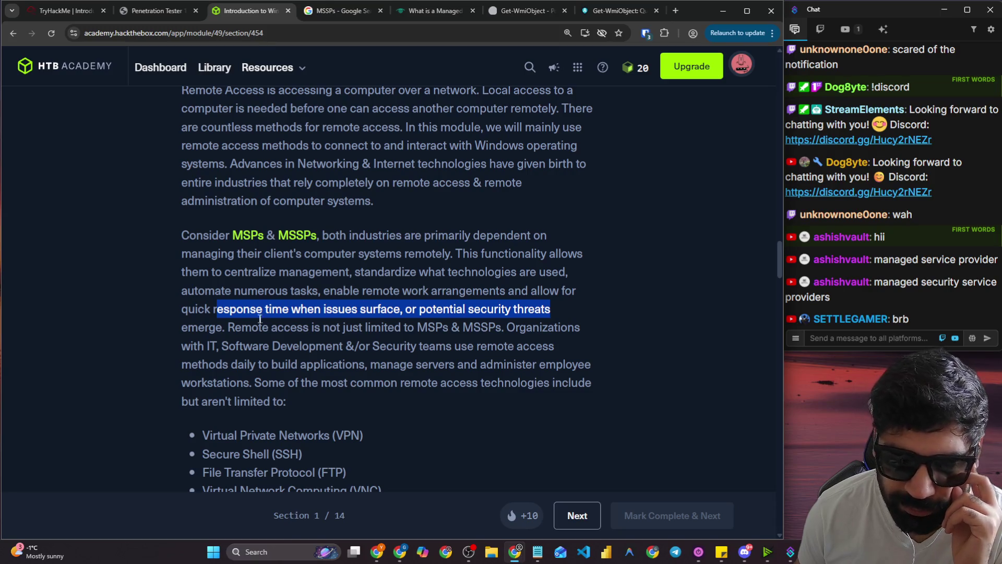
drag(228, 328, 561, 327)
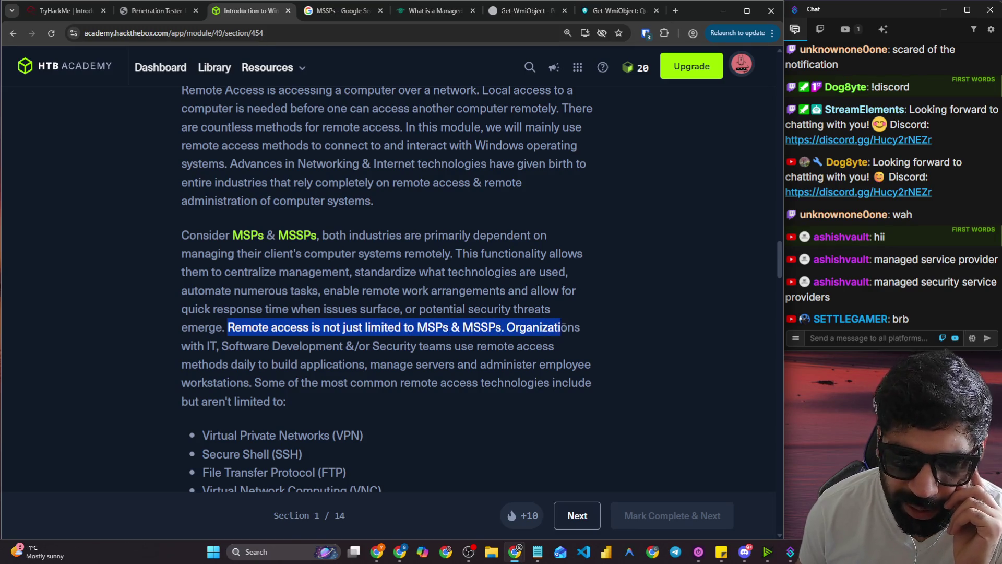
drag(281, 344, 536, 346)
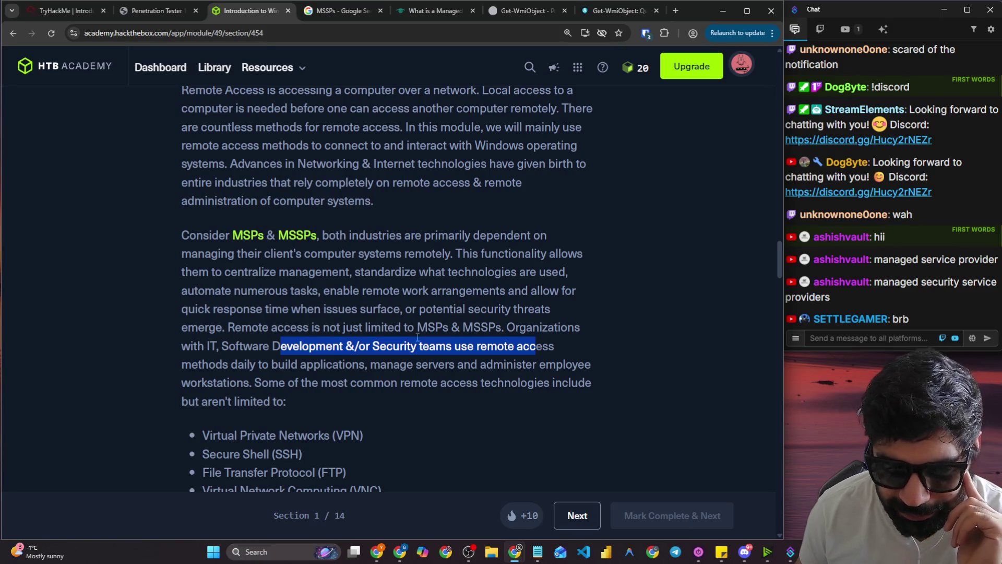
drag(370, 364, 486, 367)
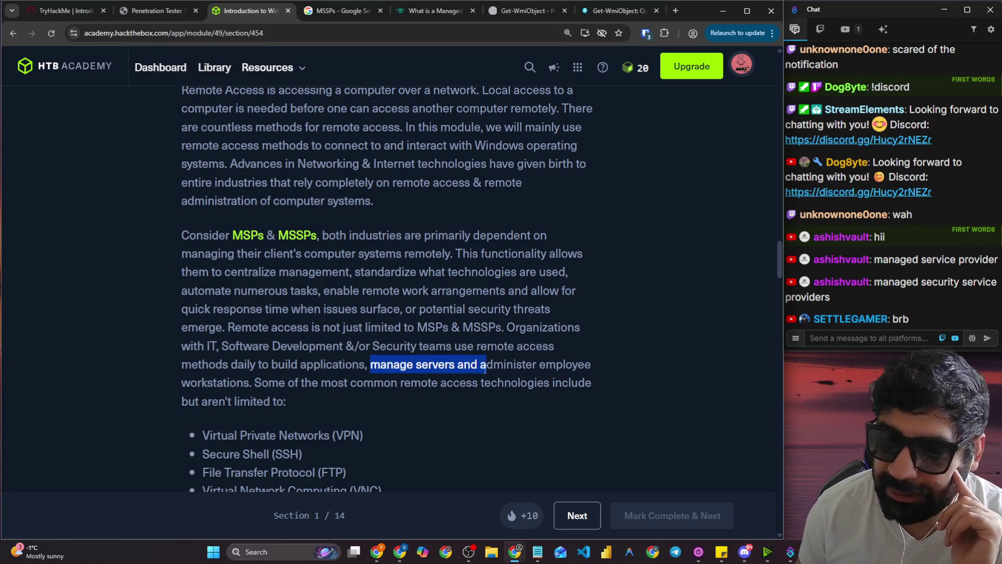
scroll(367, 326, down, 1)
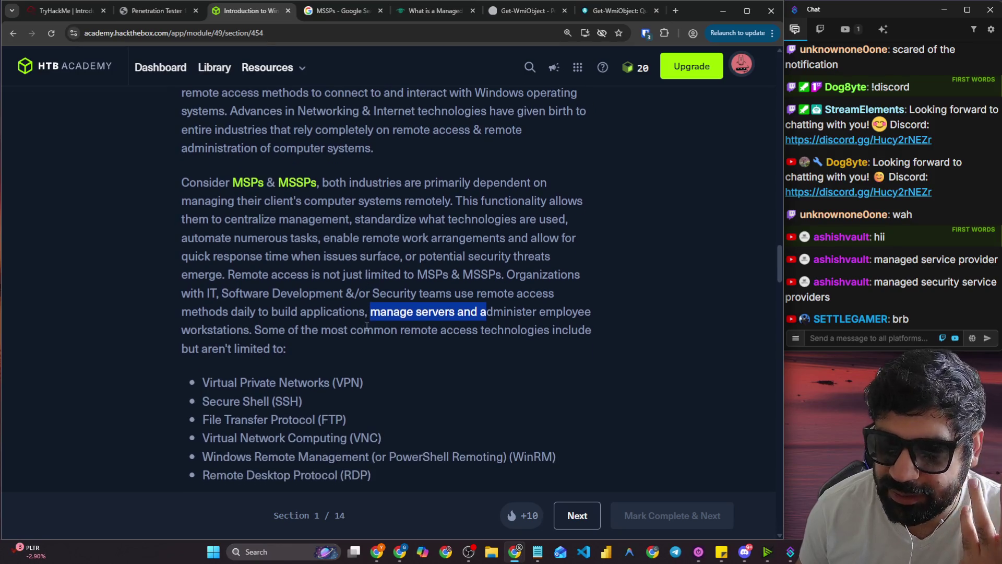
click(533, 334)
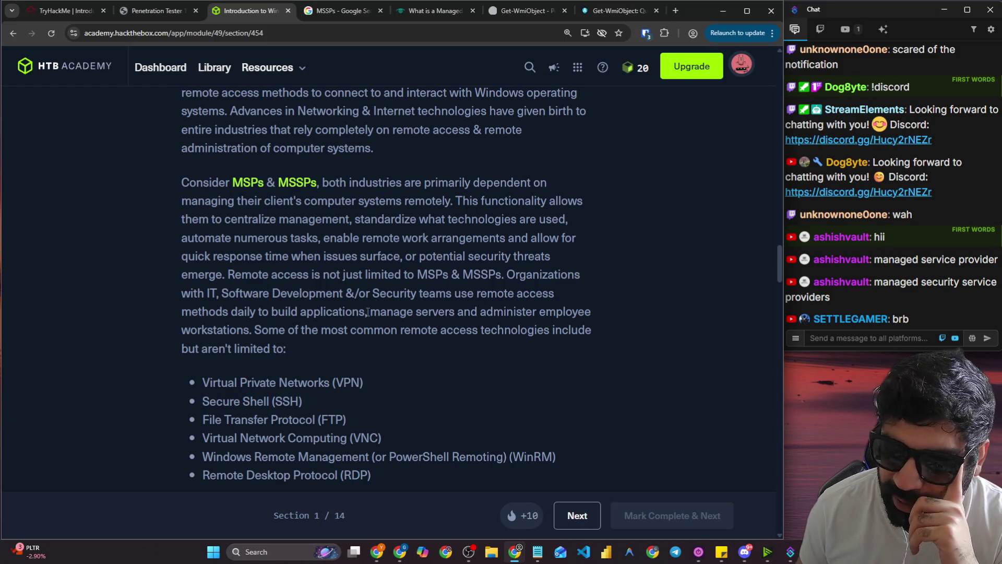
drag(368, 312, 590, 311)
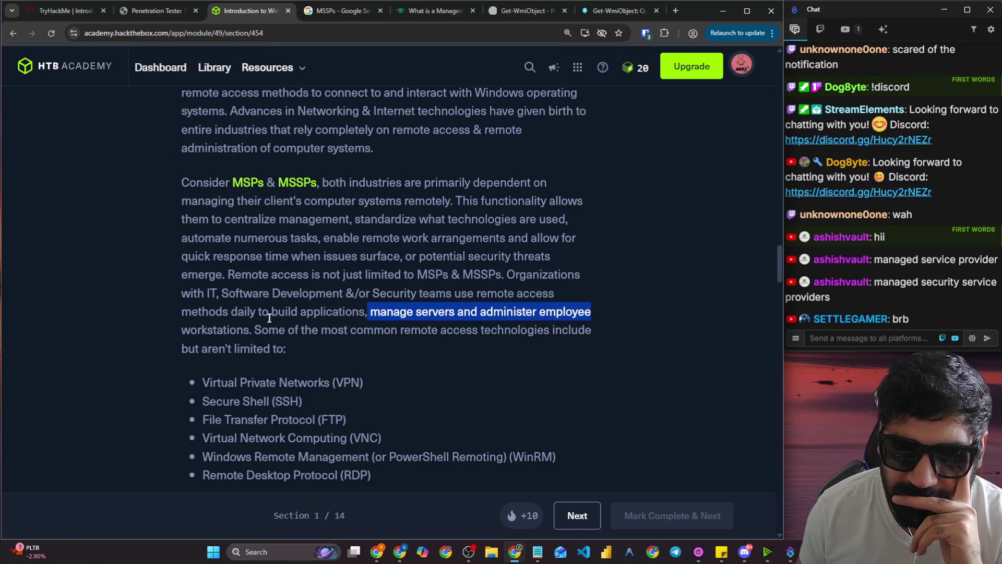
mouse_move(259, 330)
mouse_down()
mouse_move(415, 346)
mouse_move(476, 330)
mouse_move(572, 330)
mouse_up()
scroll(263, 338, down, 3)
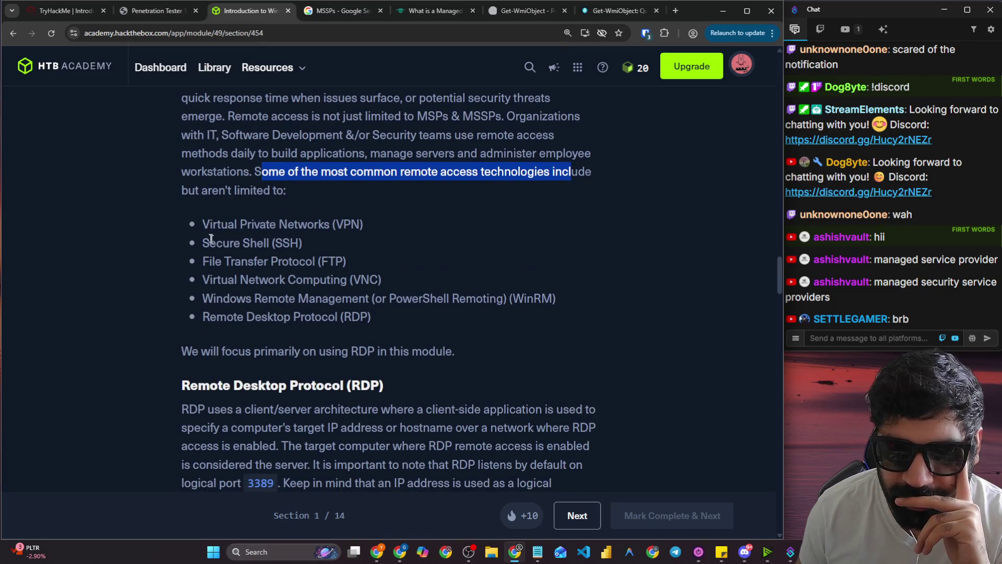
drag(204, 225, 376, 230)
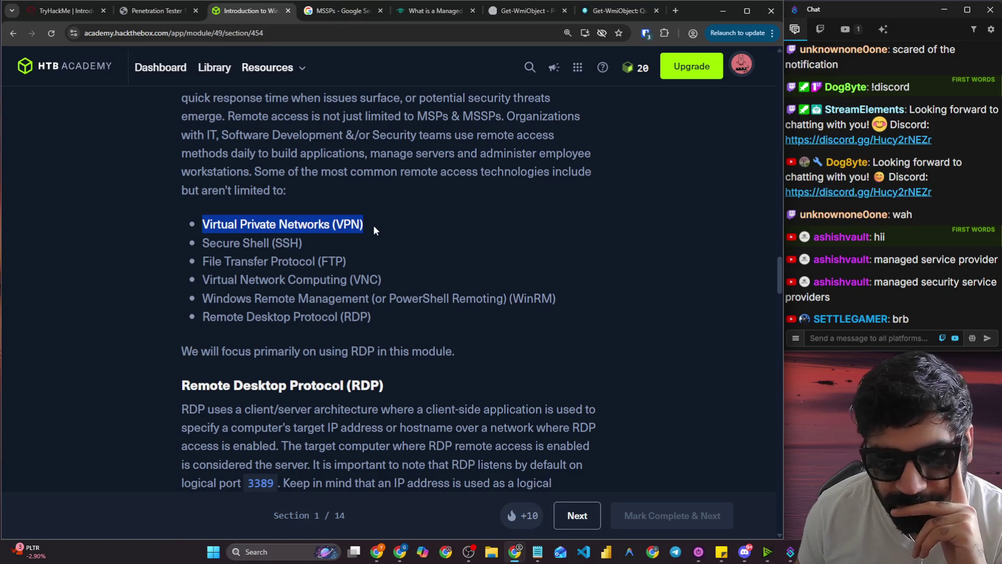
click(208, 245)
drag(203, 243, 305, 252)
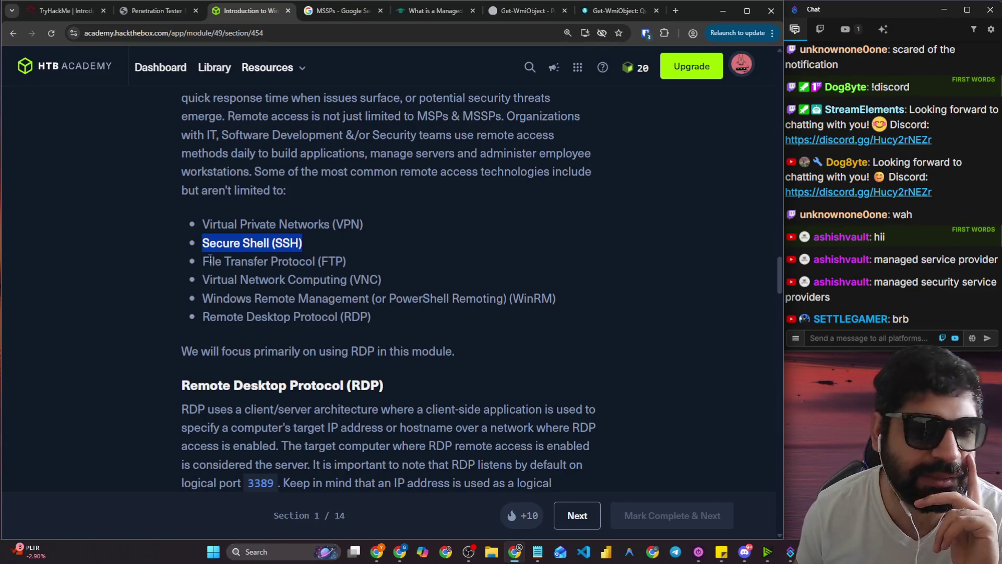
drag(205, 257, 375, 267)
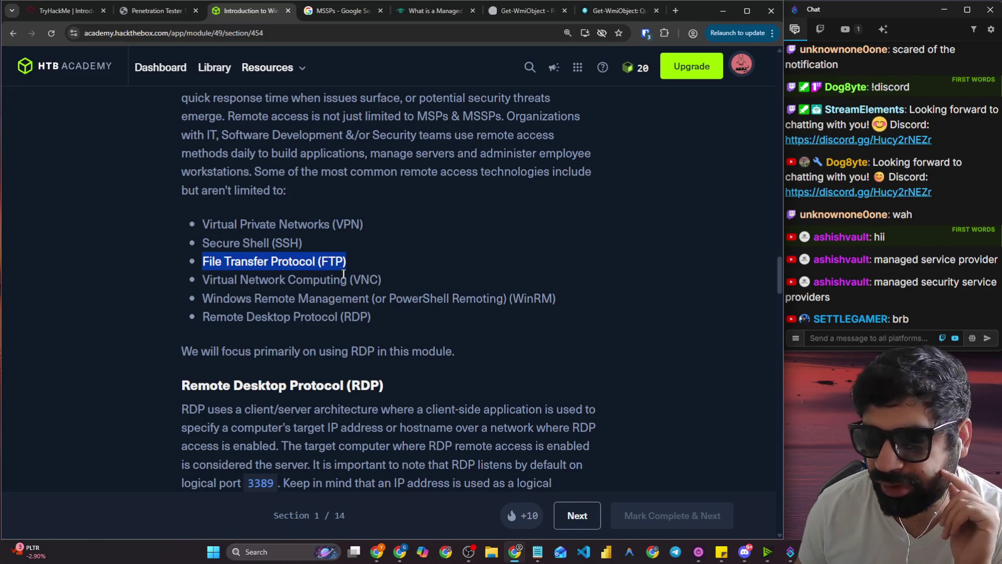
drag(208, 282, 382, 280)
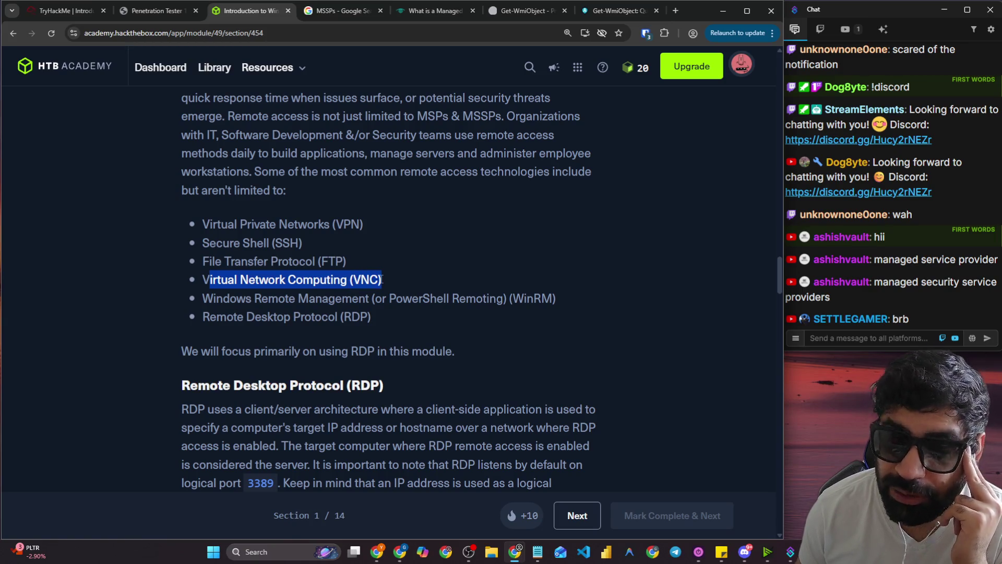
click(351, 282)
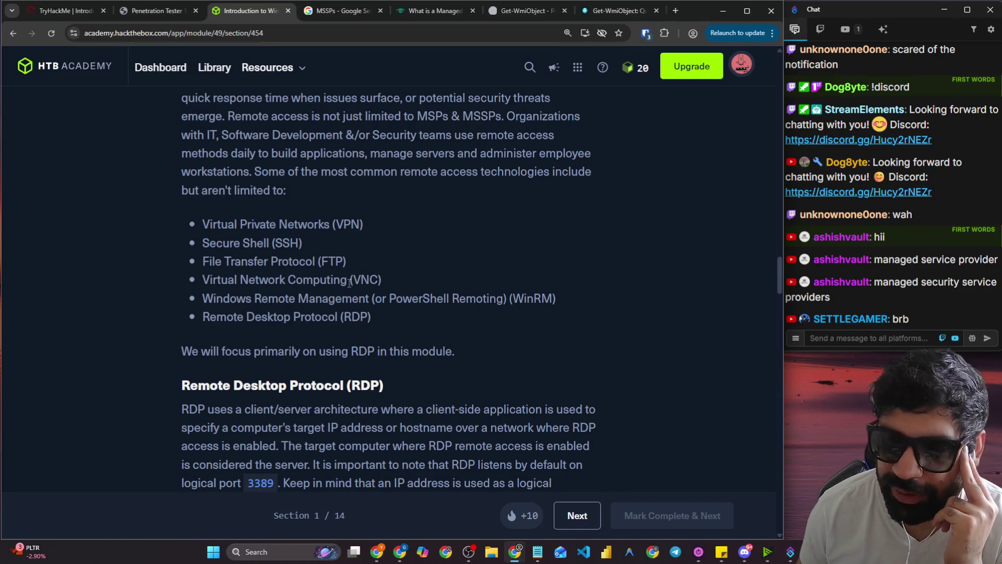
drag(348, 282, 209, 279)
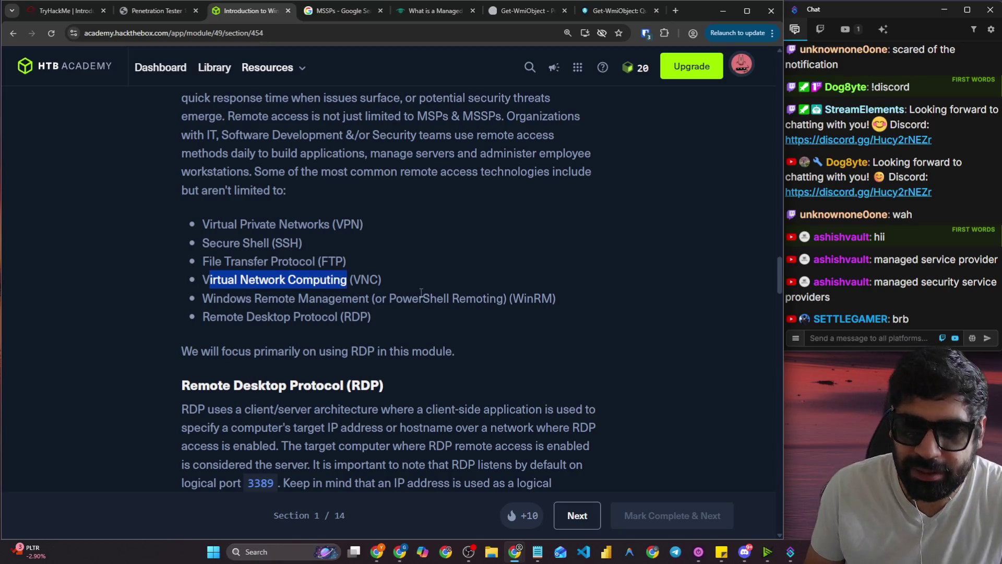
drag(508, 298, 587, 296)
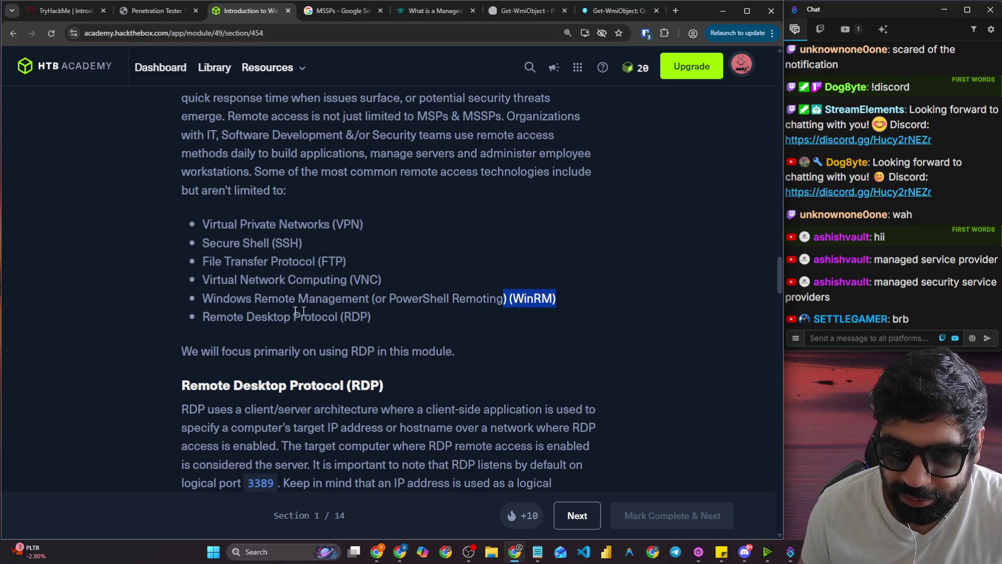
drag(210, 317, 360, 317)
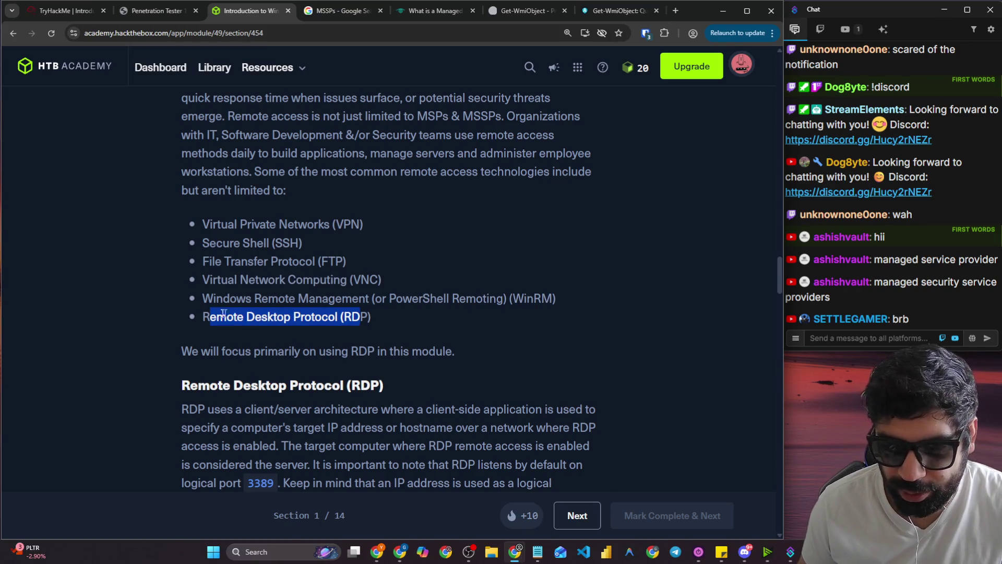
scroll(224, 313, down, 4)
drag(181, 141, 458, 142)
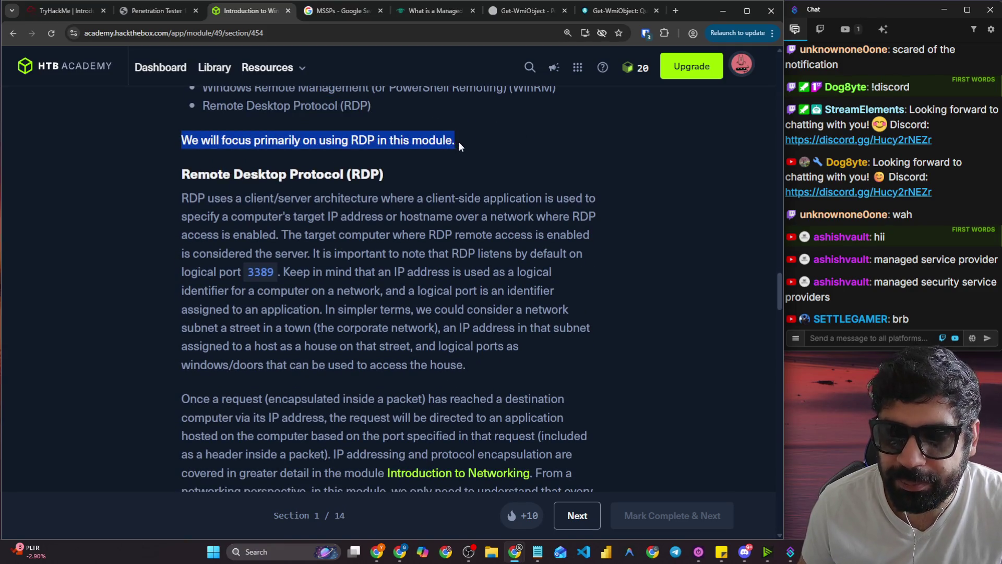
drag(177, 176, 391, 171)
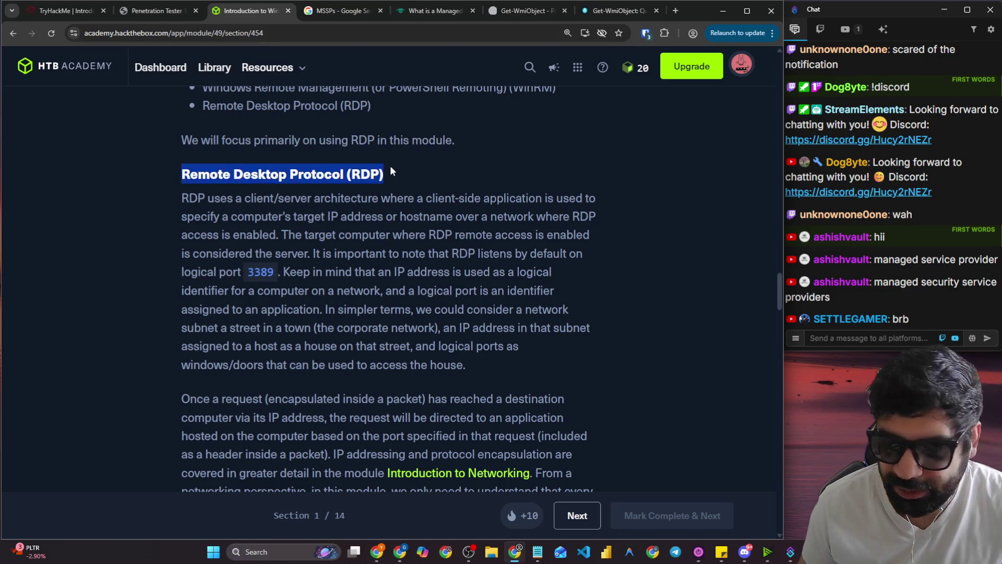
click(289, 546)
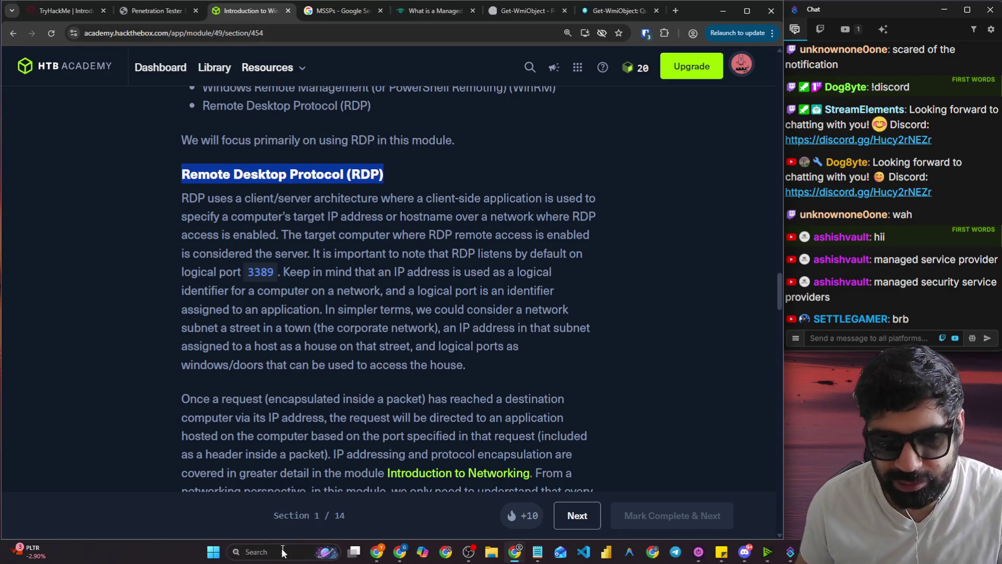
text(rdp)
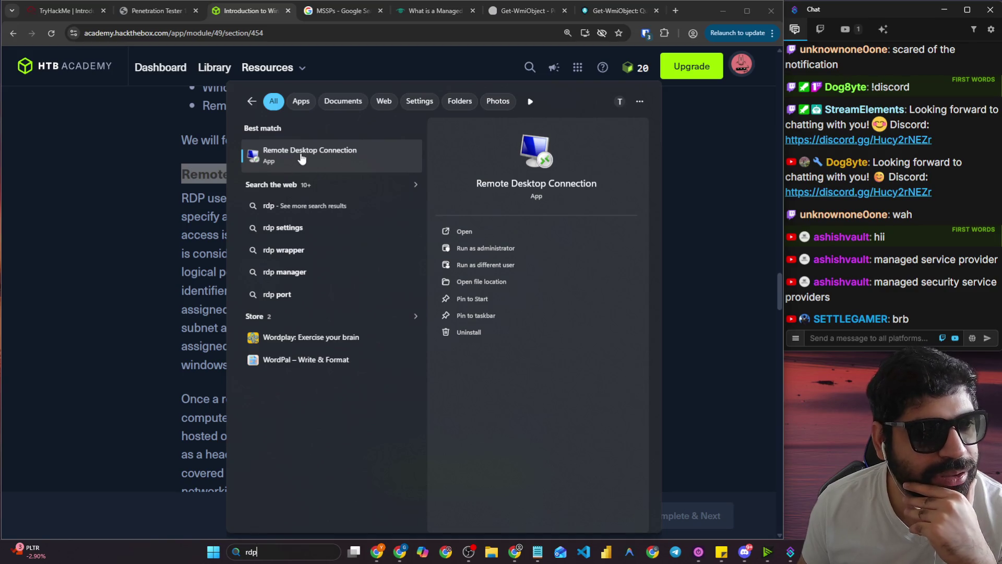
click(145, 194)
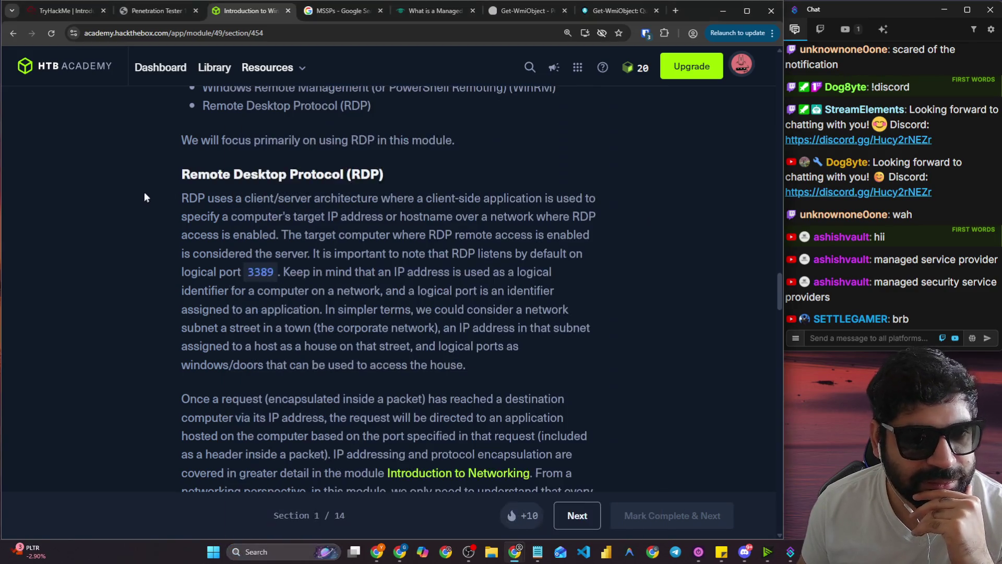
drag(180, 145, 588, 151)
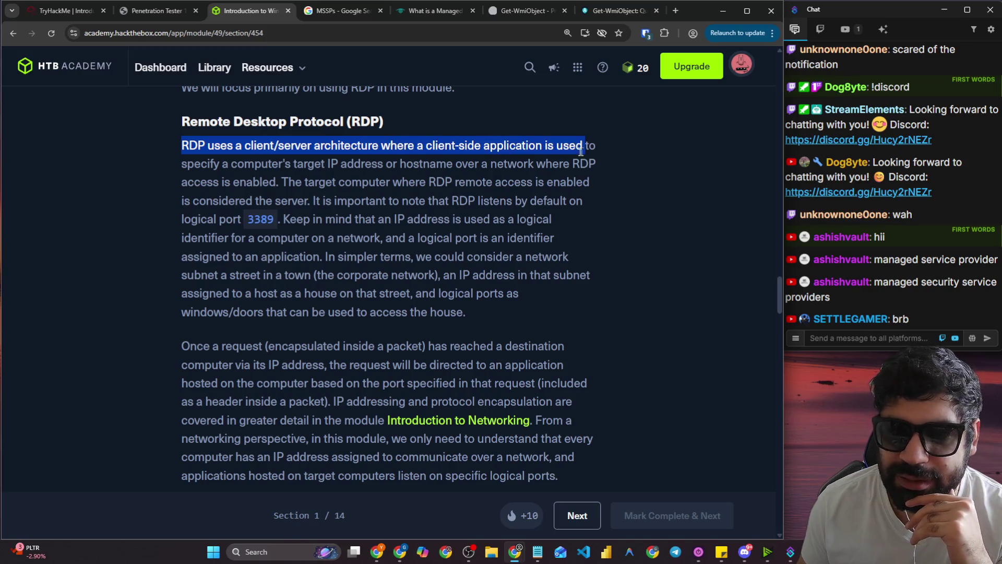
drag(271, 163, 589, 165)
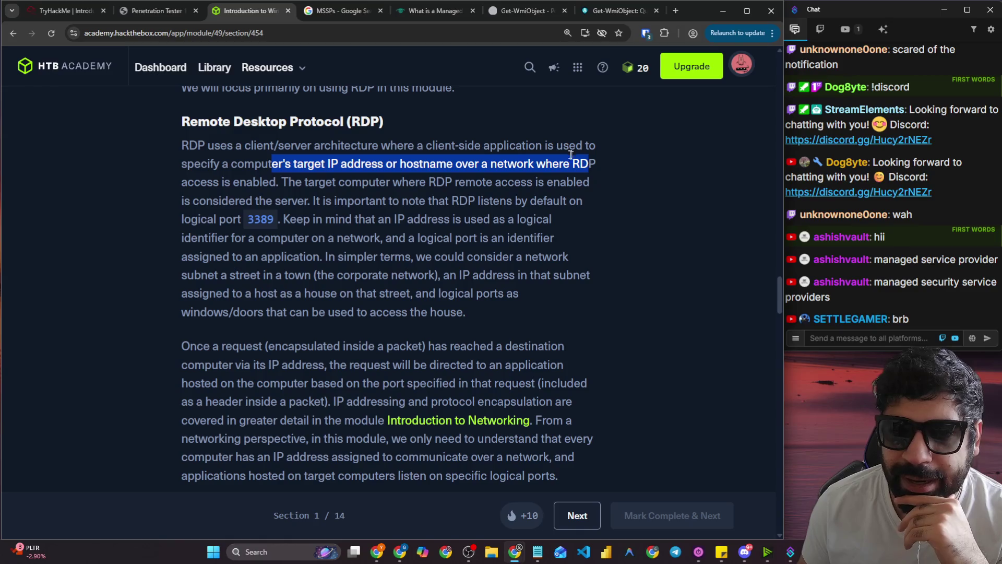
click(241, 151)
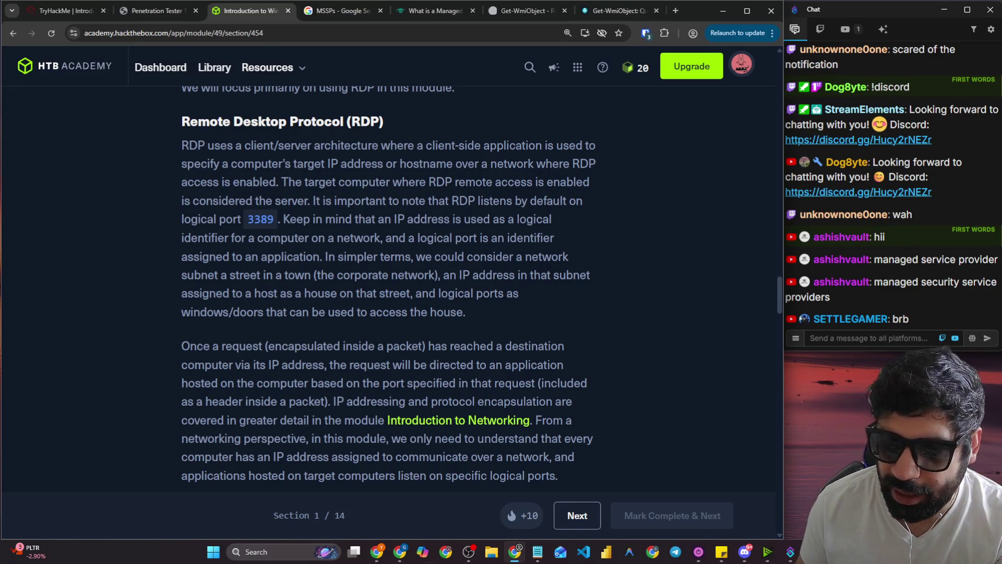
Launch Remote Desktop Connection from Windows search and highlight the lesson's server and default-port sentences.
click(239, 550)
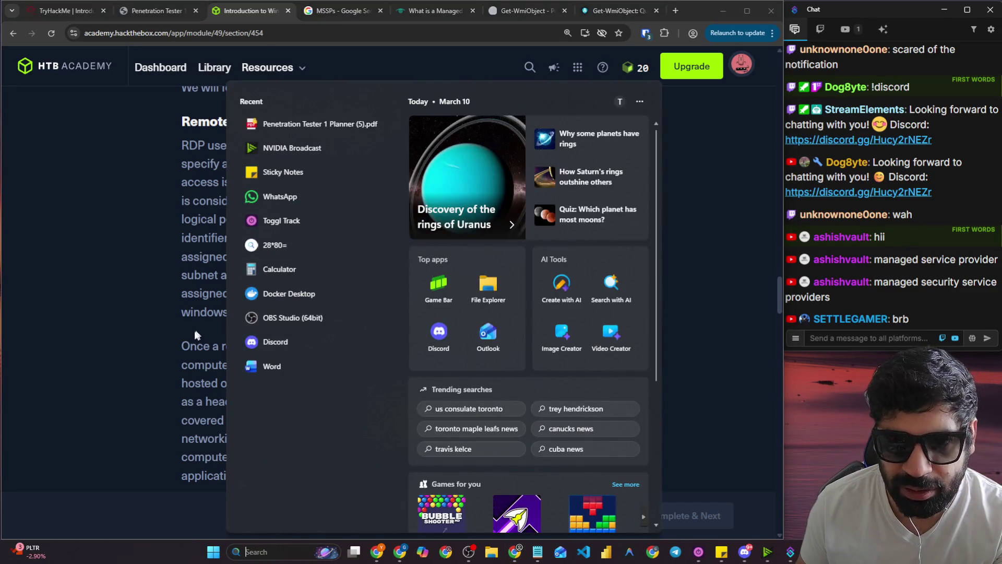
text(re)
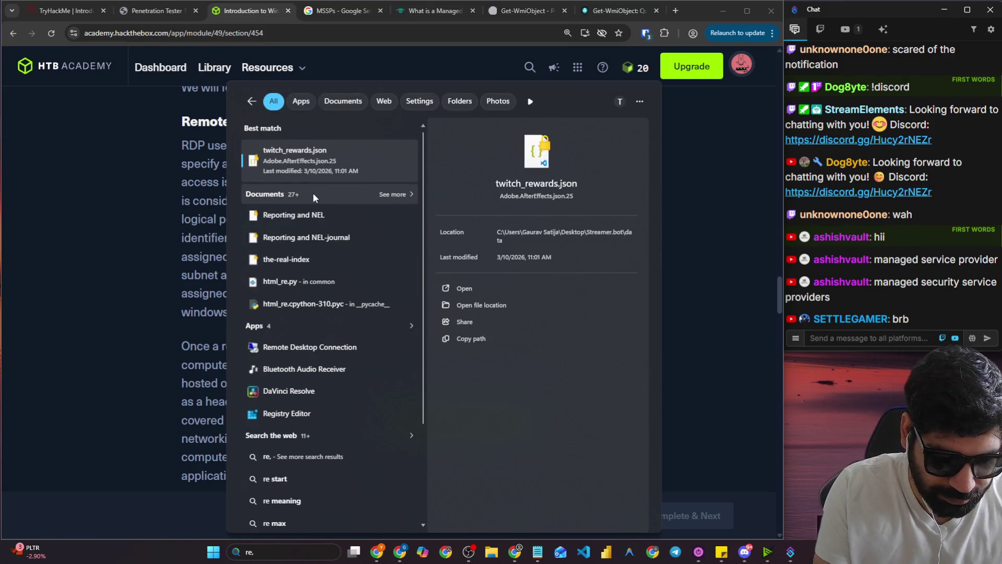
text(,ote)
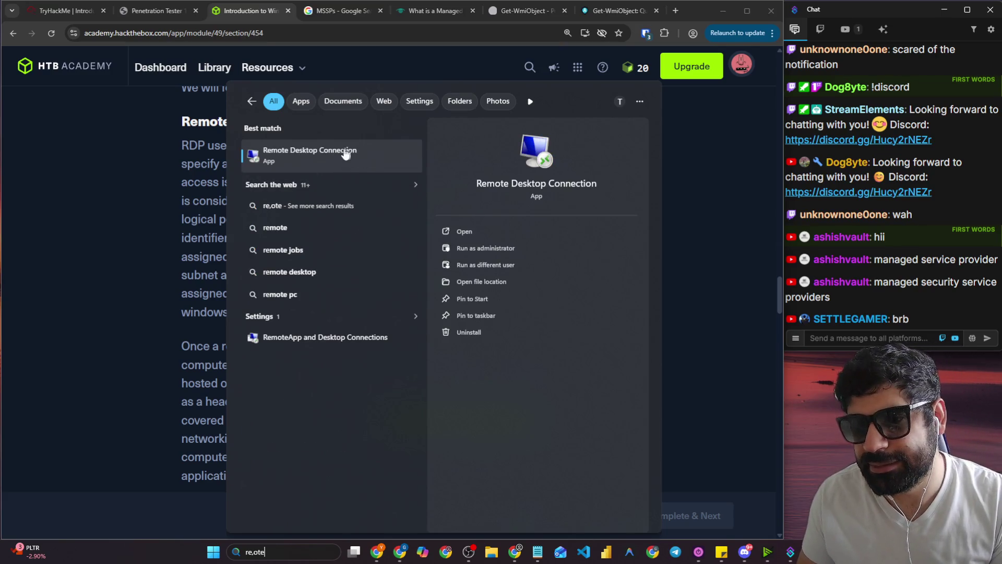
click(345, 154)
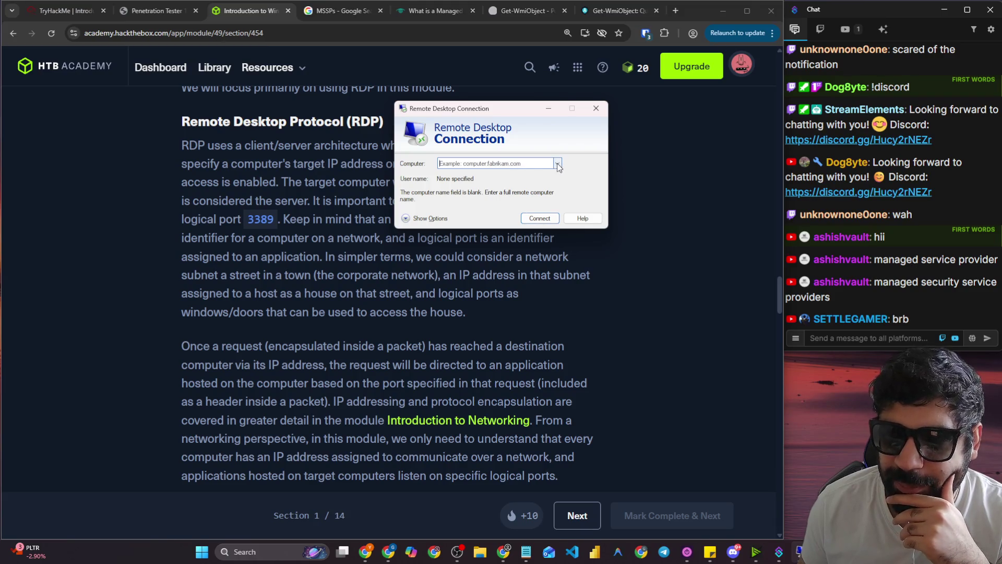
click(280, 230)
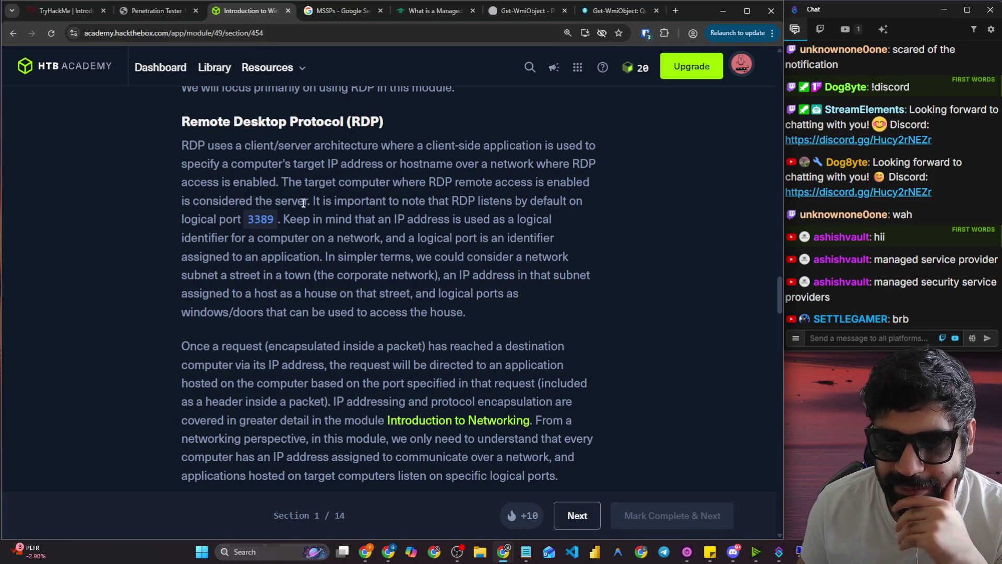
drag(283, 187, 576, 192)
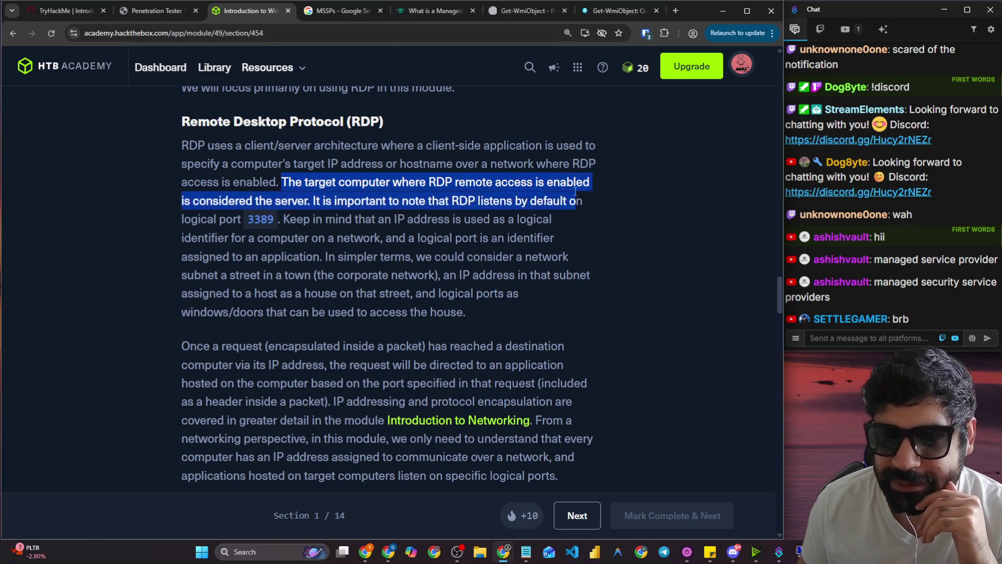
click(343, 205)
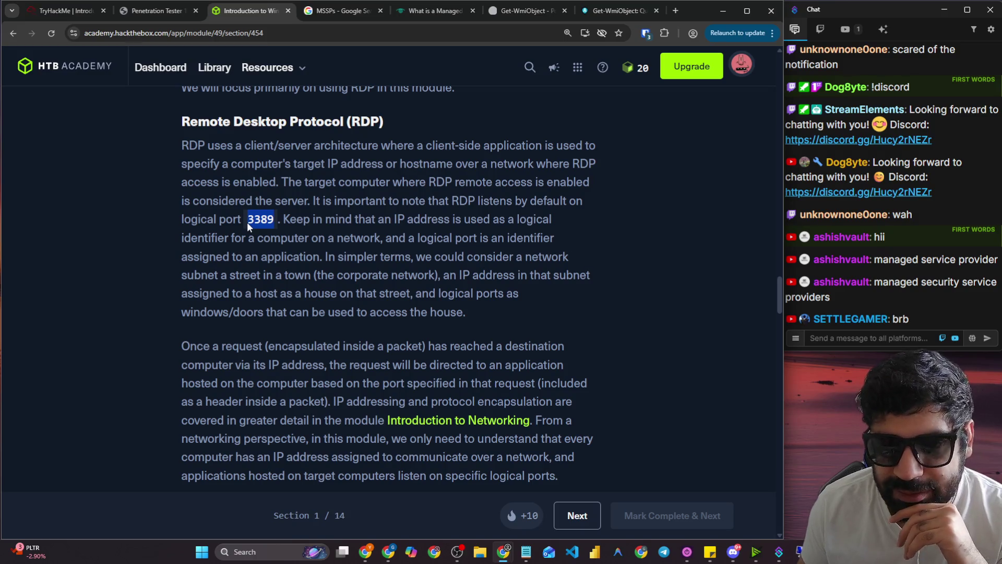
drag(303, 222, 543, 219)
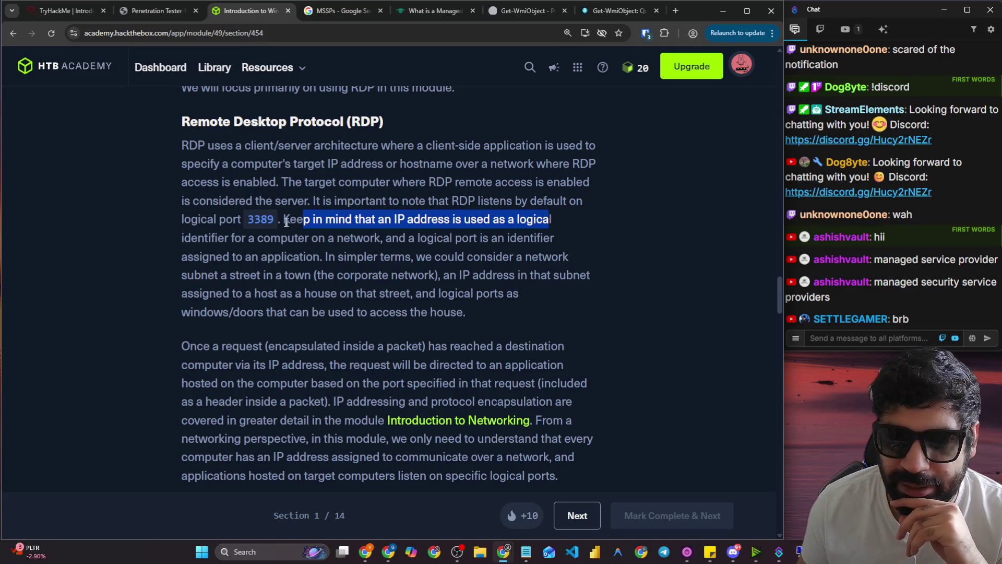
drag(232, 238, 537, 240)
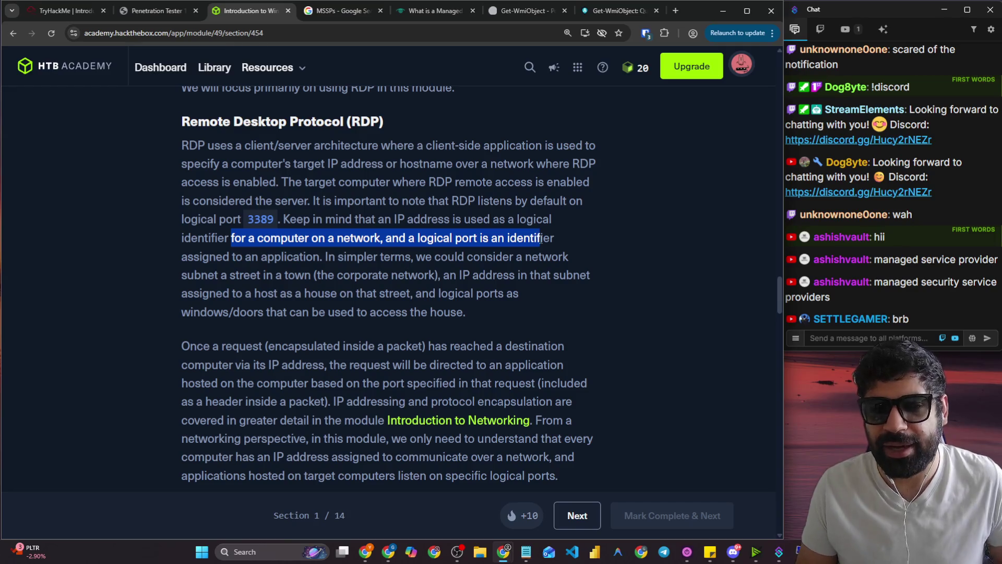
drag(251, 256, 565, 257)
drag(223, 276, 259, 275)
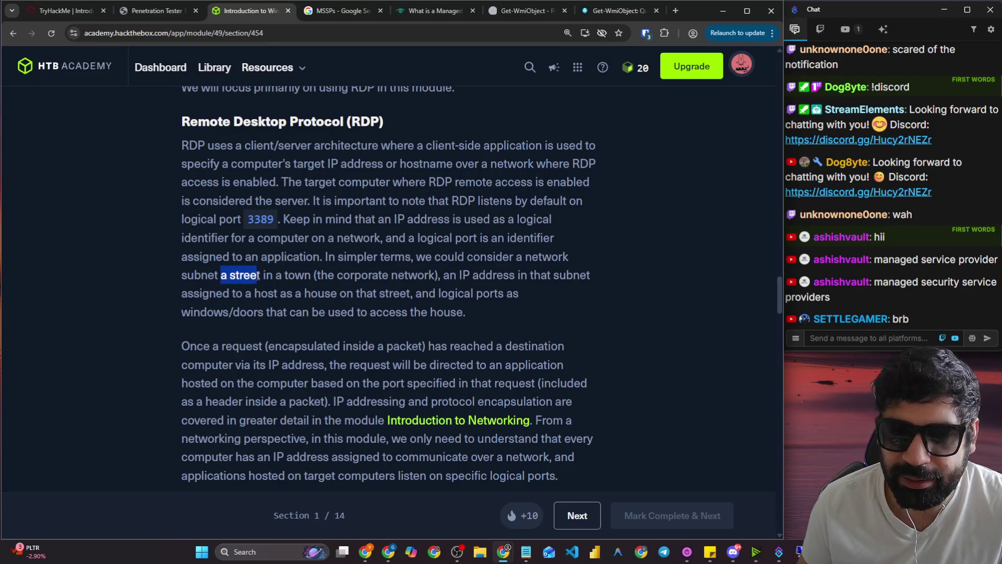
click(264, 279)
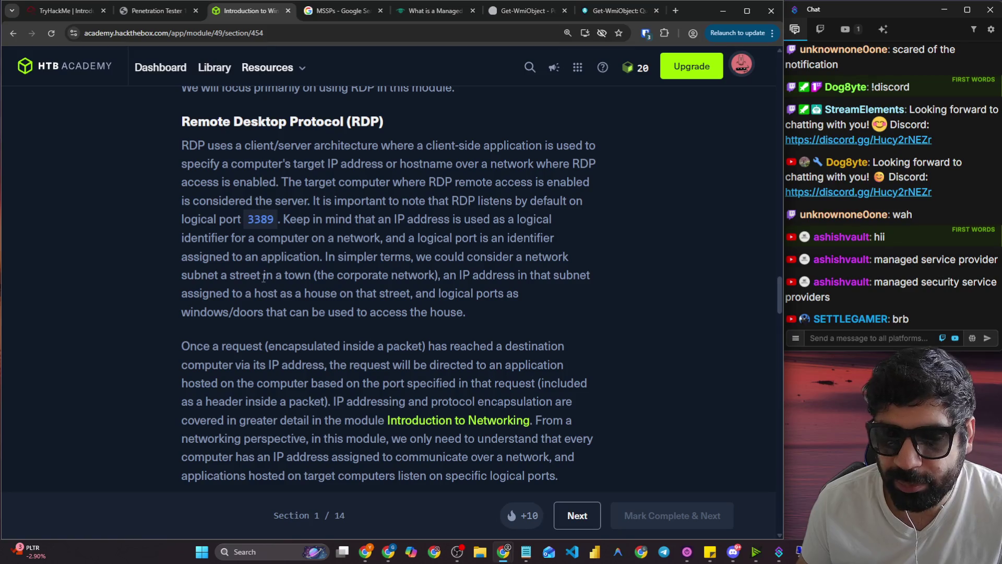
drag(222, 279, 421, 281)
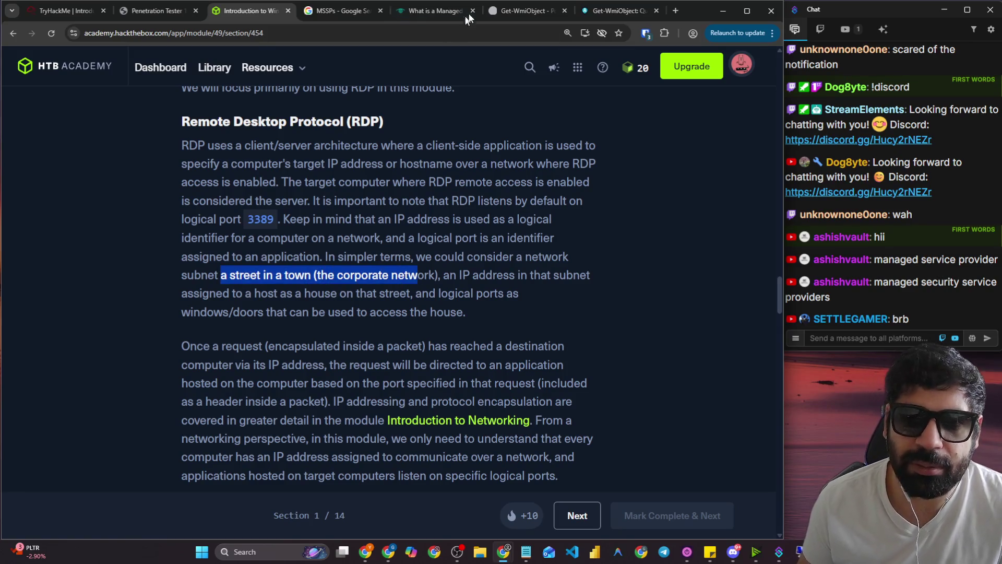
Open Excalidraw in a new tab and draw a large box with the thickest outline.
click(675, 11)
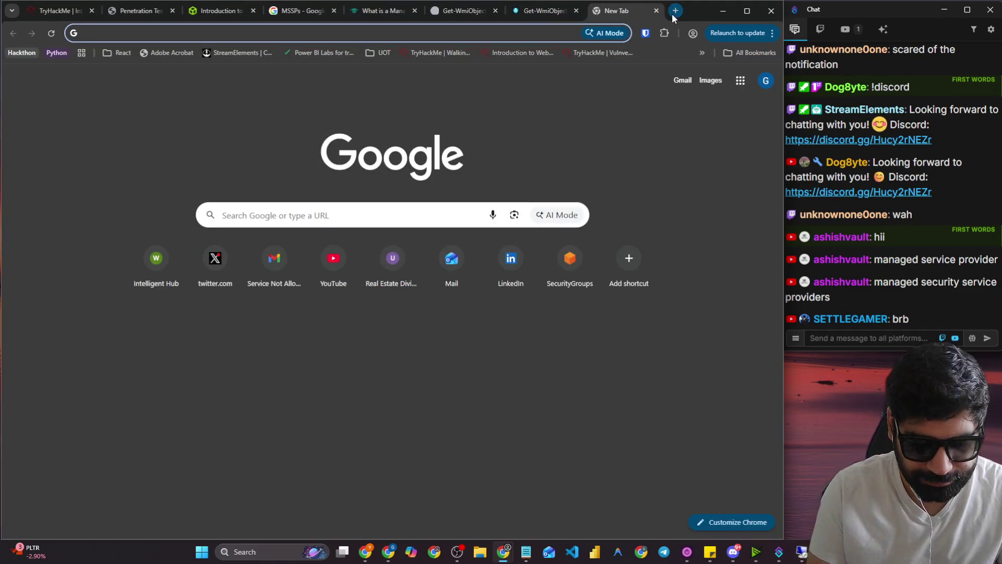
text(exc)
key(Return)
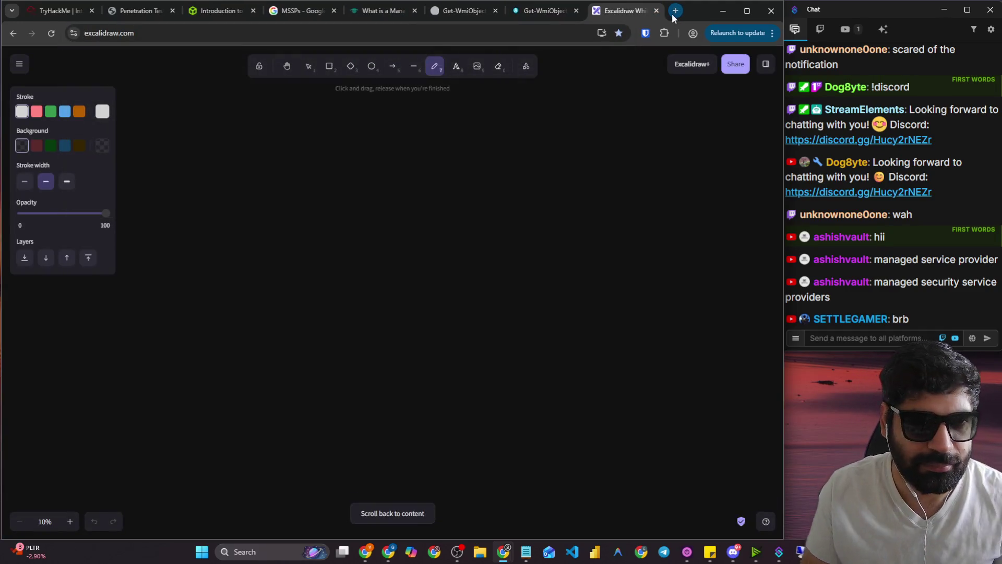
click(328, 66)
drag(270, 170, 524, 428)
click(67, 181)
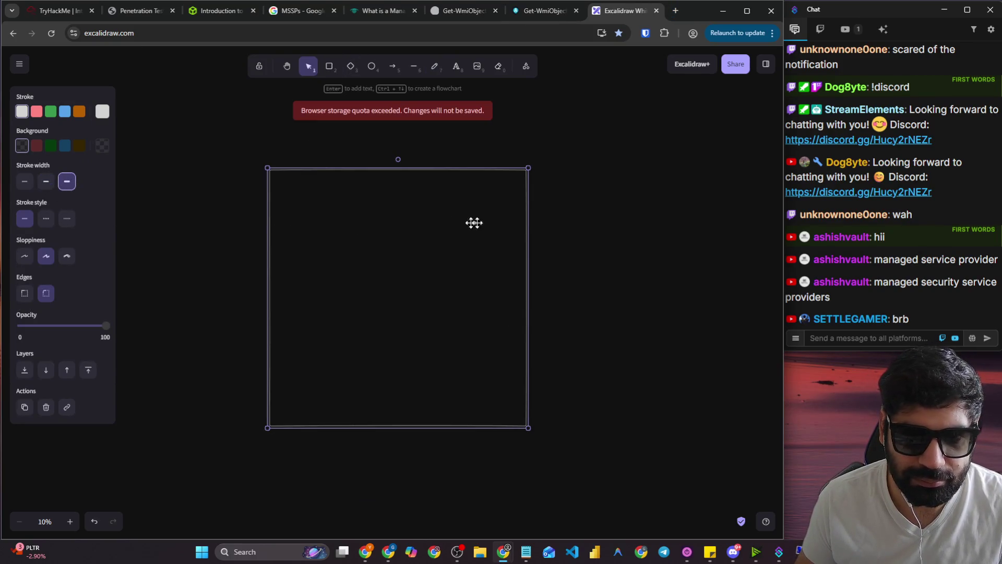
click(585, 219)
Freehand five circles inside the box and write numbers 2 to 5 in them.
click(435, 72)
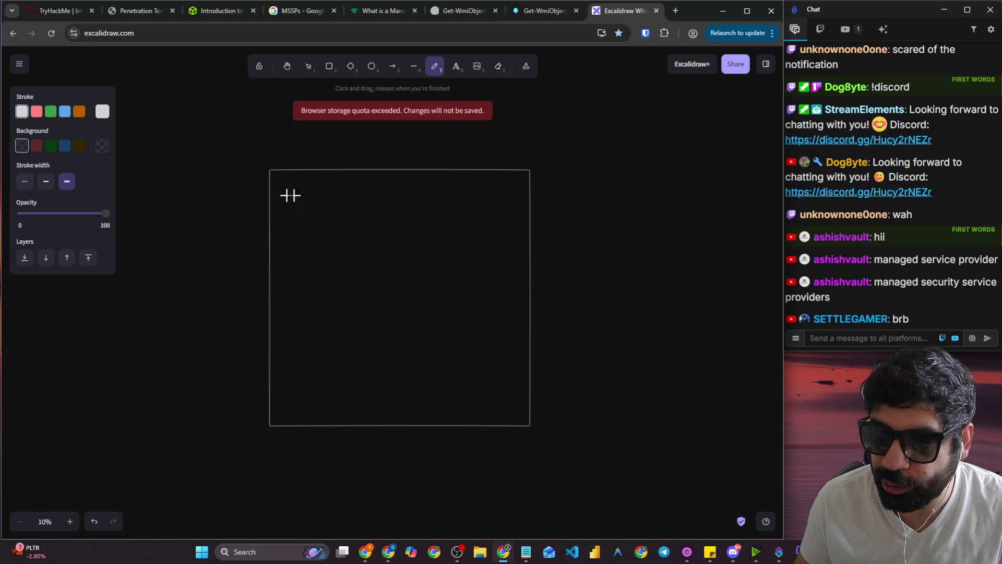
mouse_move(319, 193)
mouse_down()
mouse_move(316, 230)
mouse_move(319, 194)
mouse_up()
mouse_move(411, 196)
mouse_down()
mouse_move(381, 206)
mouse_move(410, 196)
mouse_up()
mouse_move(336, 279)
mouse_down()
mouse_move(374, 338)
mouse_move(336, 282)
mouse_up()
drag(468, 293, 436, 301)
mouse_move(388, 368)
mouse_down()
mouse_move(414, 361)
mouse_move(387, 375)
mouse_up()
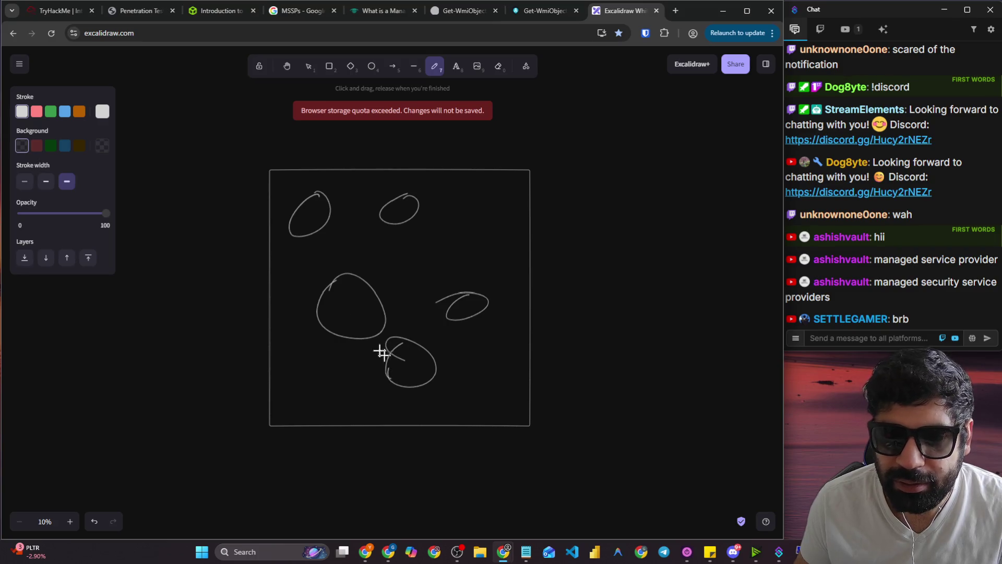
mouse_move(403, 202)
mouse_down()
mouse_move(389, 222)
mouse_move(410, 219)
mouse_up()
mouse_move(337, 289)
mouse_down()
mouse_move(351, 293)
mouse_move(336, 308)
mouse_up()
drag(458, 298, 463, 316)
drag(420, 358, 396, 377)
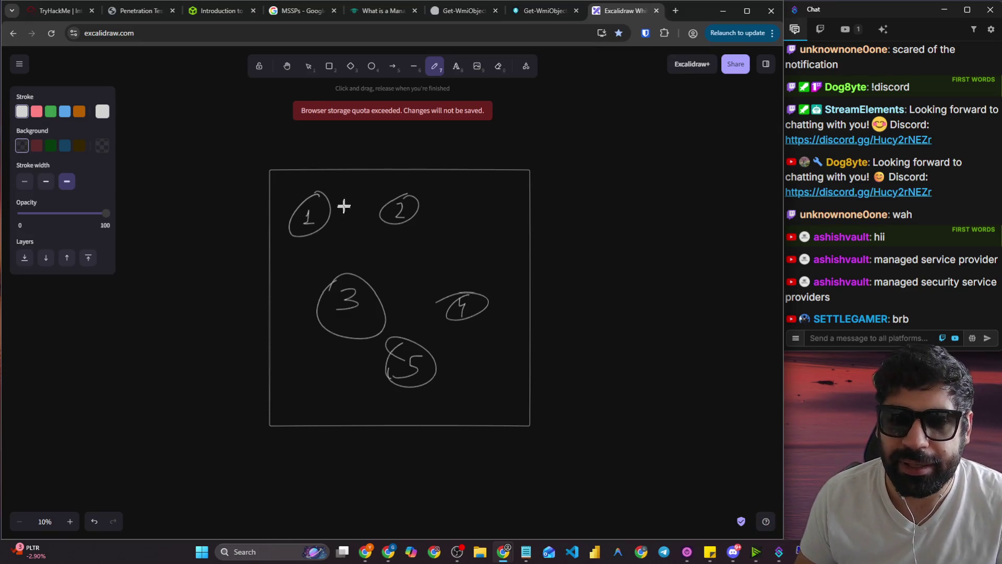
Draw an arrow from circle 1 to the top-left and handwrite a label there.
mouse_move(315, 195)
mouse_down()
mouse_move(231, 152)
mouse_move(205, 125)
mouse_move(242, 134)
mouse_up()
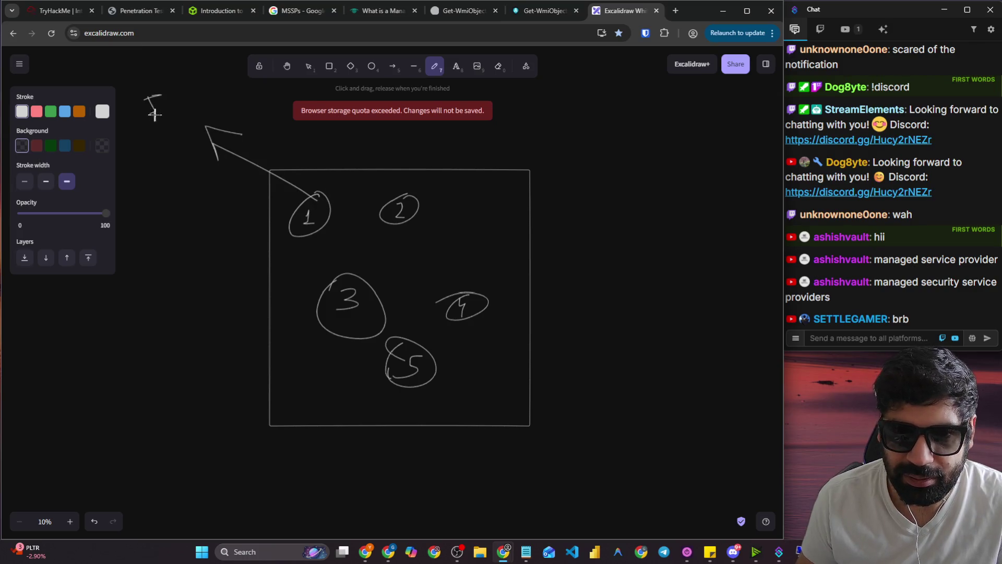
drag(171, 110, 174, 102)
mouse_move(214, 69)
mouse_down()
mouse_move(194, 133)
mouse_move(226, 103)
mouse_move(257, 96)
mouse_move(263, 104)
mouse_up()
In the HTB RDP lesson, highlight "IP address" and "identifier for a computer on".
click(525, 11)
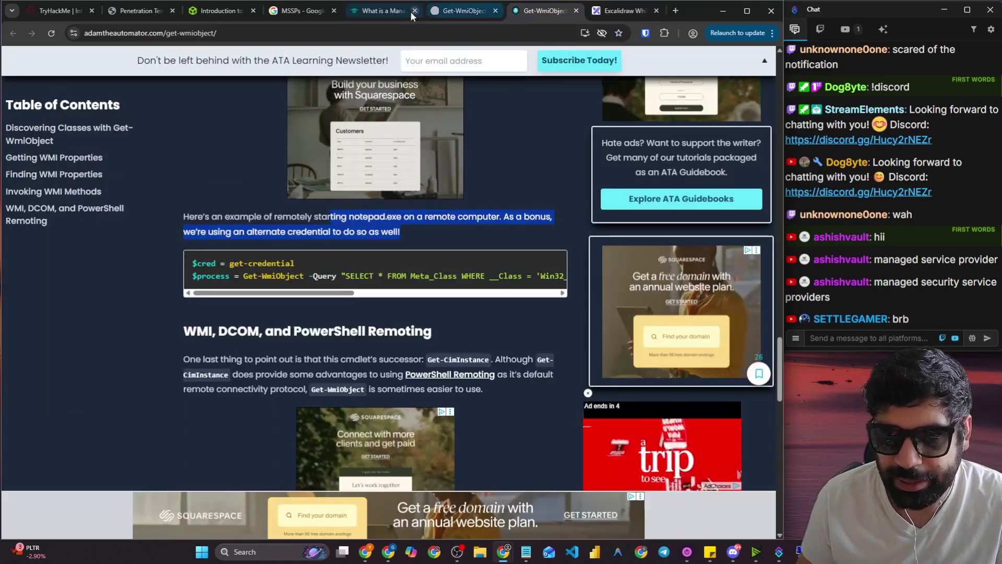
click(386, 11)
click(222, 11)
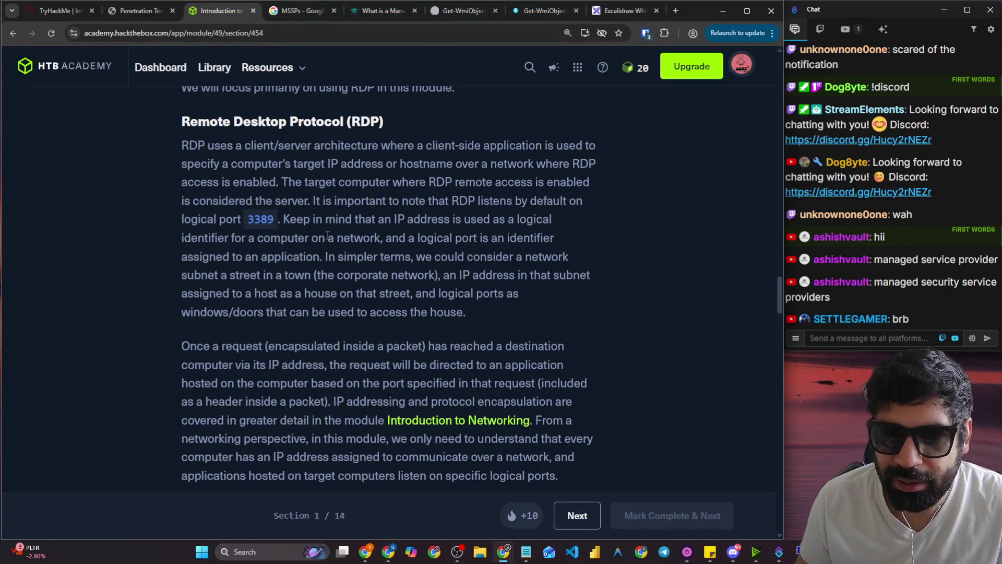
drag(517, 220, 481, 224)
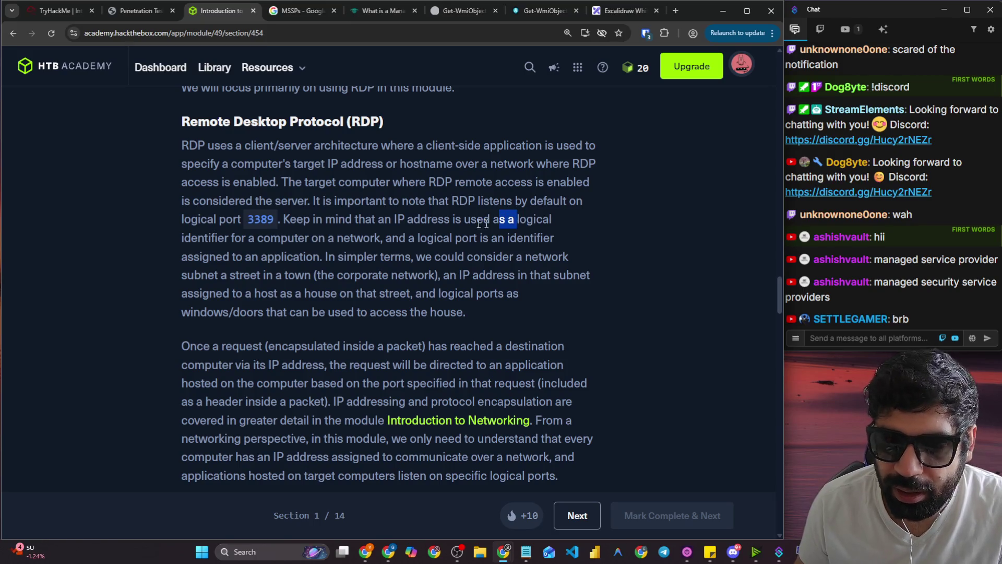
drag(384, 222, 435, 227)
drag(183, 239, 323, 240)
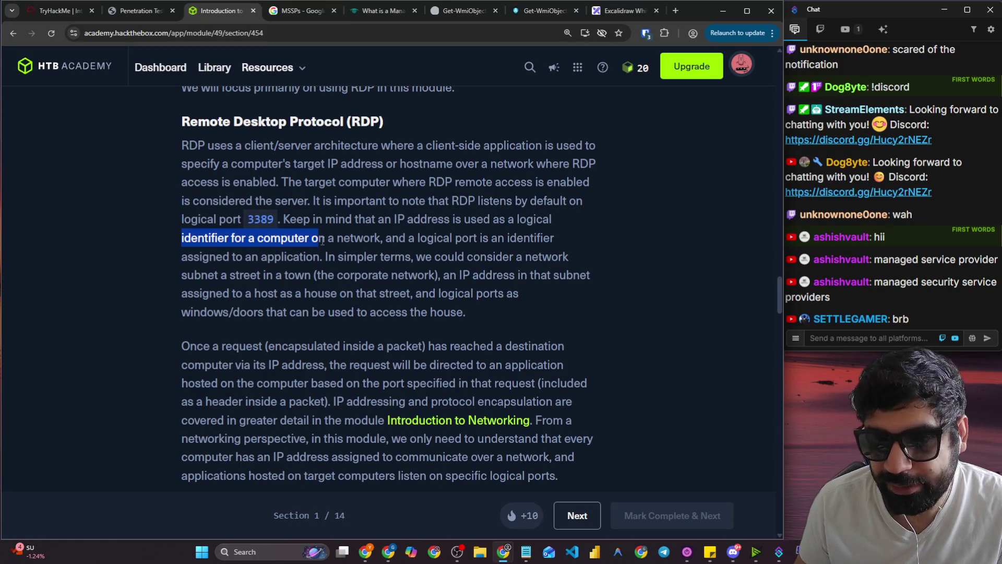
Add an arrow from circle 4 to circle 1 and underline the IP label.
click(624, 12)
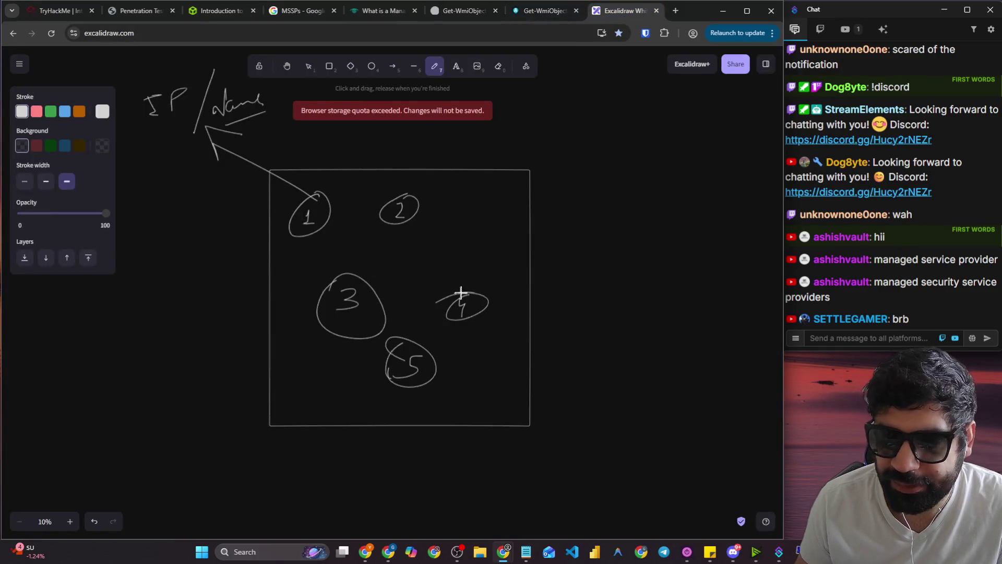
drag(497, 277, 340, 233)
drag(154, 141, 181, 135)
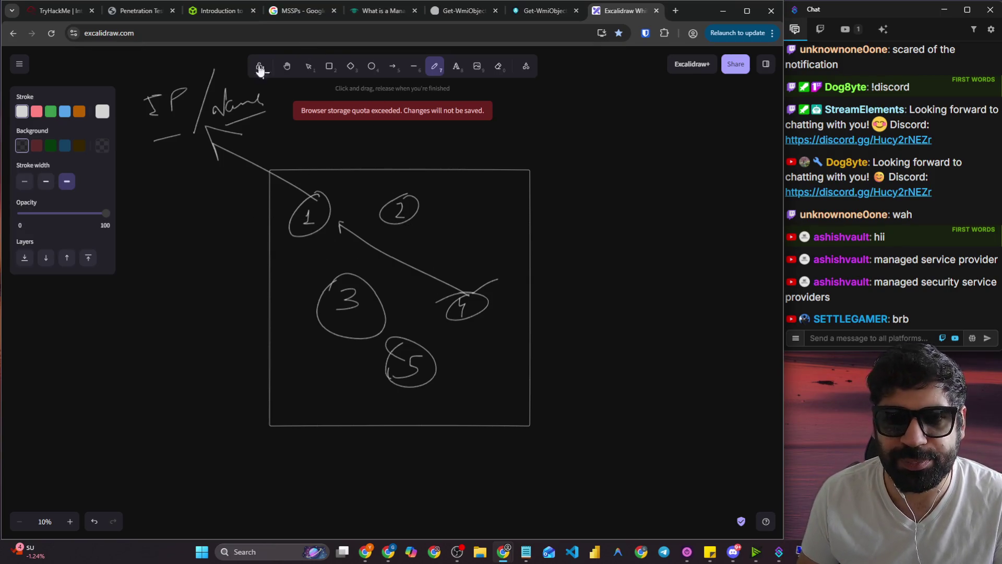
click(214, 11)
click(365, 234)
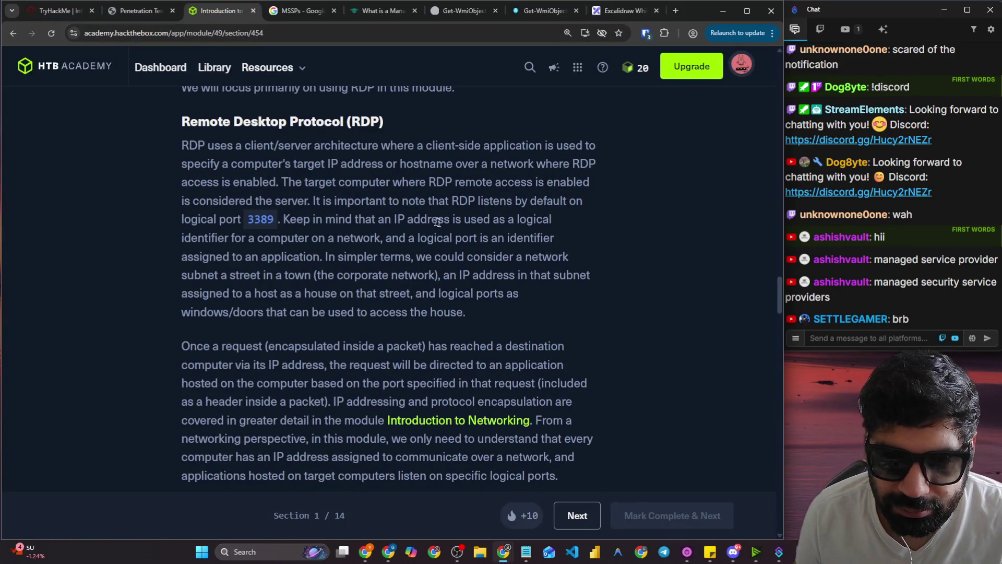
drag(317, 259, 551, 261)
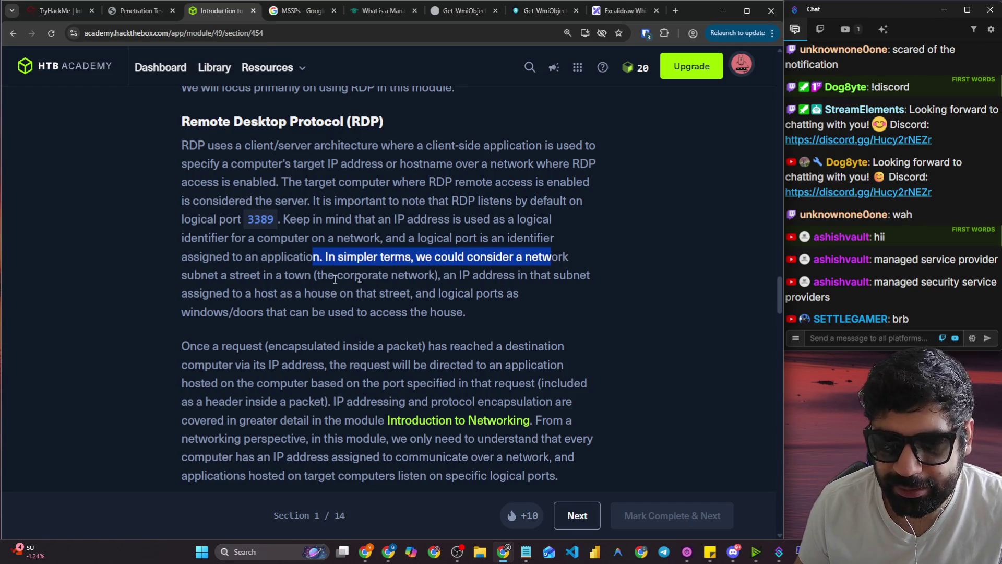
drag(220, 275, 425, 275)
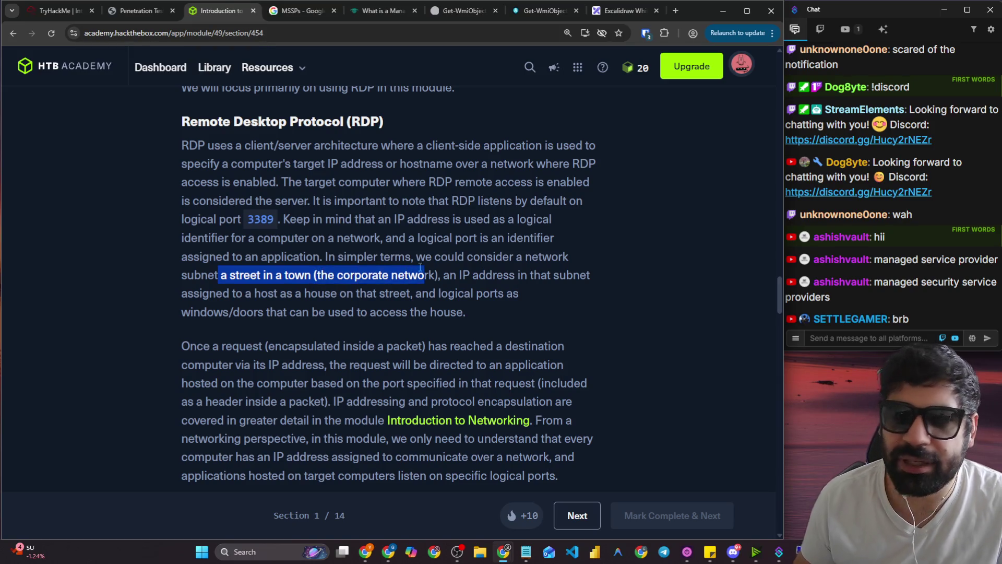
click(422, 269)
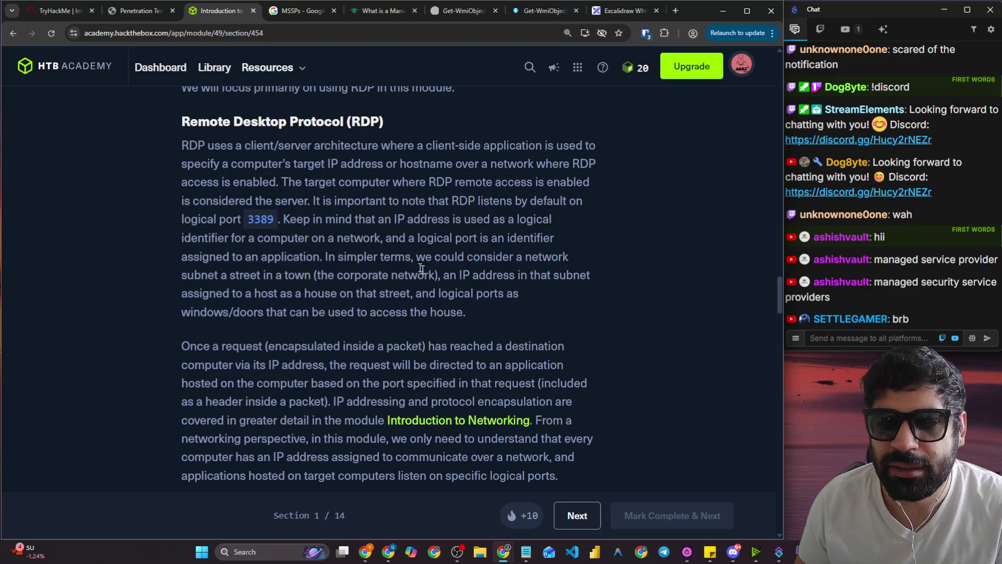
drag(438, 277, 320, 279)
drag(437, 275, 564, 275)
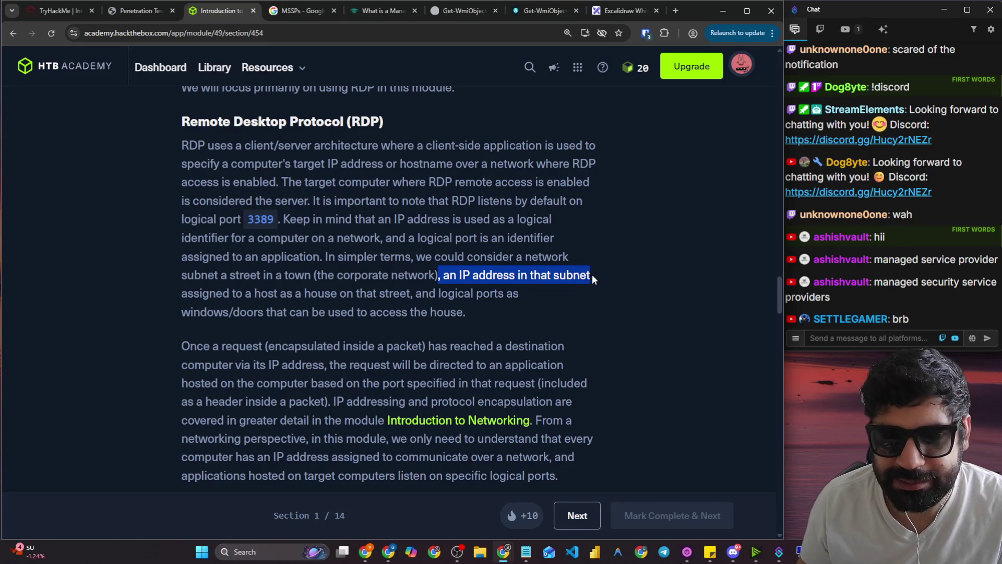
drag(236, 296, 516, 298)
drag(233, 313, 451, 314)
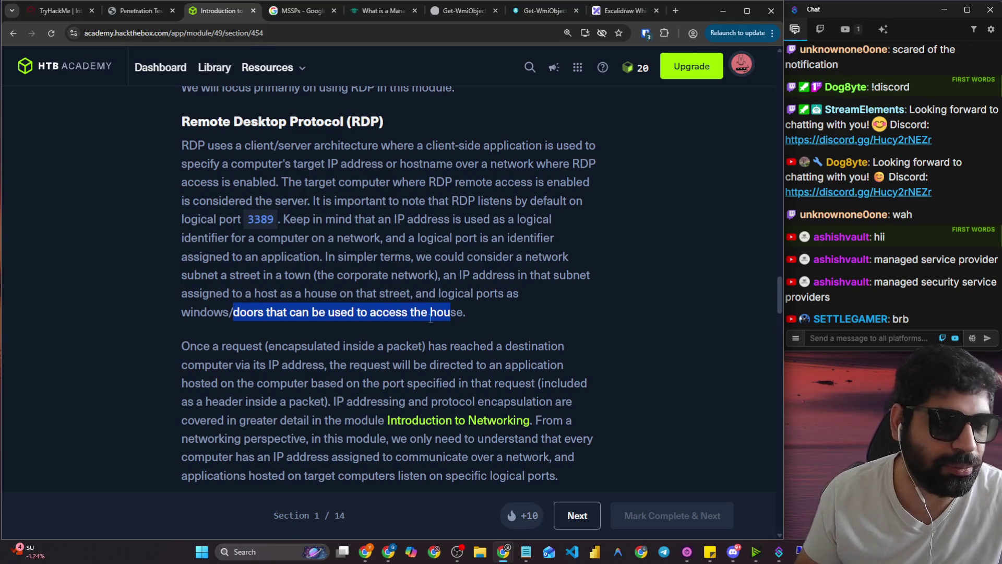
scroll(433, 317, down, 2)
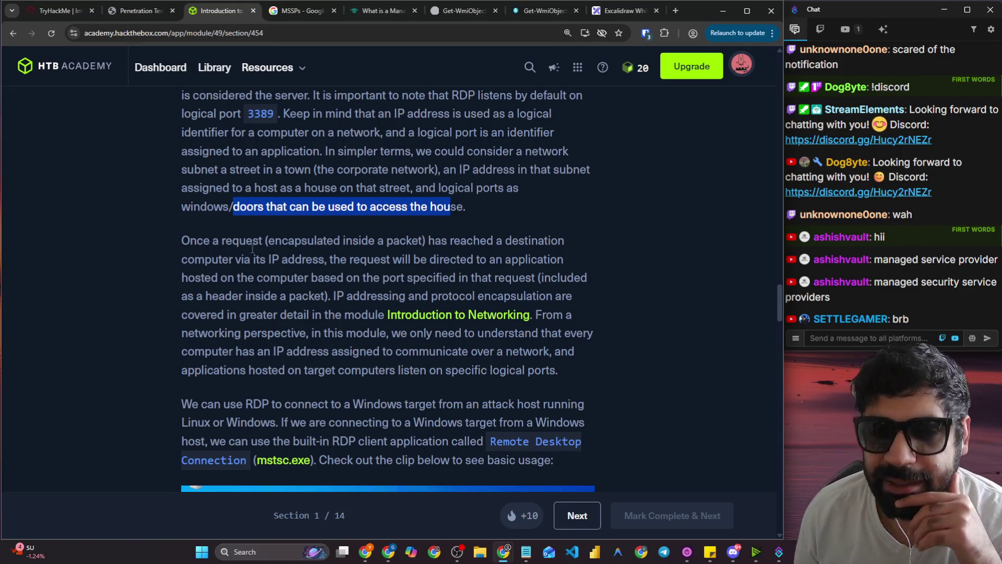
drag(274, 241, 550, 245)
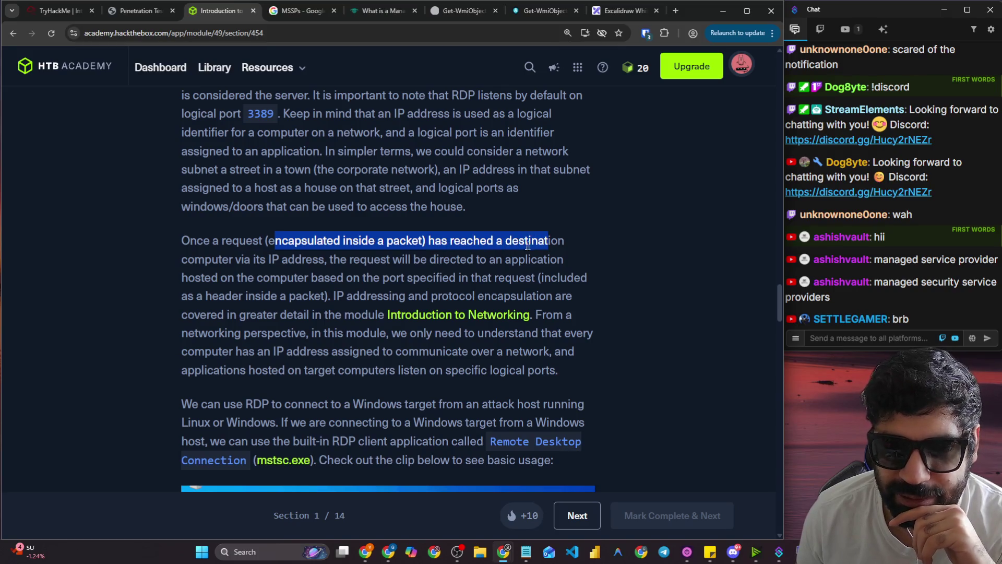
drag(268, 259, 549, 259)
click(354, 261)
drag(204, 279, 577, 283)
drag(214, 296, 560, 295)
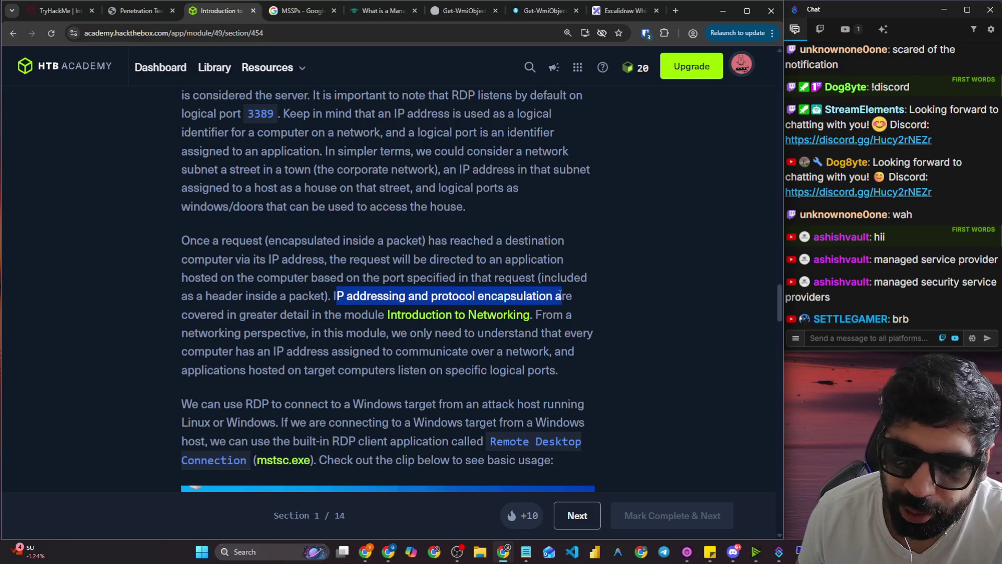
drag(224, 315, 572, 314)
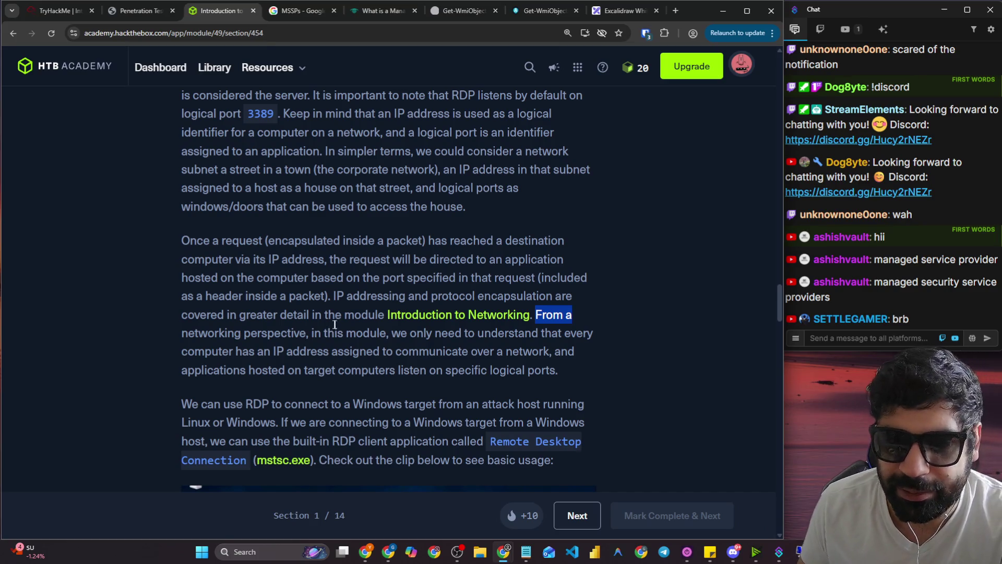
click(331, 324)
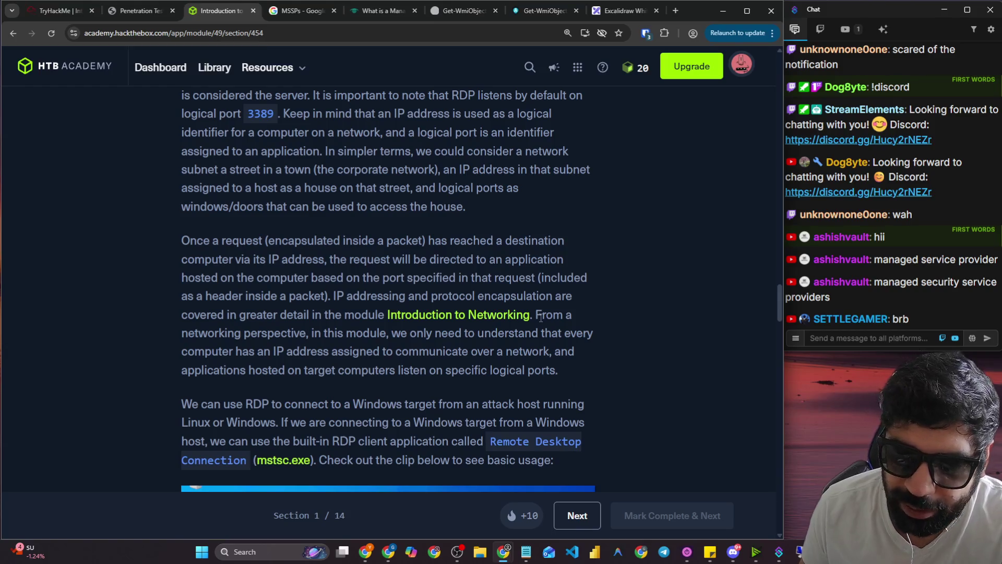
Highlight the networking lines about computers' IP addresses and applications listening on ports.
drag(545, 316, 574, 317)
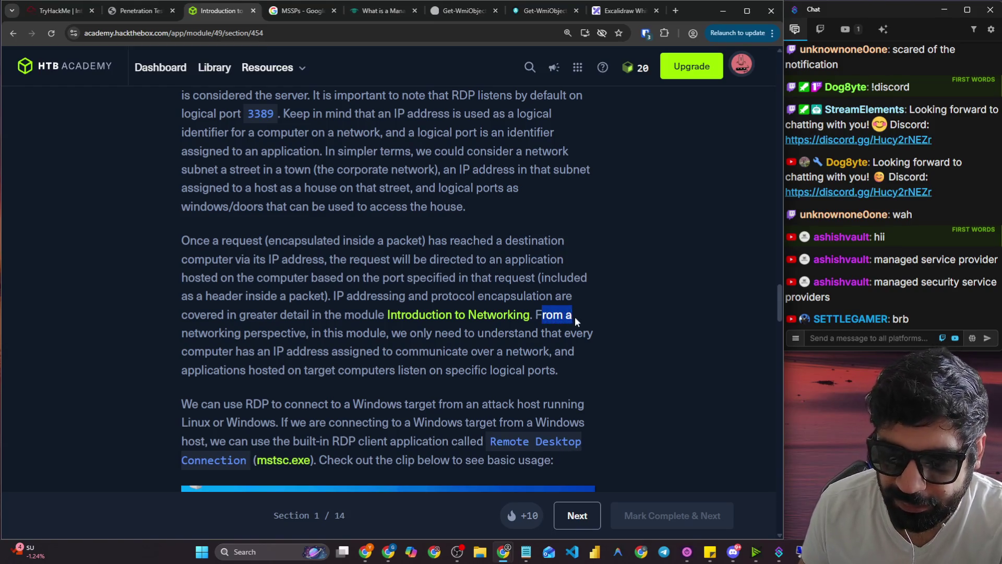
mouse_move(159, 340)
mouse_down()
mouse_move(317, 334)
mouse_move(369, 350)
mouse_move(401, 334)
mouse_move(587, 335)
mouse_up()
drag(188, 352, 553, 351)
drag(178, 373, 551, 372)
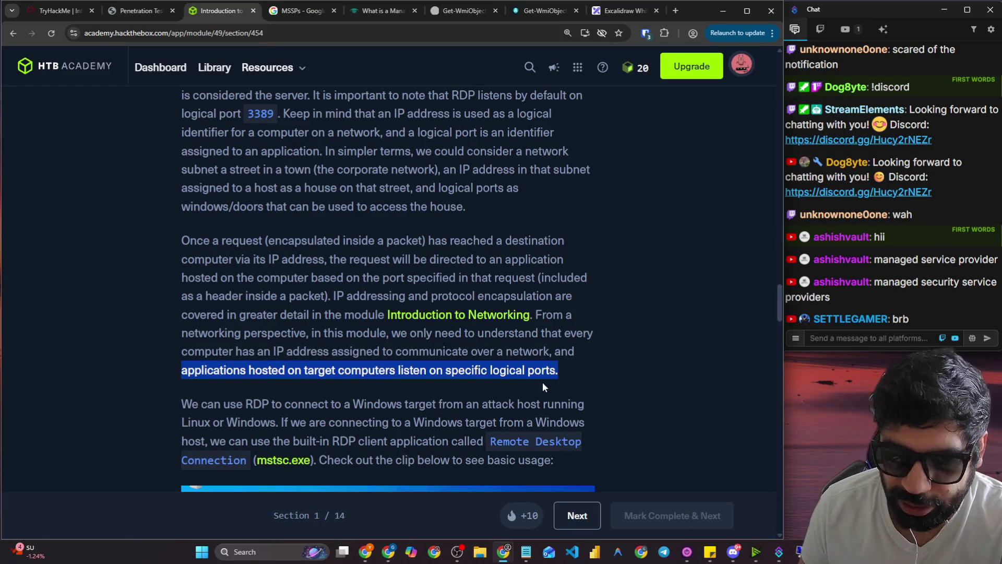
Highlight the RDP paragraph on connecting from Windows with the built-in client.
scroll(543, 386, down, 3)
drag(191, 245, 584, 247)
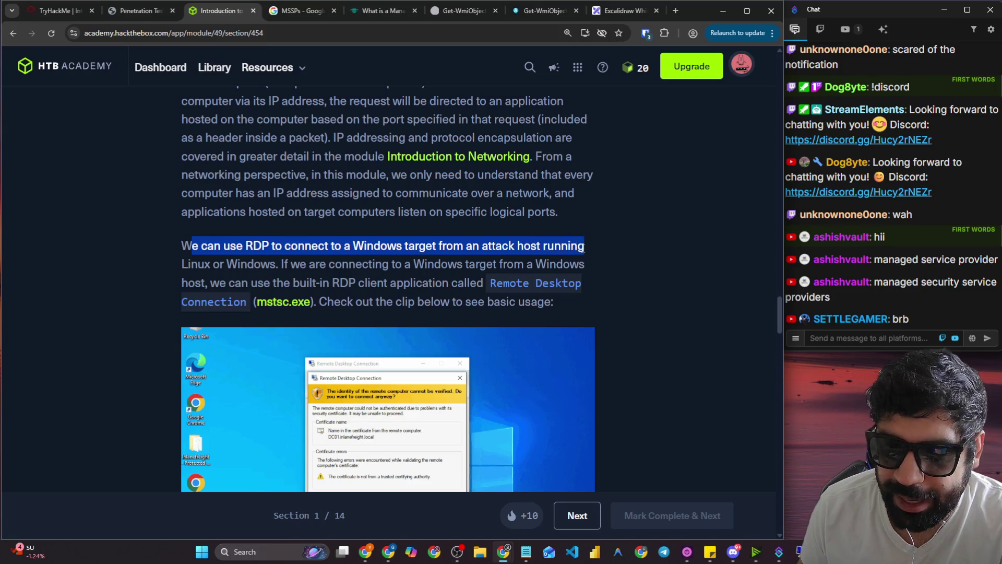
click(458, 264)
drag(192, 246, 556, 247)
drag(554, 249, 581, 247)
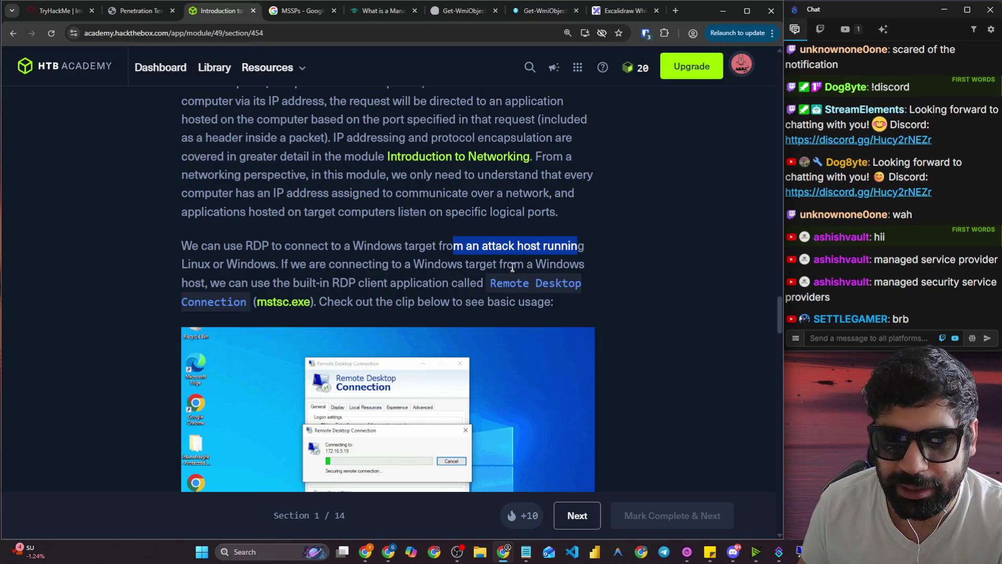
drag(281, 264, 597, 266)
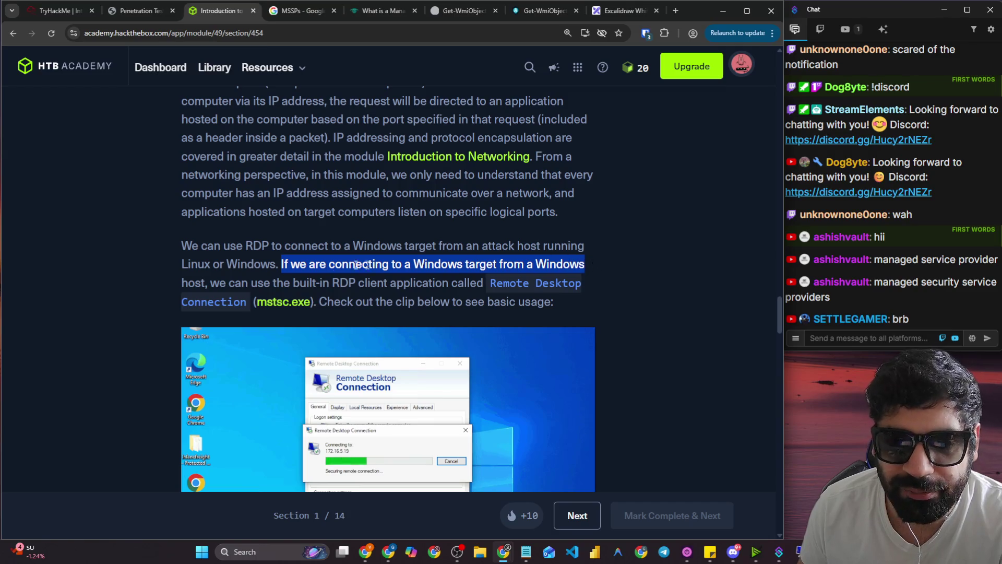
drag(210, 283, 478, 290)
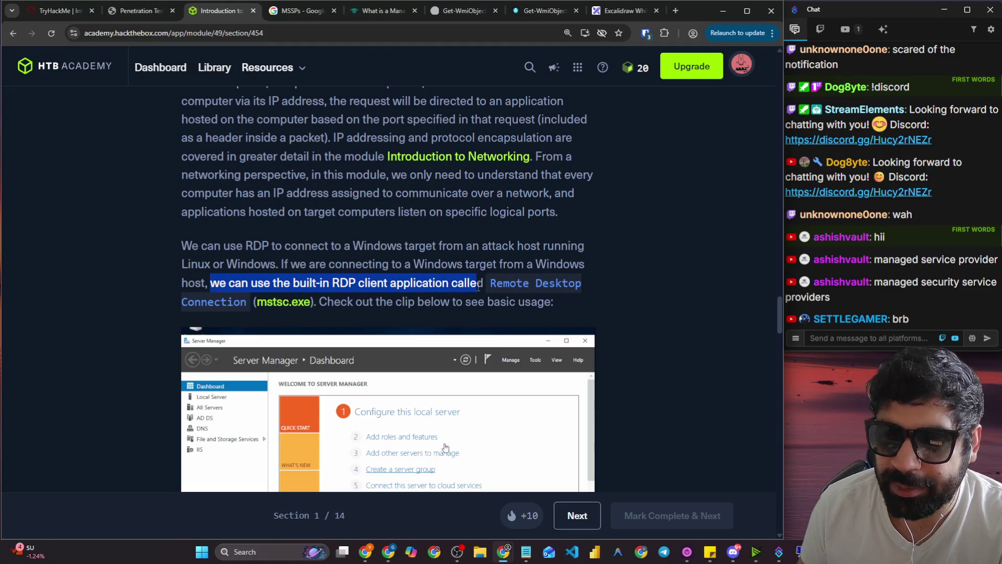
scroll(399, 293, down, 1)
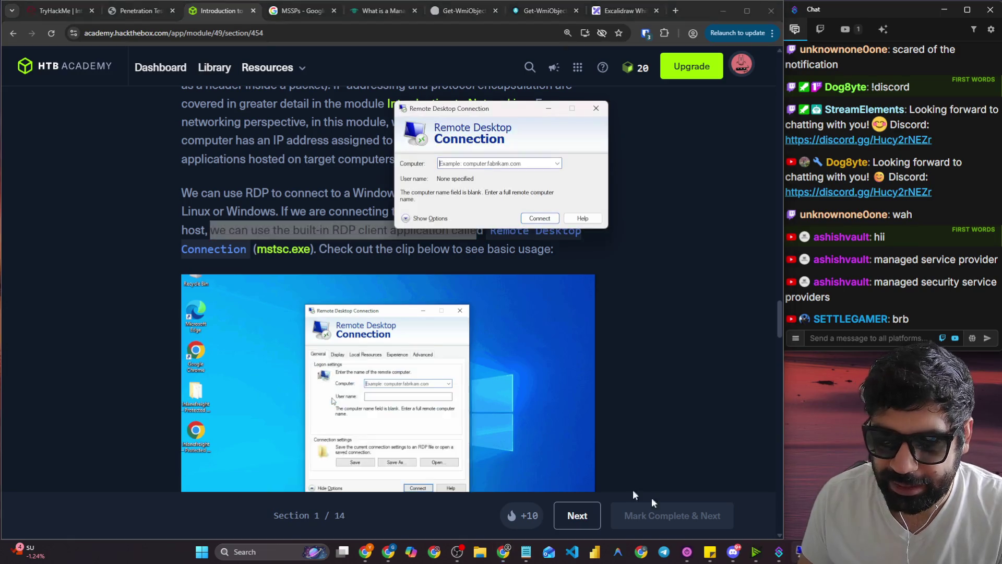
Move the Remote Desktop Connection window to the top right and expand its full options.
mouse_move(483, 115)
mouse_down()
mouse_move(826, 118)
mouse_move(875, 47)
mouse_up()
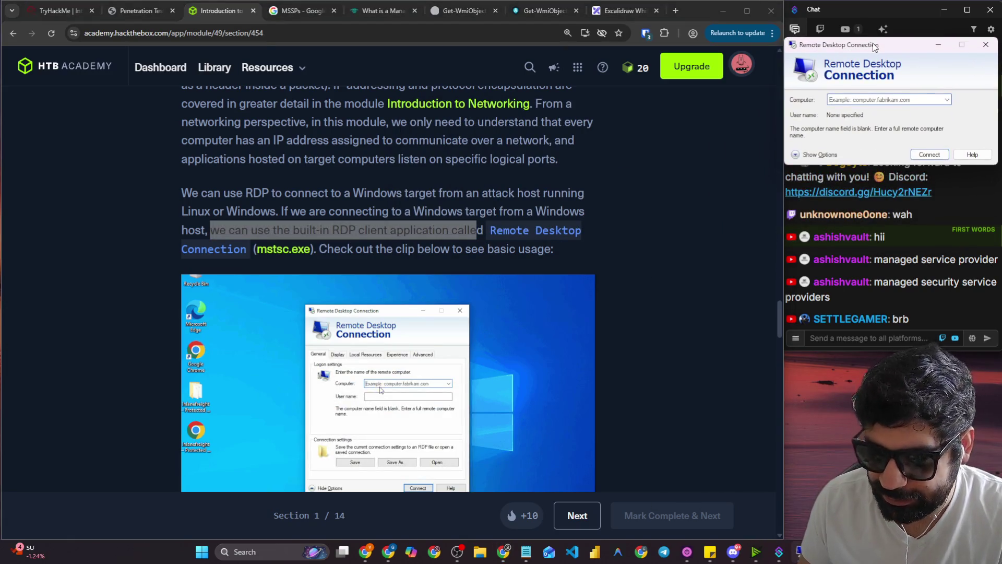
drag(340, 248, 544, 248)
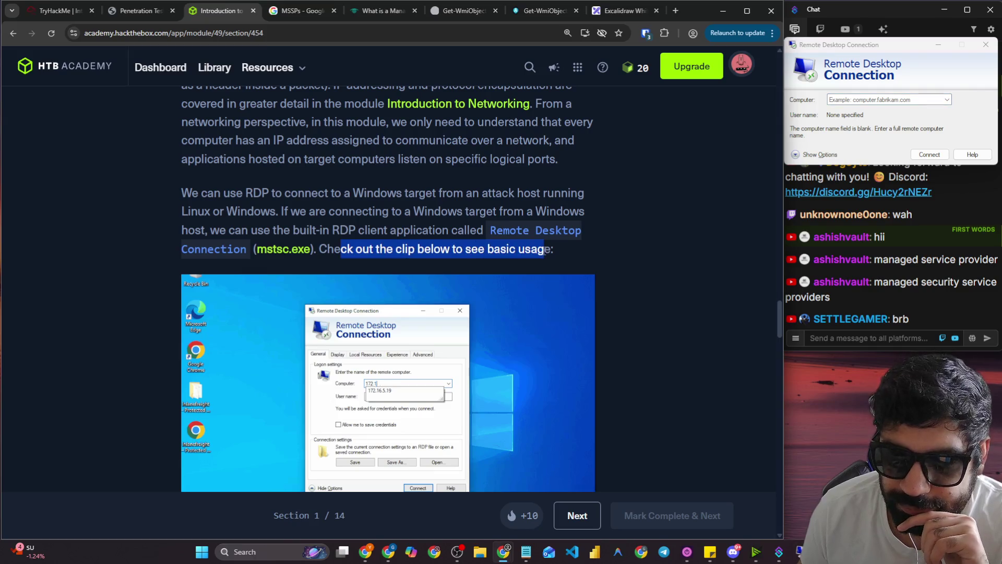
scroll(359, 255, down, 3)
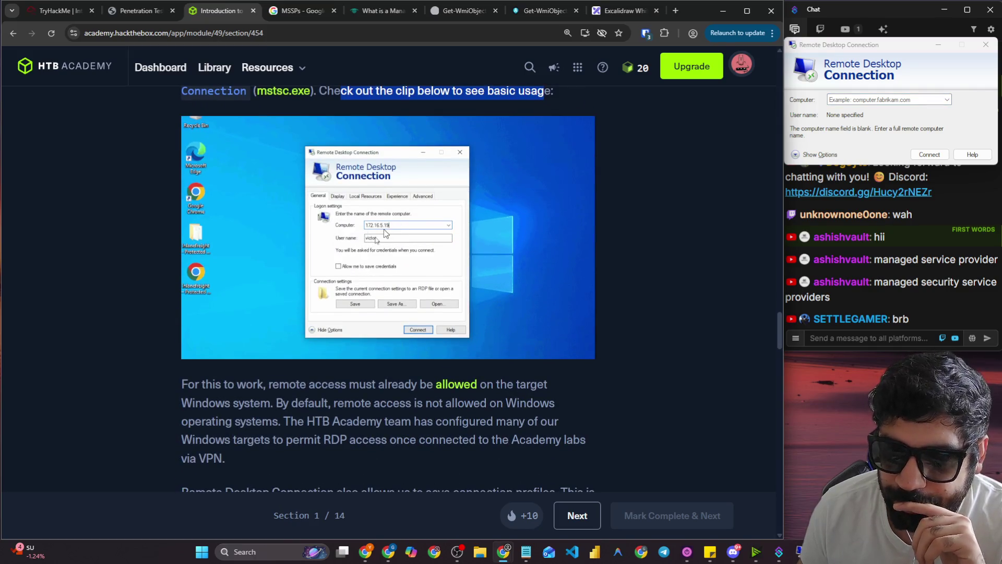
click(813, 151)
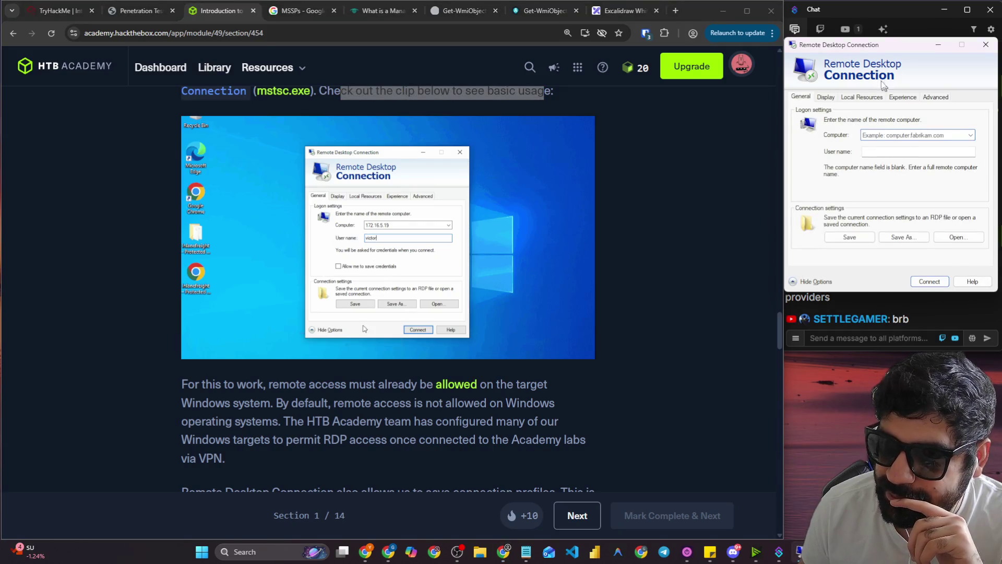
drag(870, 45, 872, 21)
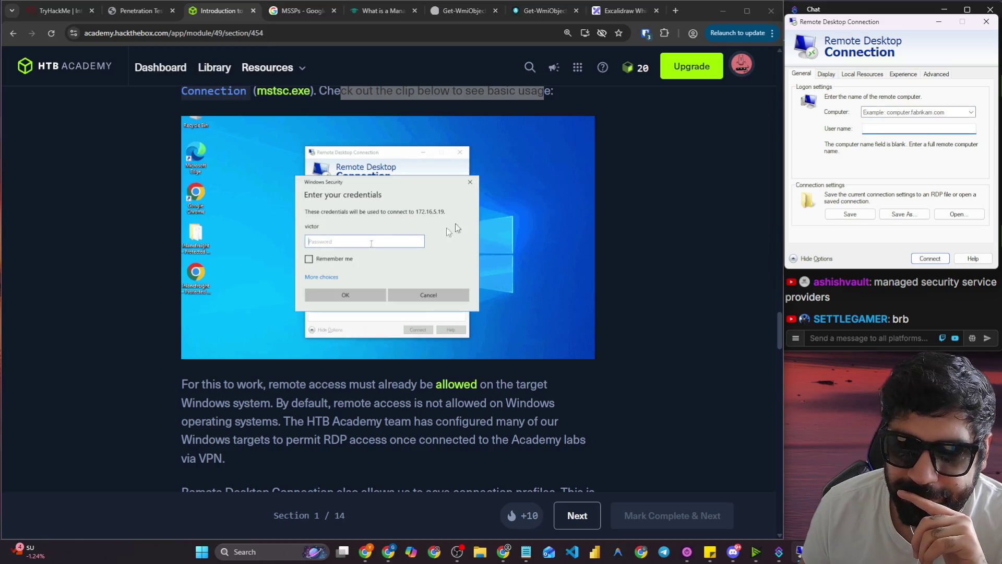
Scroll the lesson and highlight lines up to the "By default" sentence.
scroll(296, 308, down, 2)
drag(181, 278, 545, 279)
drag(279, 298, 299, 297)
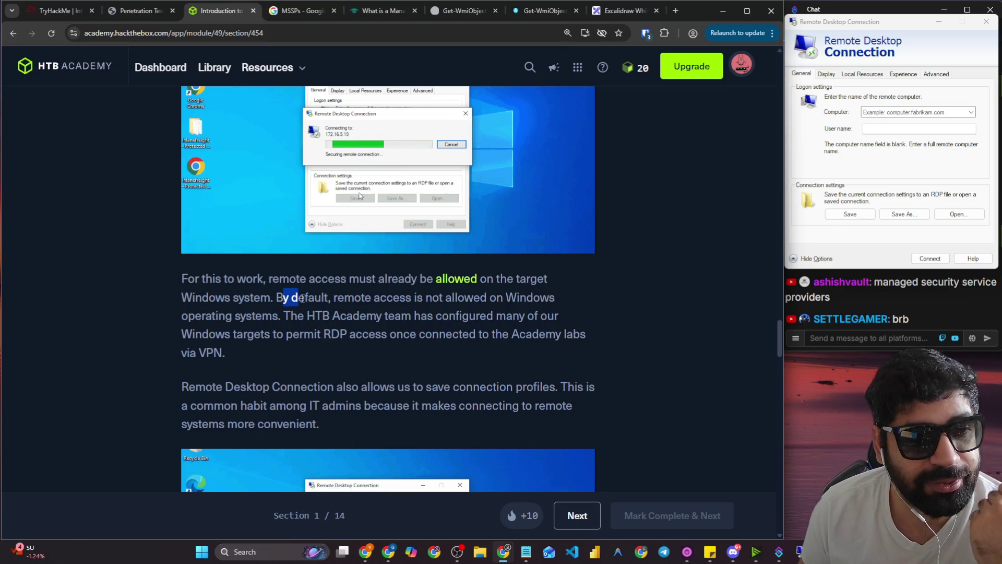
Highlight that remote access is off by default and HTB Academy targets are preconfigured.
drag(275, 297, 533, 298)
drag(290, 316, 558, 316)
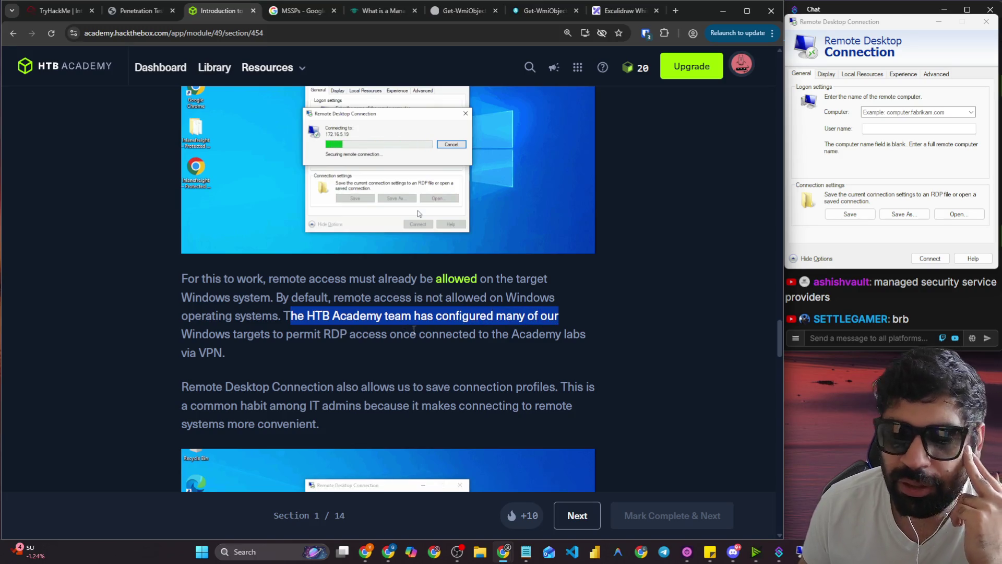
scroll(416, 329, down, 1)
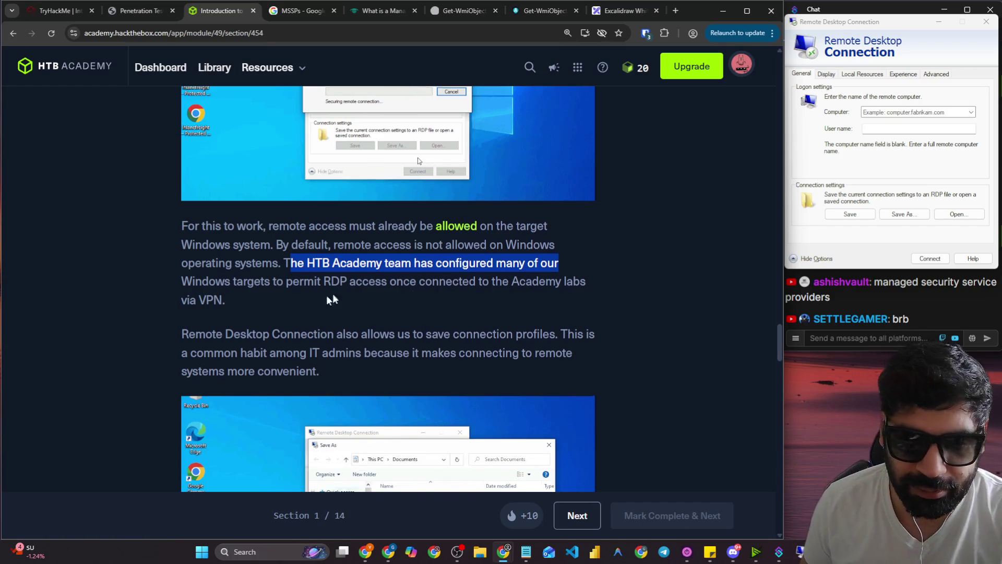
scroll(425, 332, down, 2)
Highlight the passages on saving connection profiles and pentesters finding saved .rdp files.
mouse_move(167, 238)
mouse_down()
mouse_move(177, 228)
mouse_move(590, 233)
mouse_up()
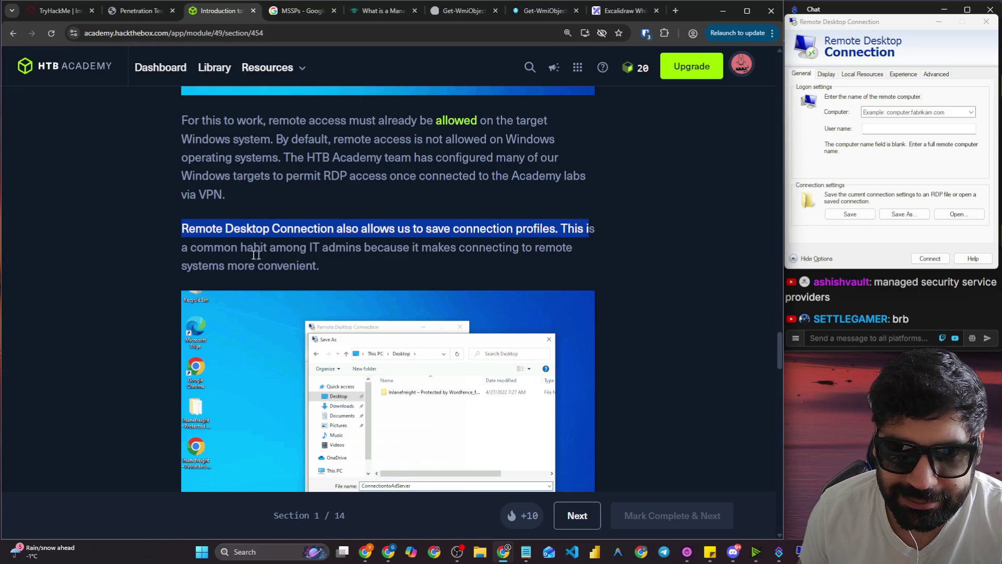
drag(231, 248, 568, 250)
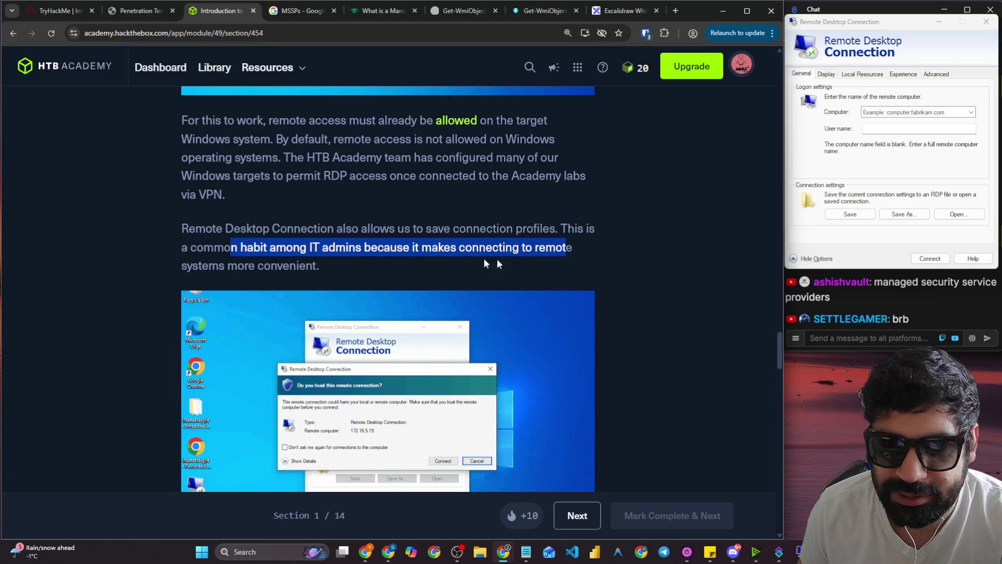
scroll(68, 271, down, 10)
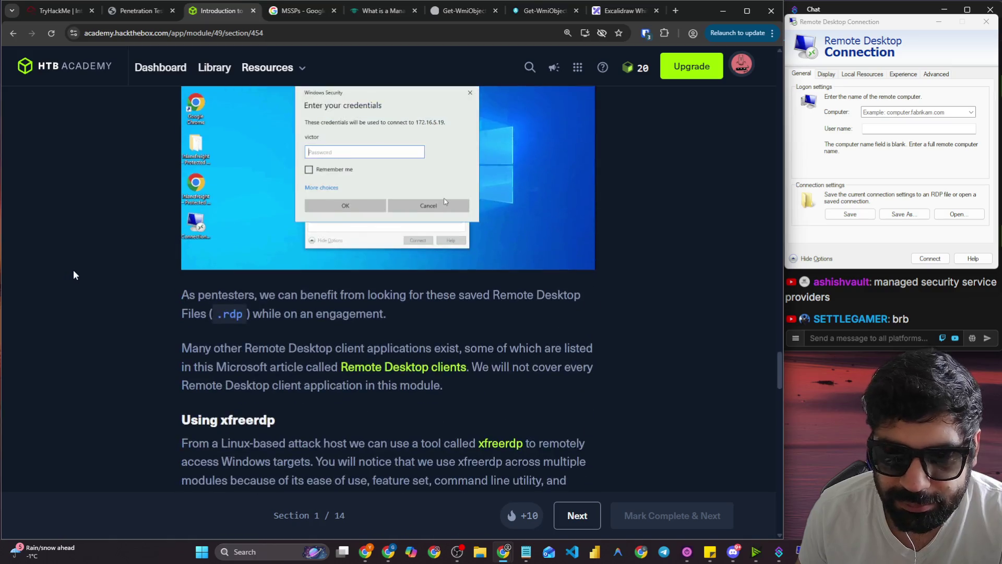
drag(177, 199, 519, 192)
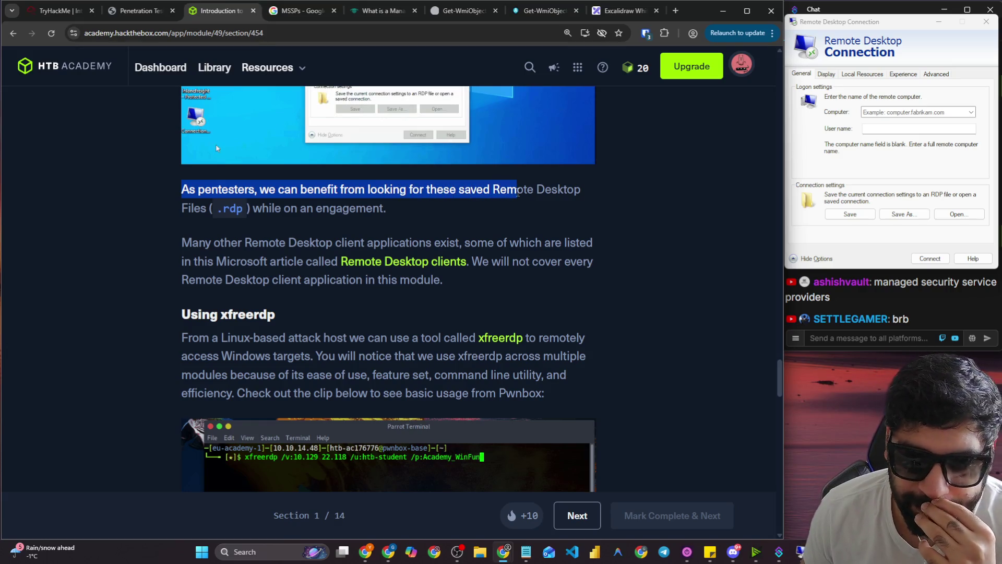
scroll(470, 193, down, 1)
scroll(400, 197, up, 5)
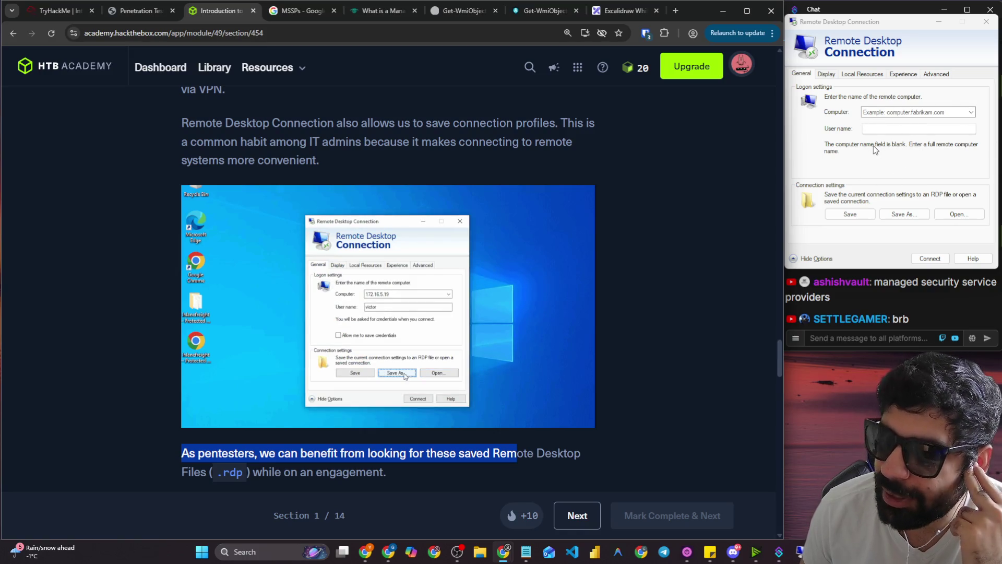
click(820, 197)
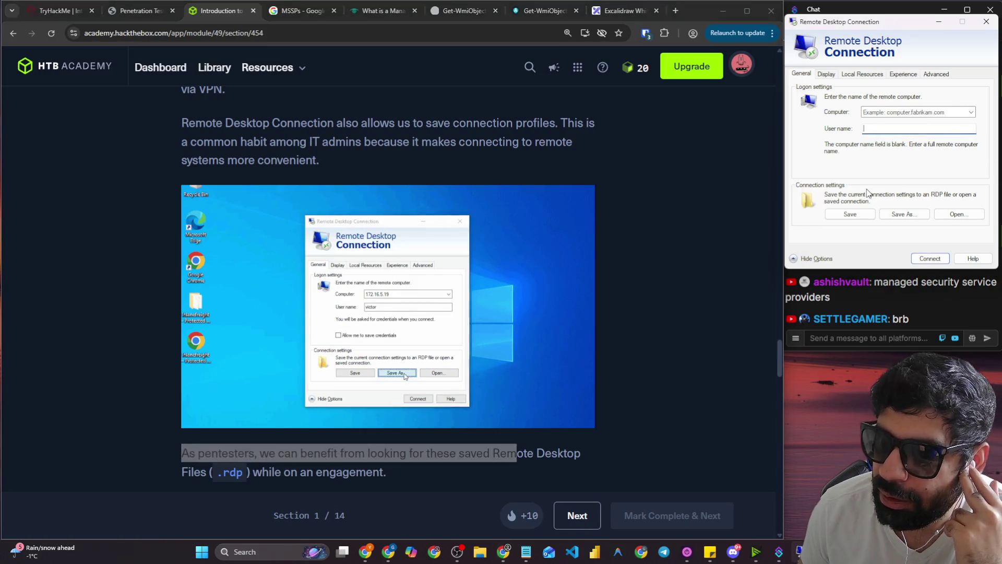
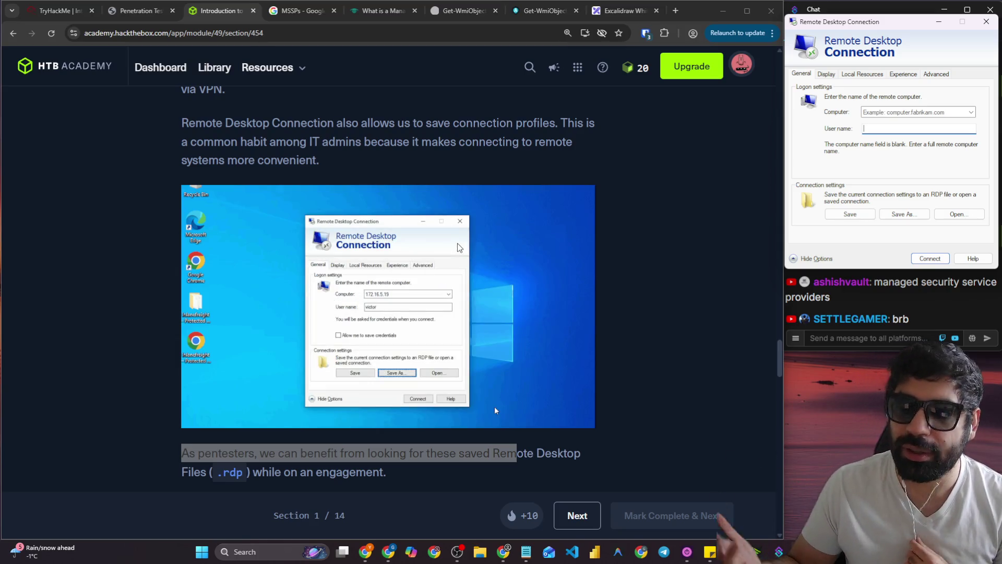
Read and highlight the lesson sentences about saved .rdp files and other Remote Desktop clients.
scroll(496, 411, down, 5)
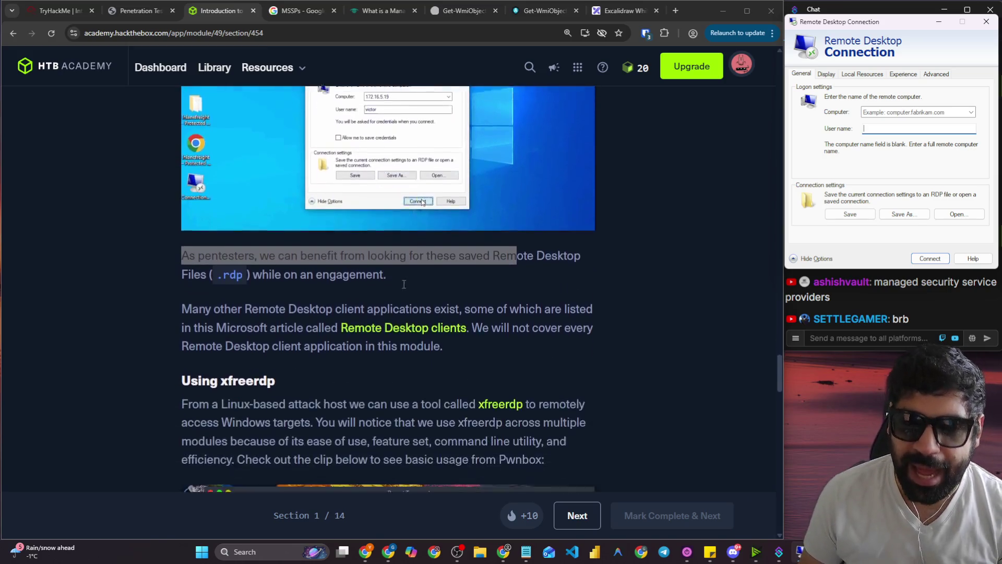
drag(217, 208, 353, 204)
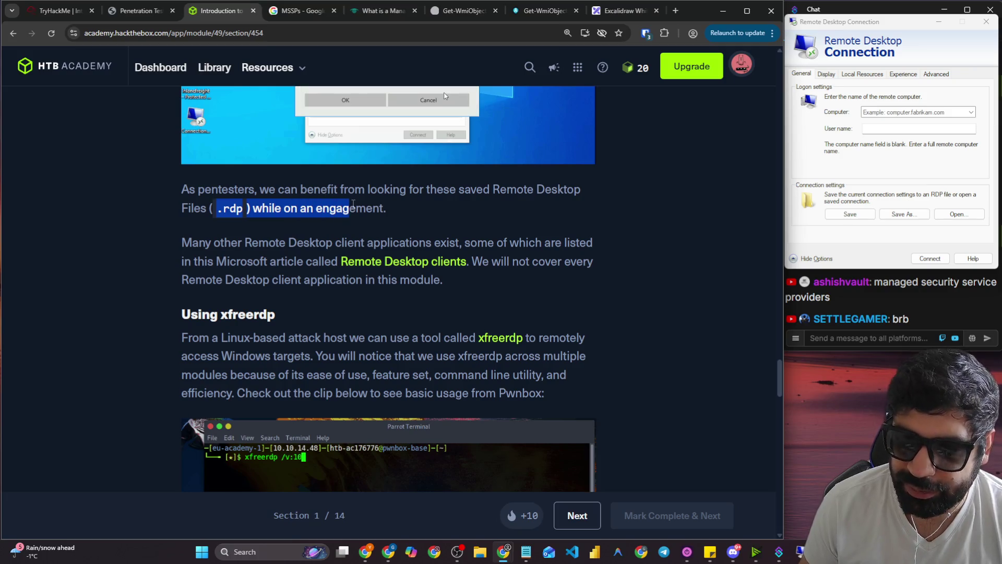
click(226, 215)
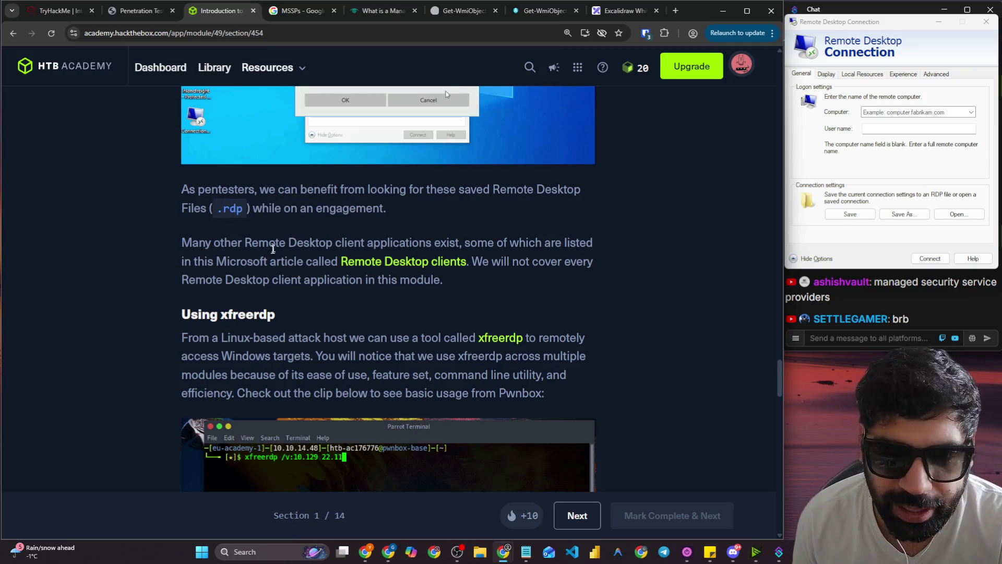
mouse_move(182, 244)
mouse_down()
mouse_move(462, 244)
mouse_move(574, 263)
mouse_move(591, 245)
mouse_up()
drag(227, 262, 296, 262)
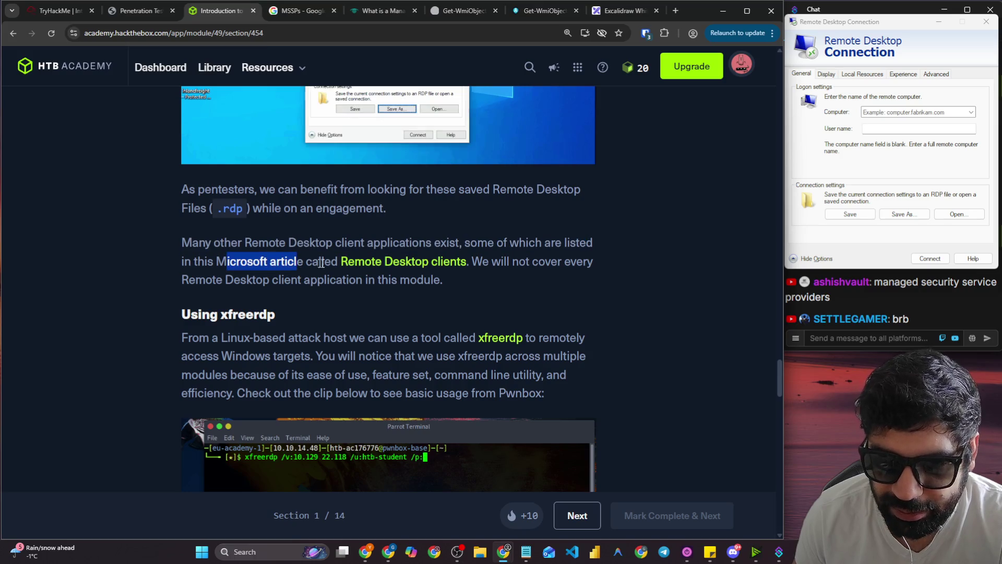
Open the 'Remote Desktop clients' Microsoft article in a new tab and switch to it.
right_click(429, 264)
click(429, 284)
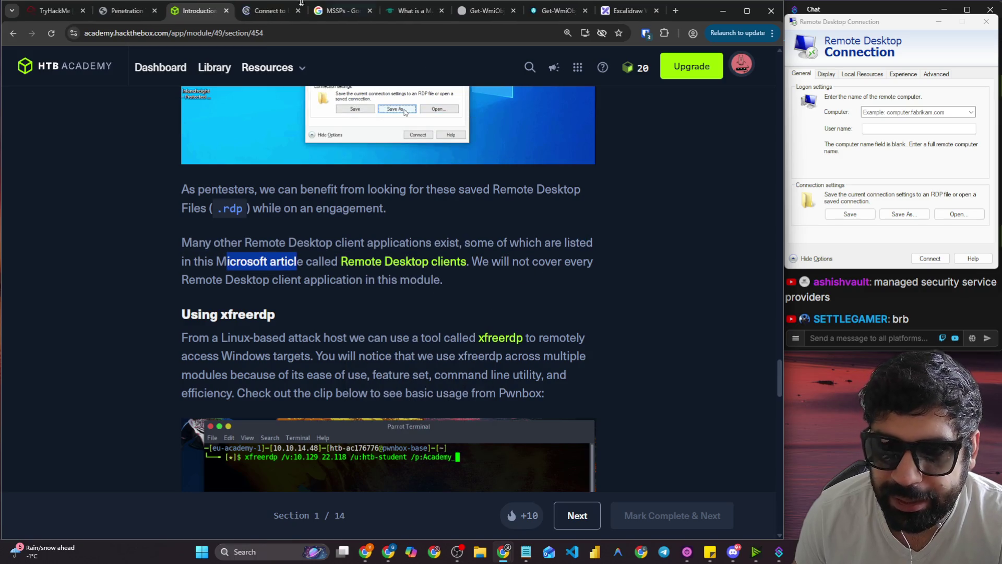
click(280, 18)
Compare Windows App and Remote Desktop client support for Windows in the platform table, then scroll through the Tip box.
scroll(447, 312, down, 15)
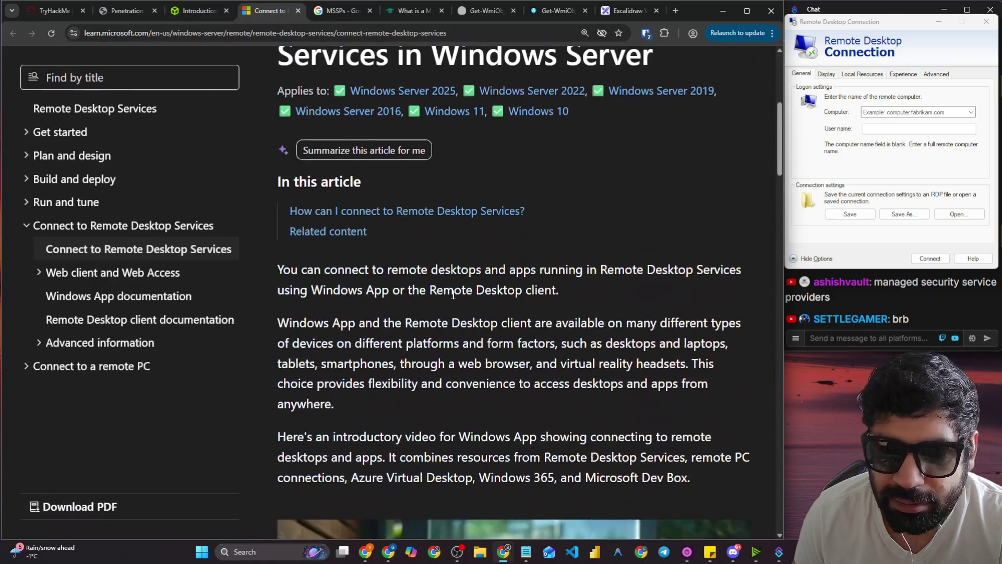
scroll(457, 283, down, 5)
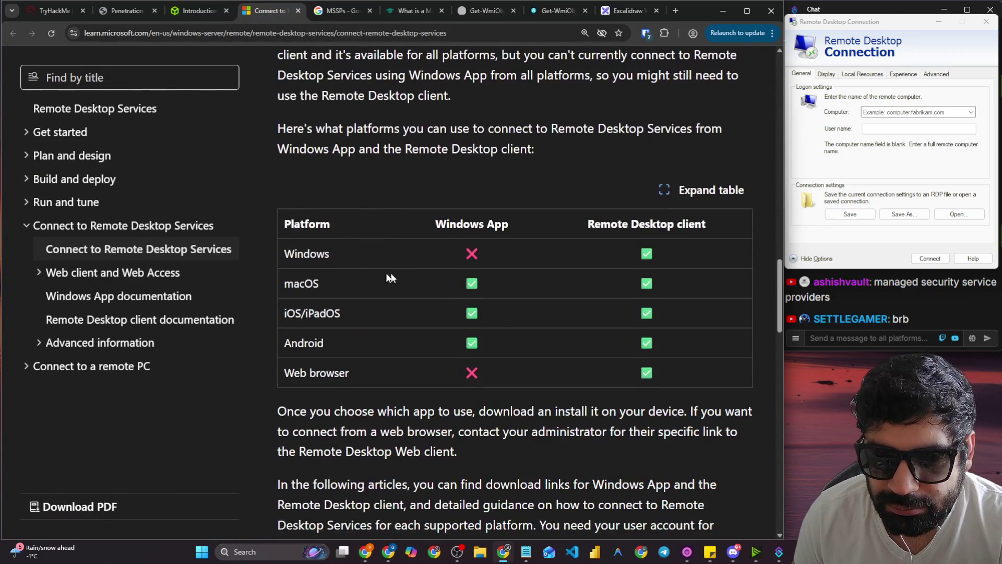
drag(447, 226, 520, 228)
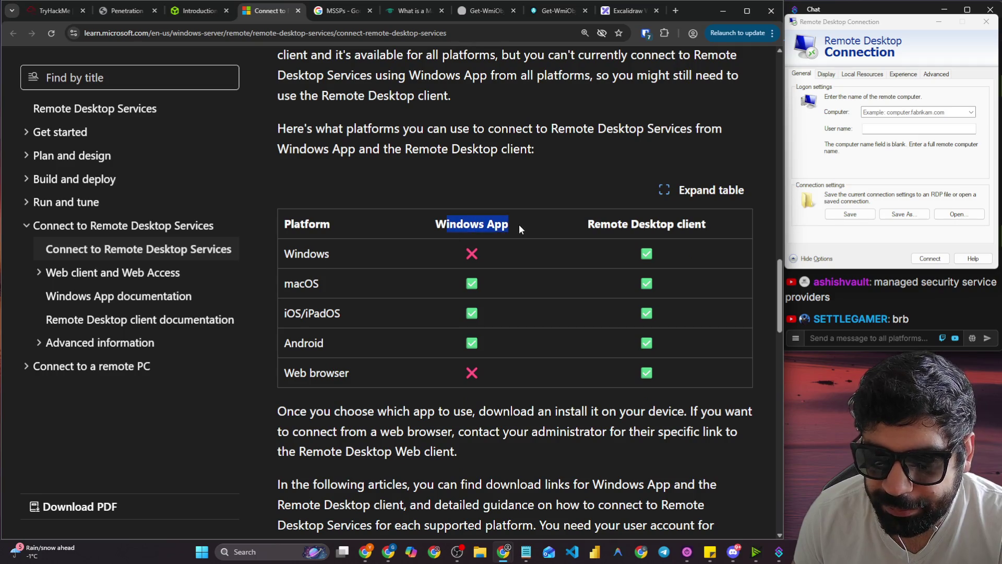
drag(588, 226, 691, 221)
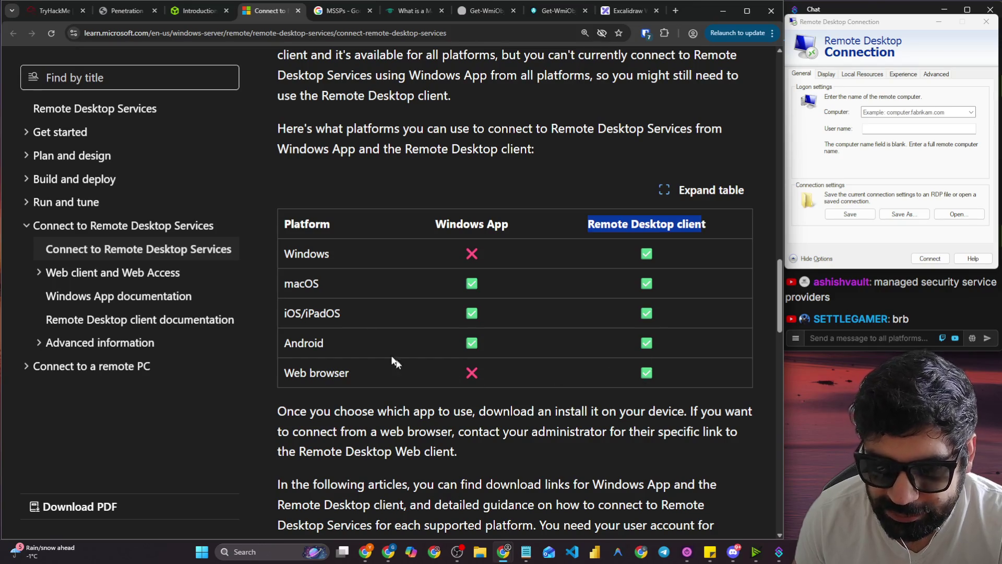
click(355, 307)
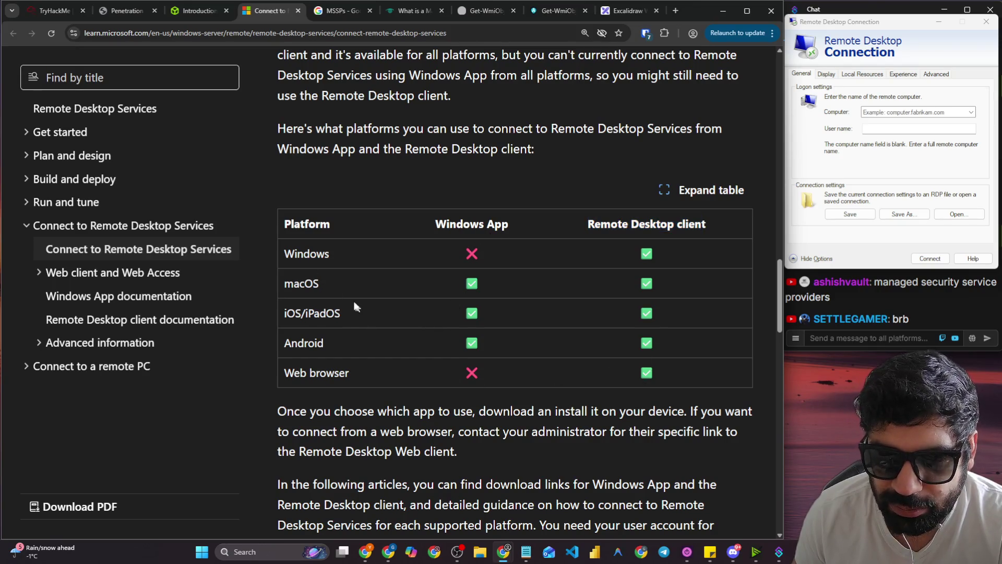
scroll(359, 257, down, 2)
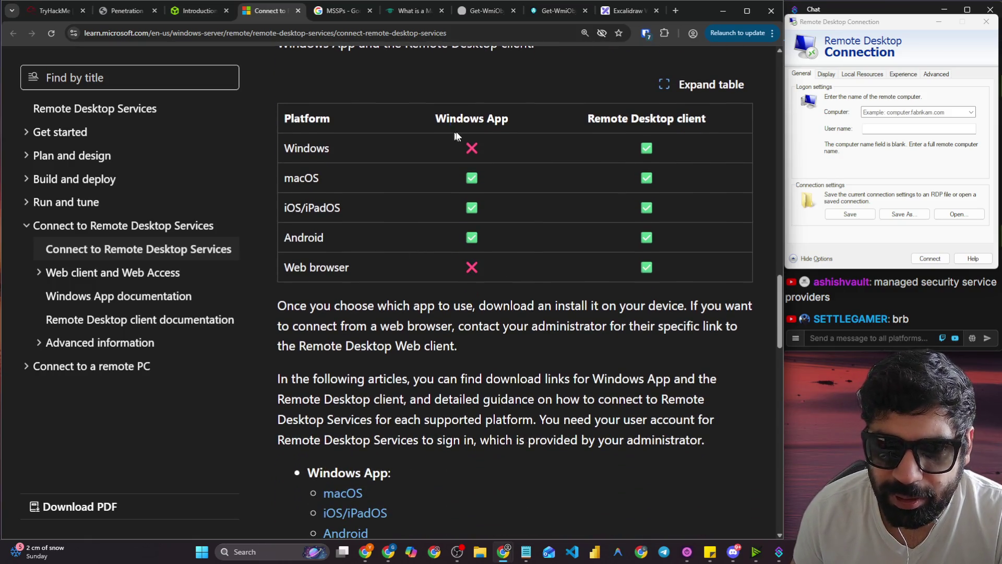
drag(453, 130, 527, 151)
click(404, 149)
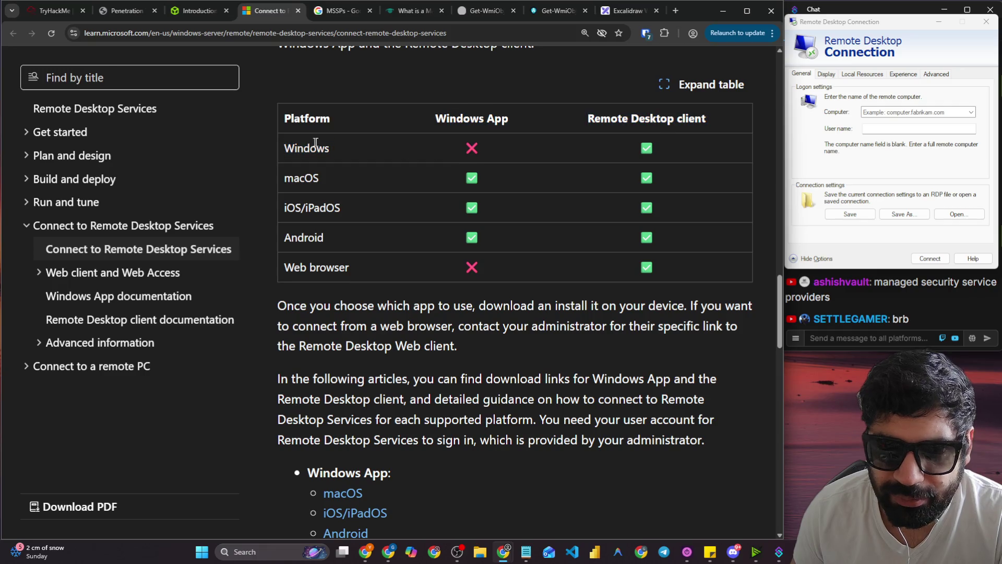
scroll(315, 142, down, 4)
scroll(419, 286, down, 4)
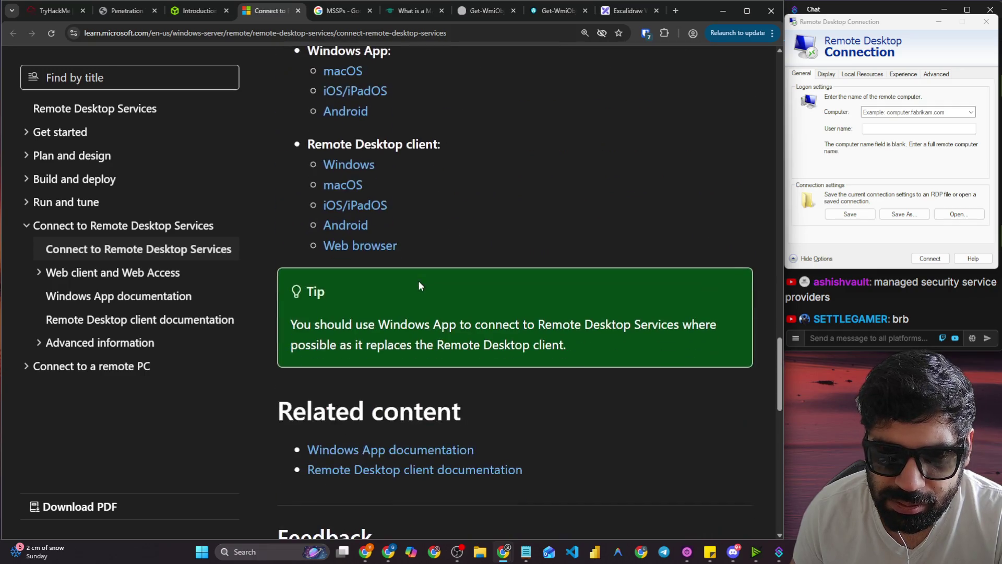
scroll(419, 285, down, 4)
click(563, 5)
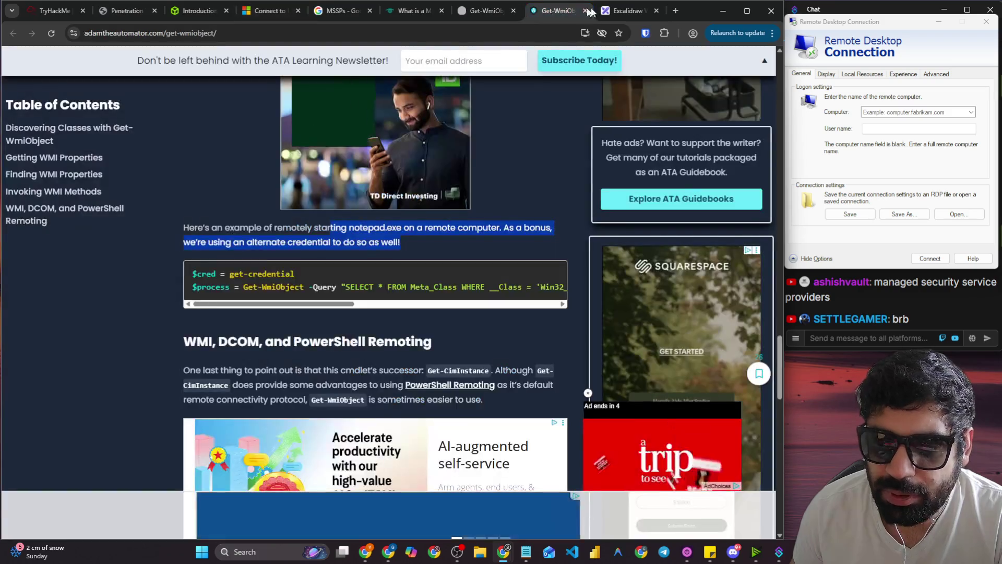
Cycle through the open tabs back to the HTB Academy lesson and highlight the note about not covering every client.
click(625, 11)
click(349, 12)
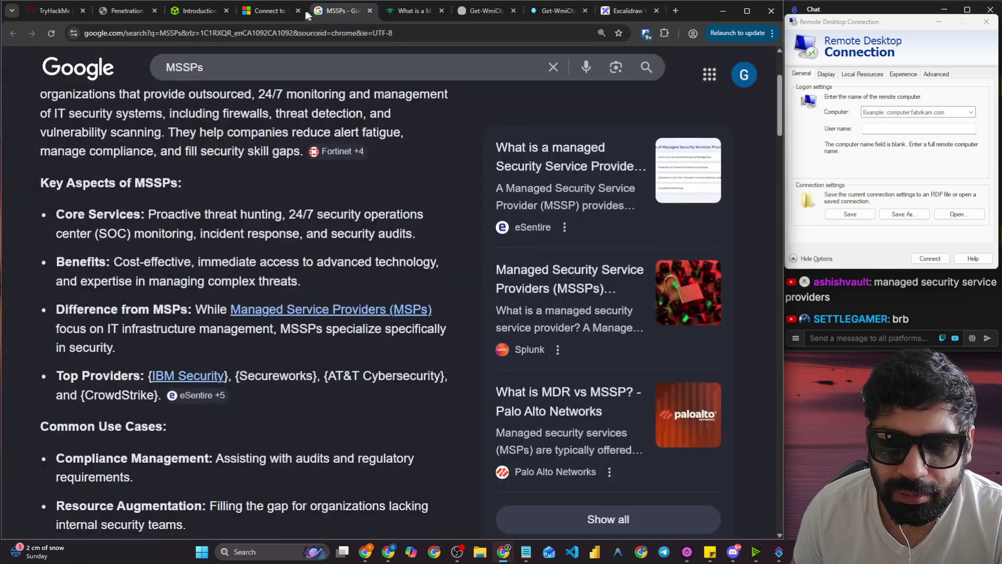
click(277, 11)
click(201, 11)
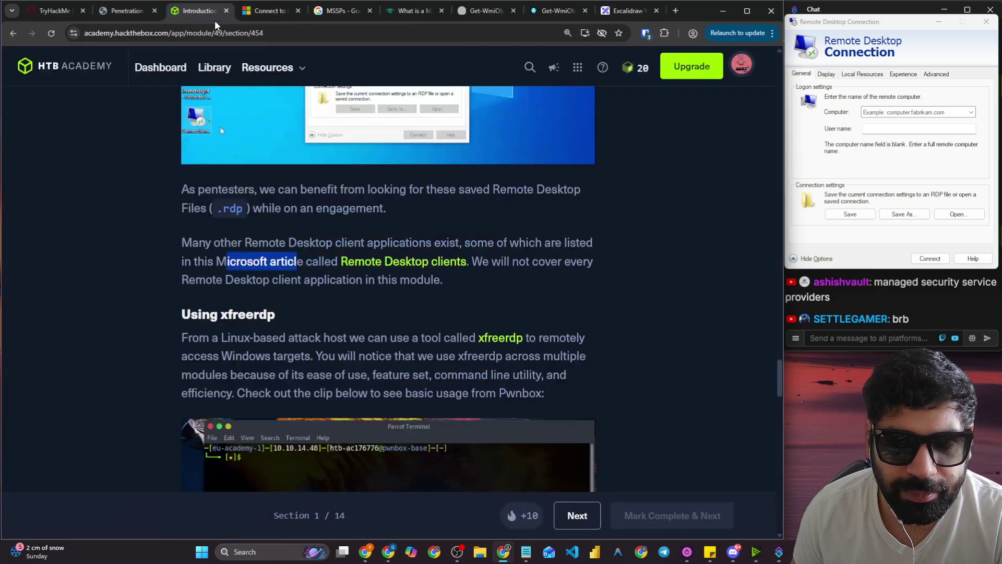
drag(481, 261, 588, 265)
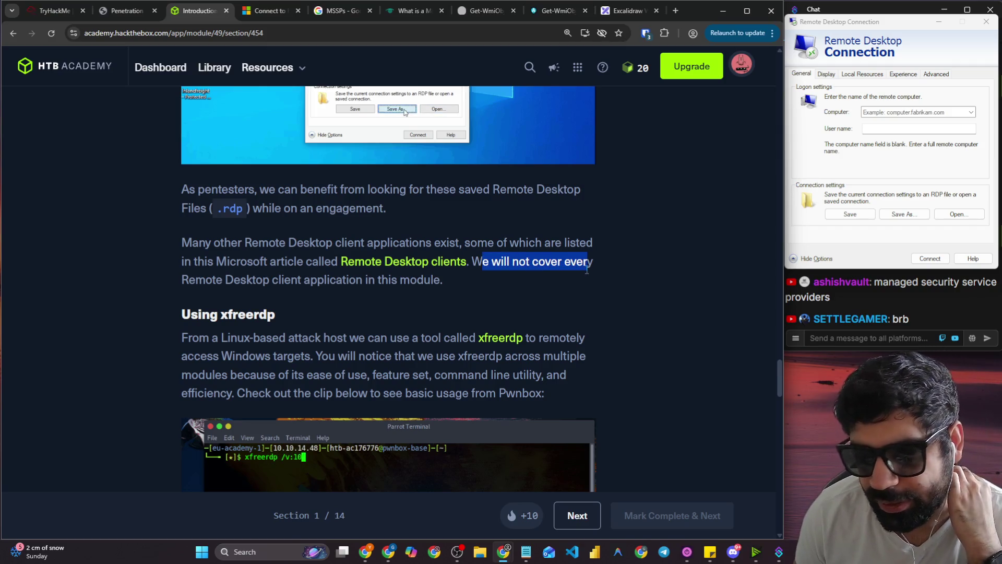
drag(295, 288, 441, 282)
Read the Using xfreerdp section, highlighting its heading, module-wide usage and listed advantages.
scroll(232, 302, down, 1)
scroll(232, 302, down, 2)
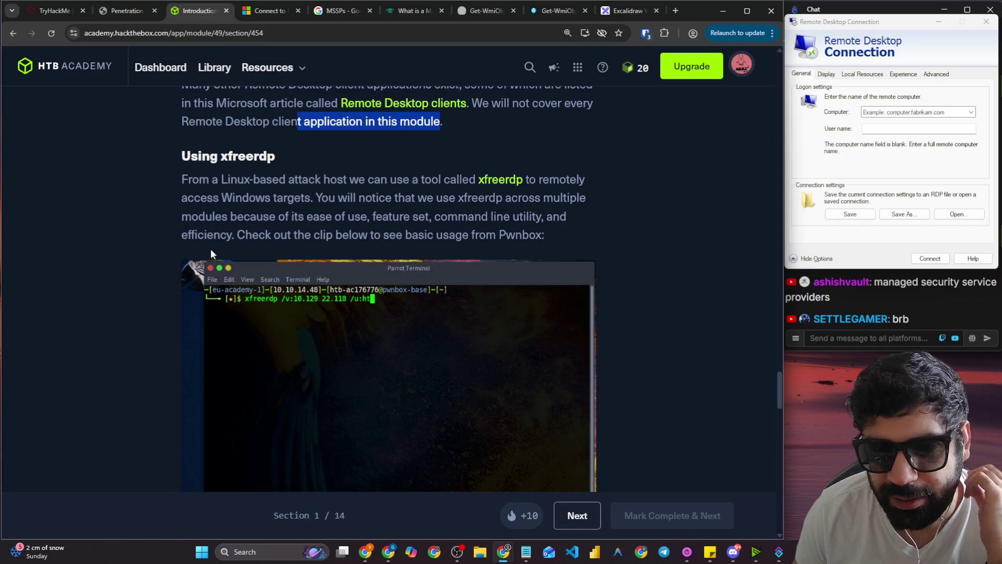
drag(182, 156, 292, 157)
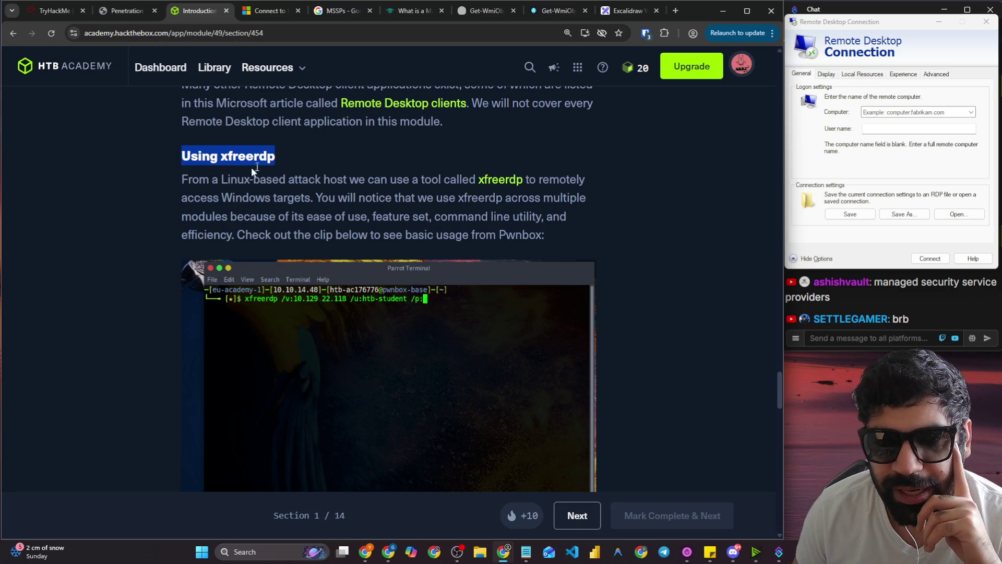
drag(193, 179, 576, 180)
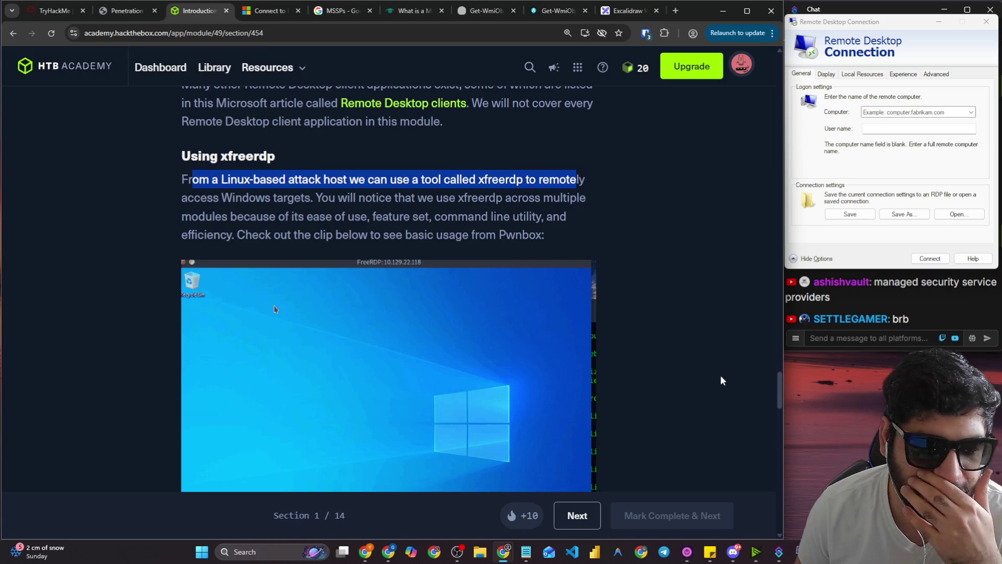
click(266, 204)
drag(328, 198, 588, 201)
drag(237, 216, 543, 222)
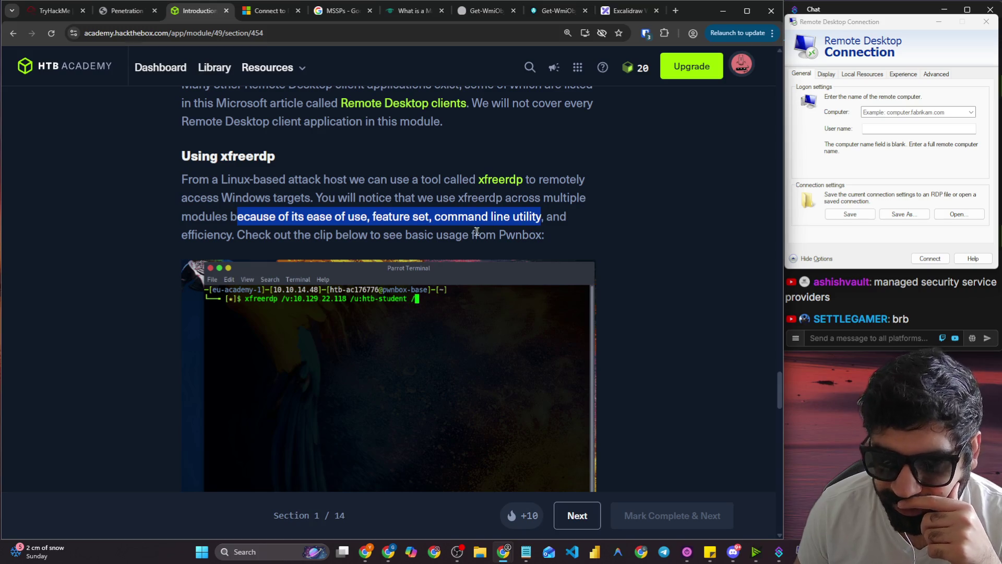
scroll(311, 235, down, 3)
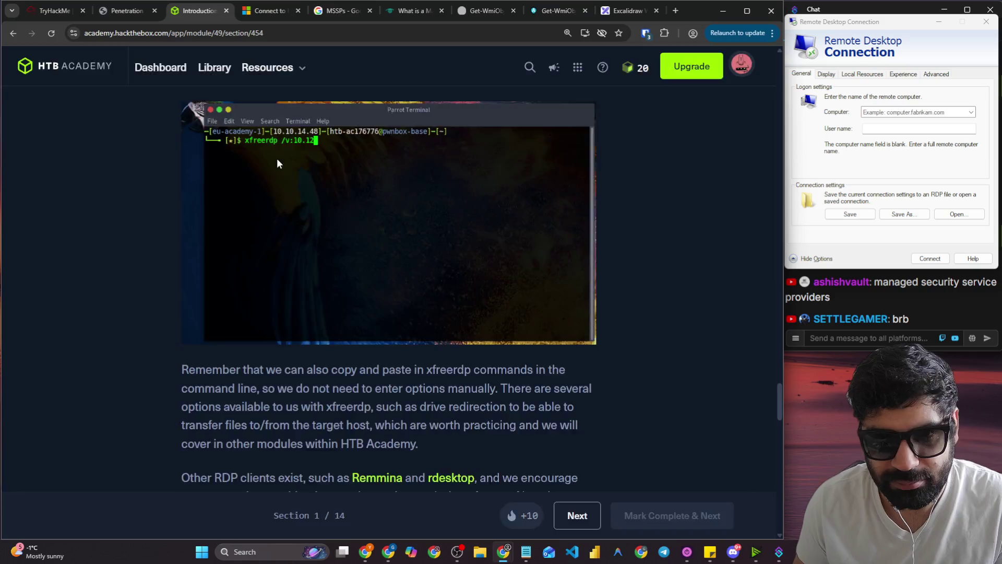
key(ctrl+plus)
key(ctrl+plus)
key(ctrl+plus)
scroll(278, 160, up, 3)
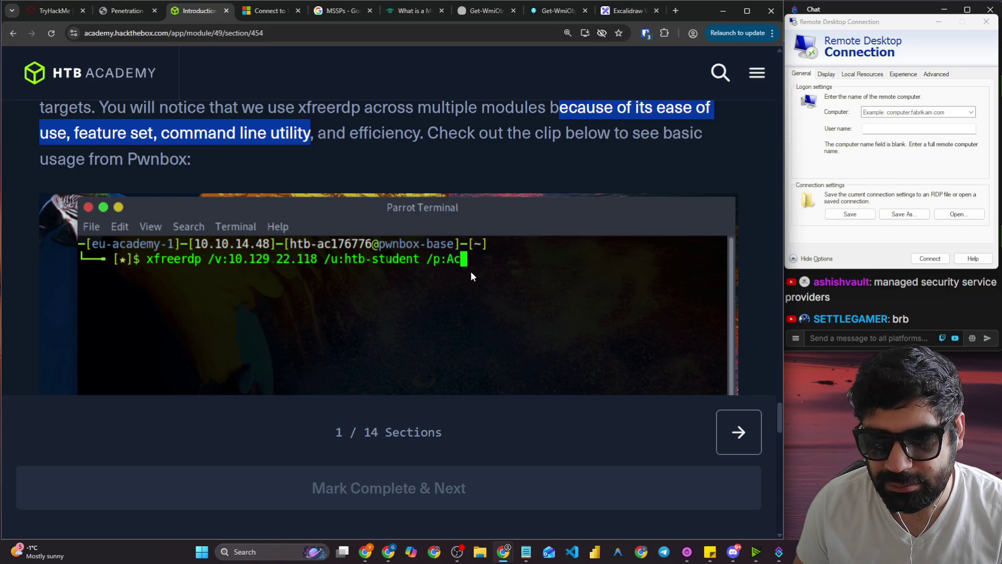
key(ctrl+minus)
scroll(471, 272, down, 10)
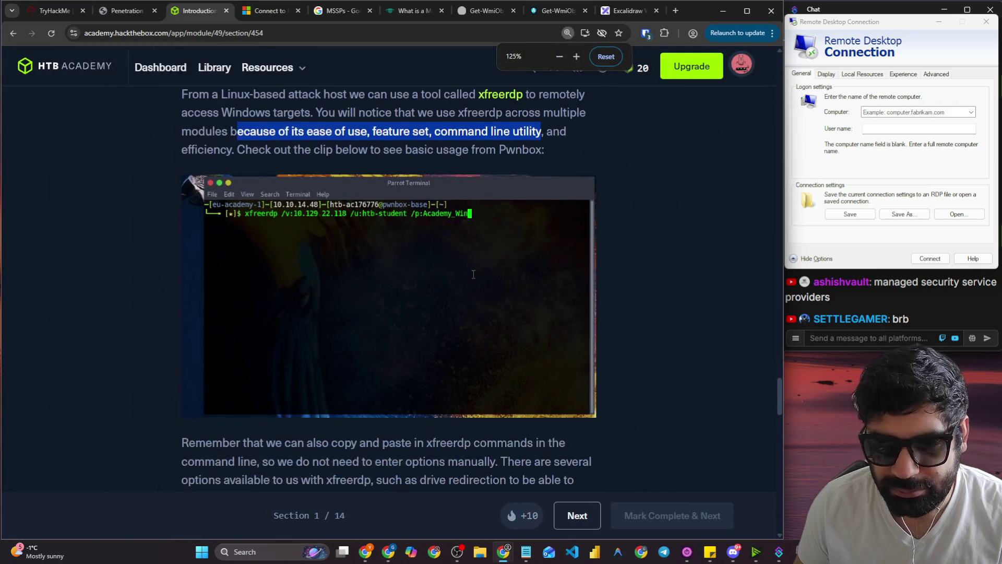
scroll(299, 246, up, 2)
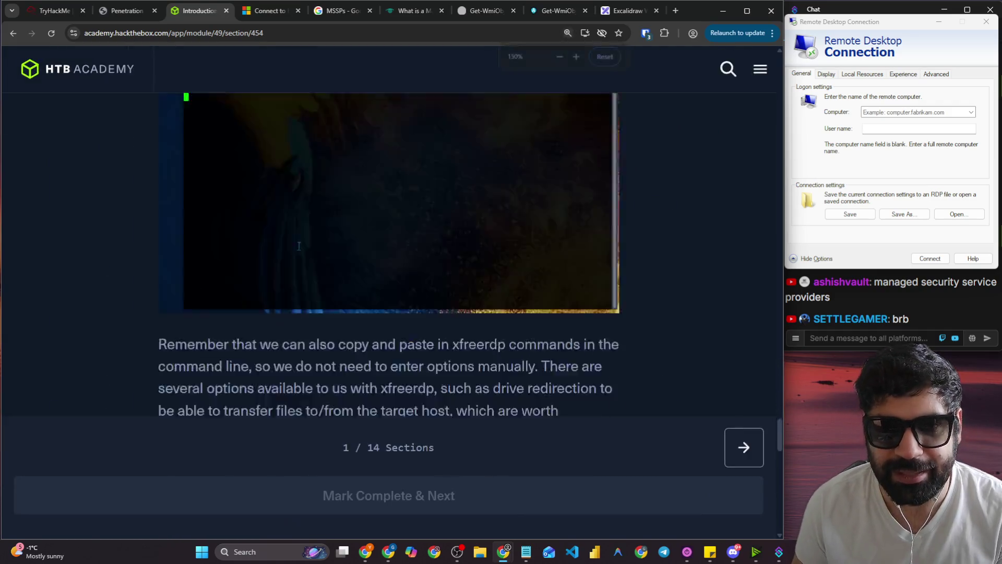
scroll(299, 246, down, 2)
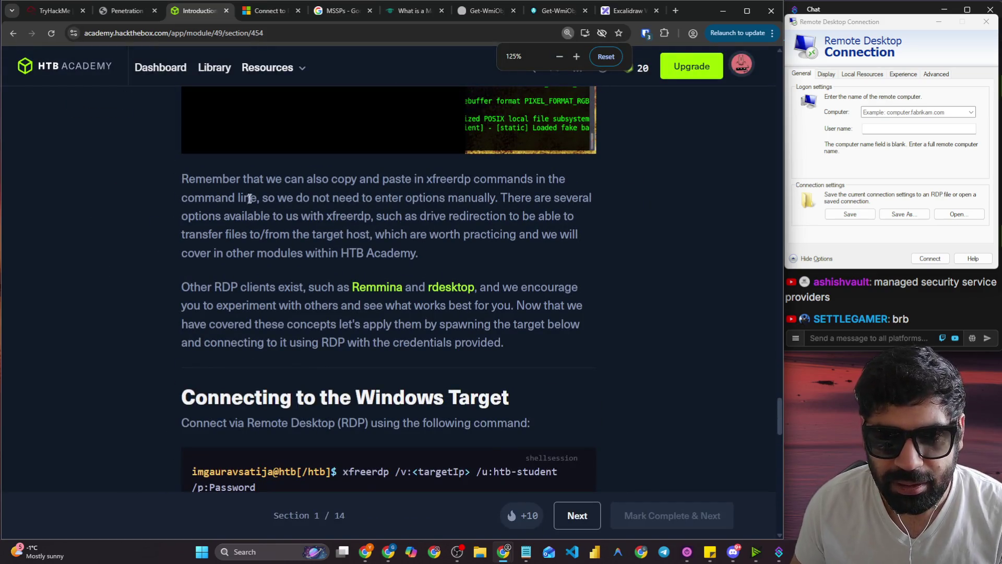
drag(254, 180, 551, 193)
click(322, 206)
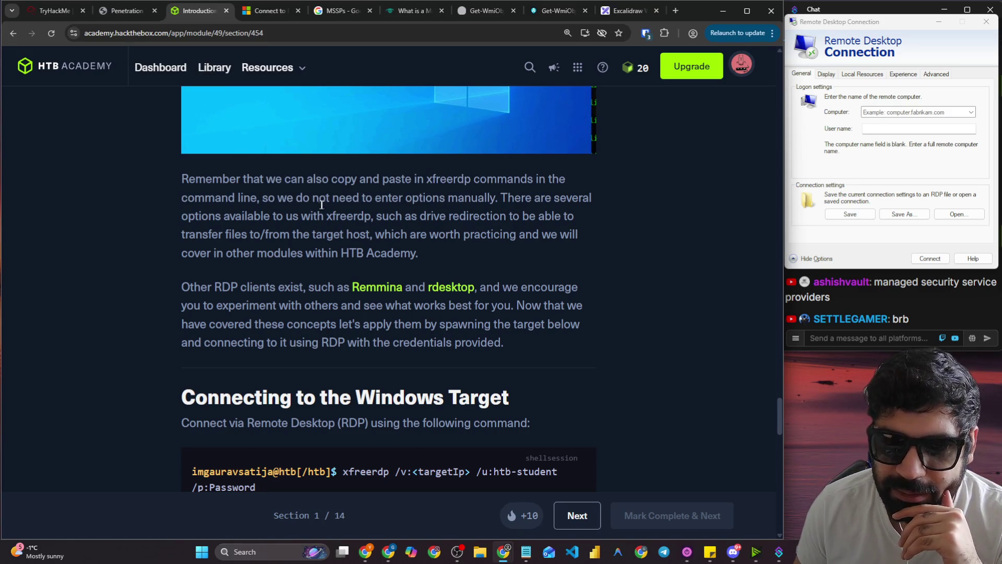
drag(328, 201, 585, 196)
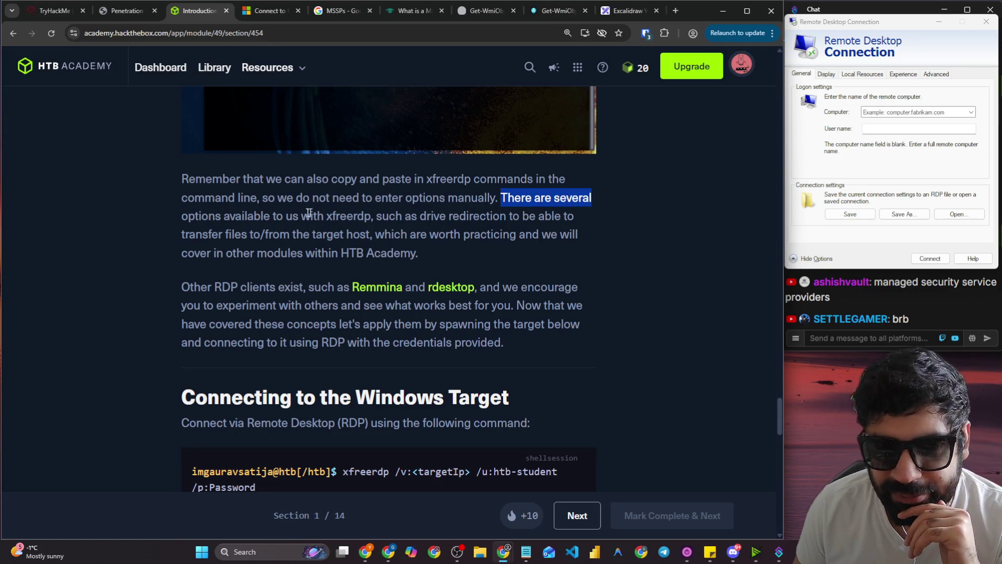
drag(220, 217, 414, 220)
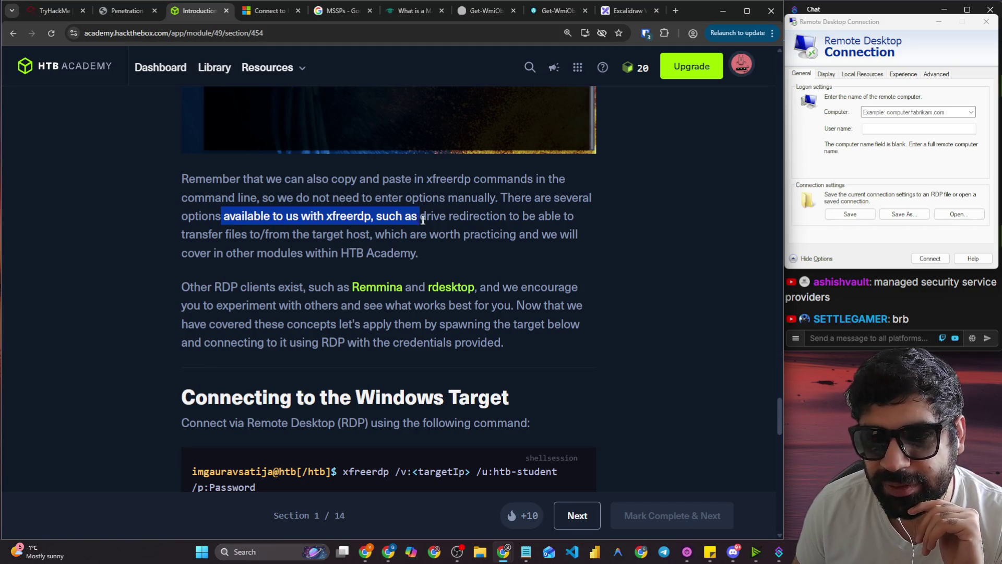
drag(428, 219, 548, 219)
drag(248, 234, 573, 235)
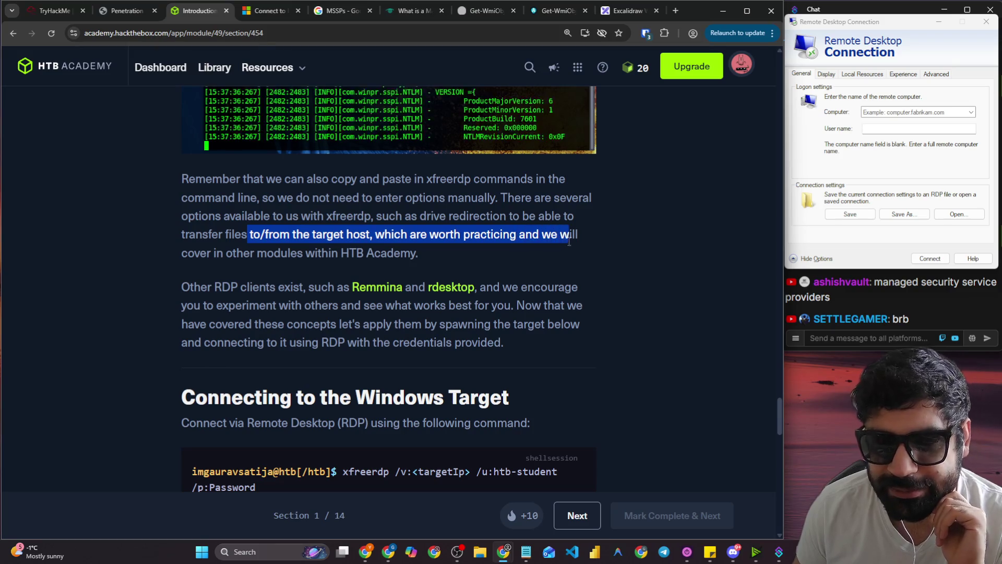
drag(306, 253, 419, 255)
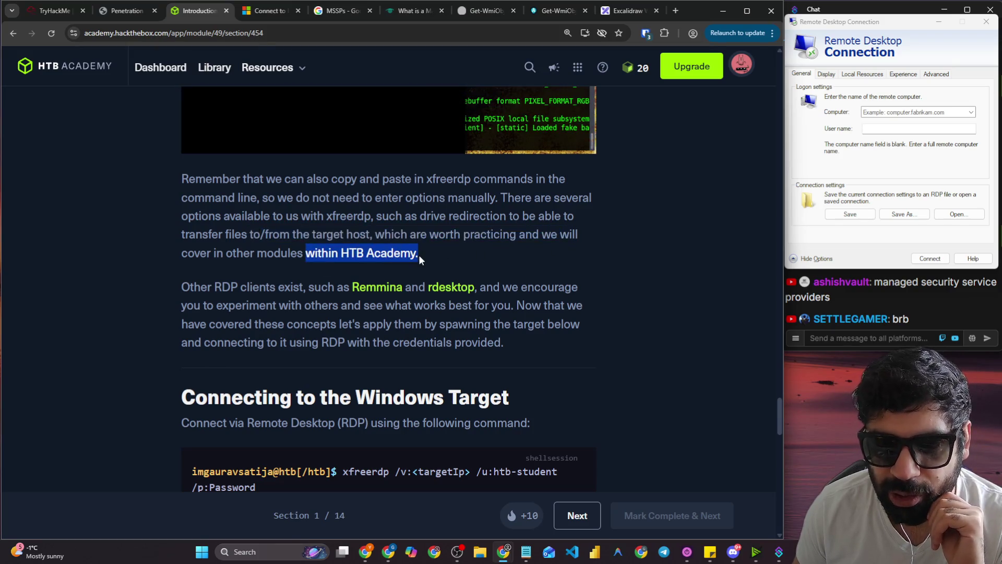
scroll(360, 259, down, 1)
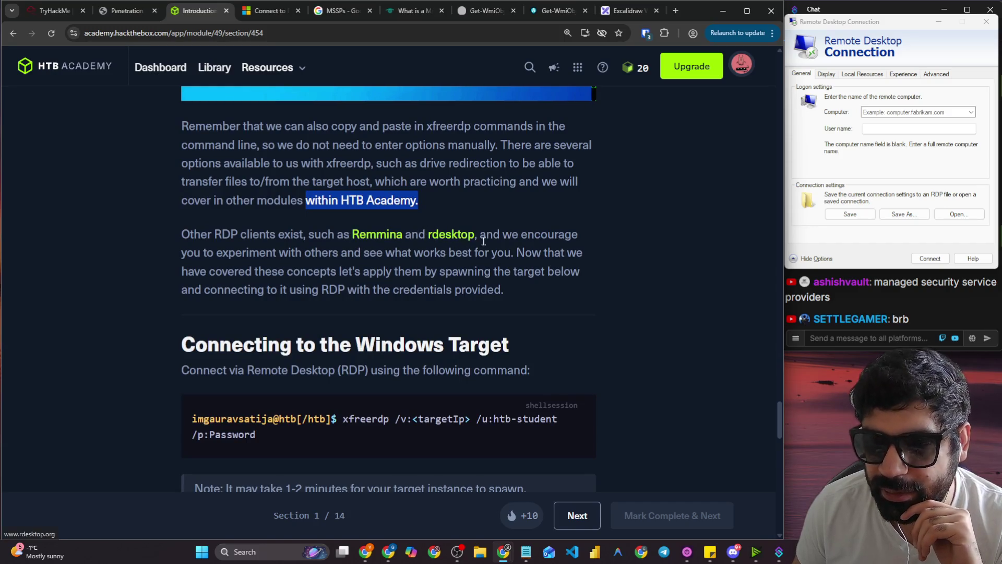
double_click(349, 164)
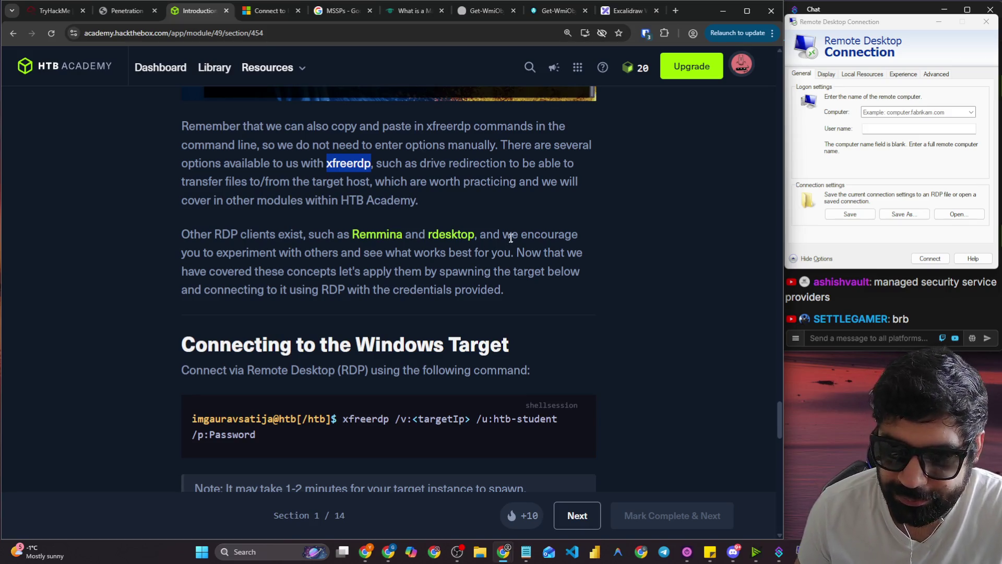
drag(511, 237, 608, 243)
mouse_move(223, 254)
mouse_down()
mouse_move(460, 256)
mouse_move(472, 273)
mouse_up()
scroll(270, 277, down, 3)
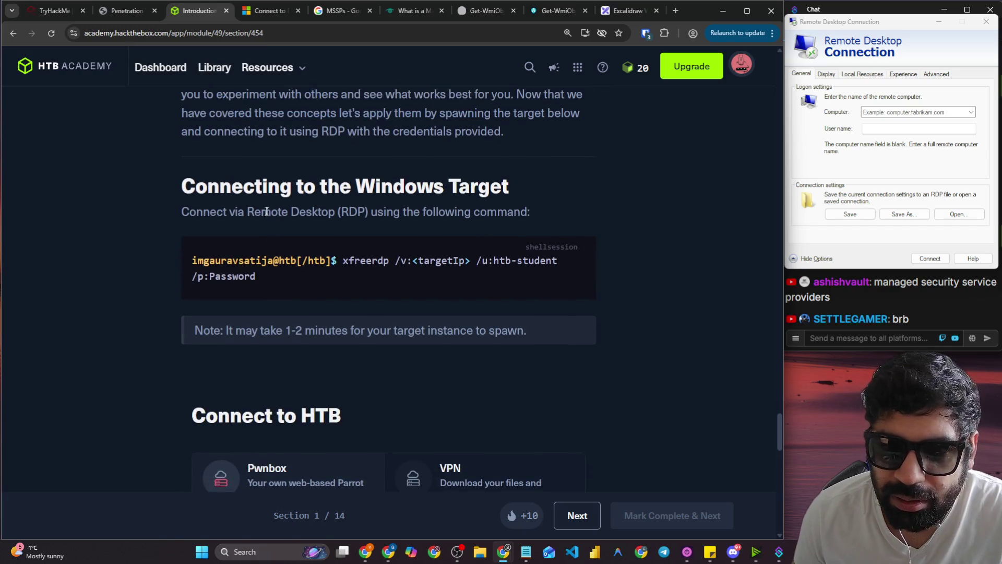
Start the Pwnbox instance from the Connecting to the Windows Target section.
mouse_move(152, 197)
mouse_down()
mouse_move(331, 200)
mouse_move(369, 212)
mouse_move(527, 189)
mouse_up()
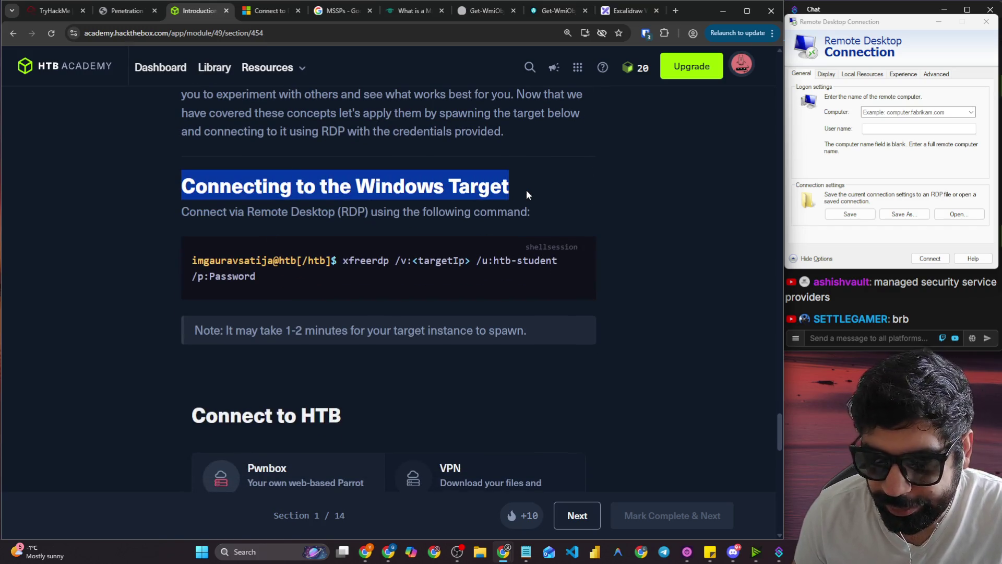
scroll(303, 229, down, 1)
drag(293, 228, 189, 205)
scroll(324, 277, down, 6)
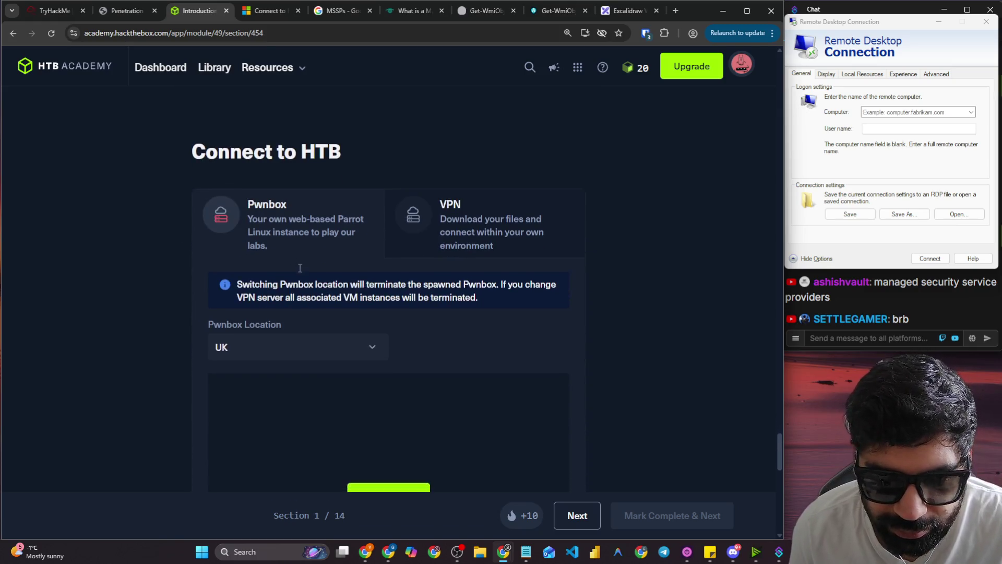
click(402, 401)
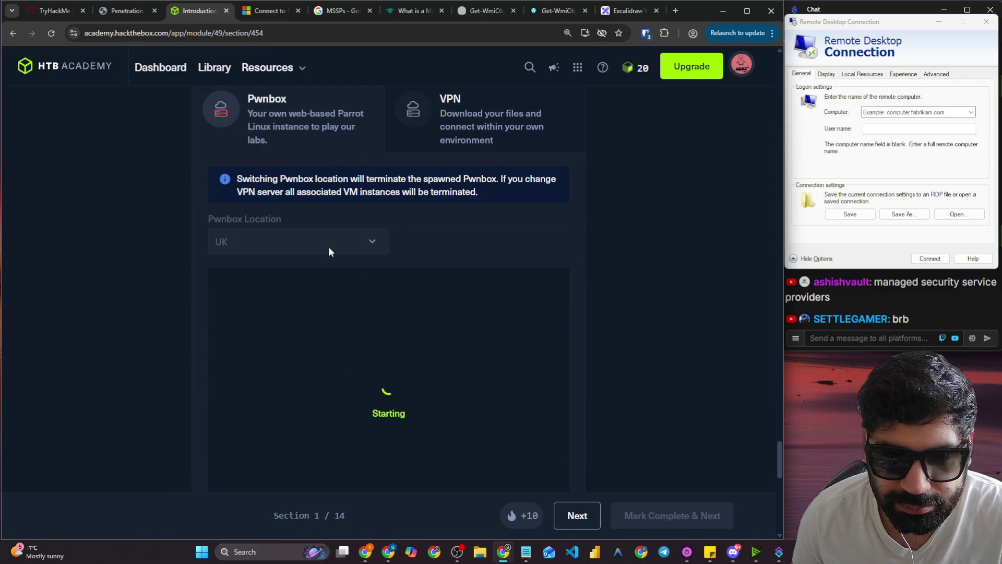
Copy the full xfreerdp command into the address bar and minimize the Remote Desktop Connection window.
scroll(426, 235, up, 3)
scroll(426, 236, up, 3)
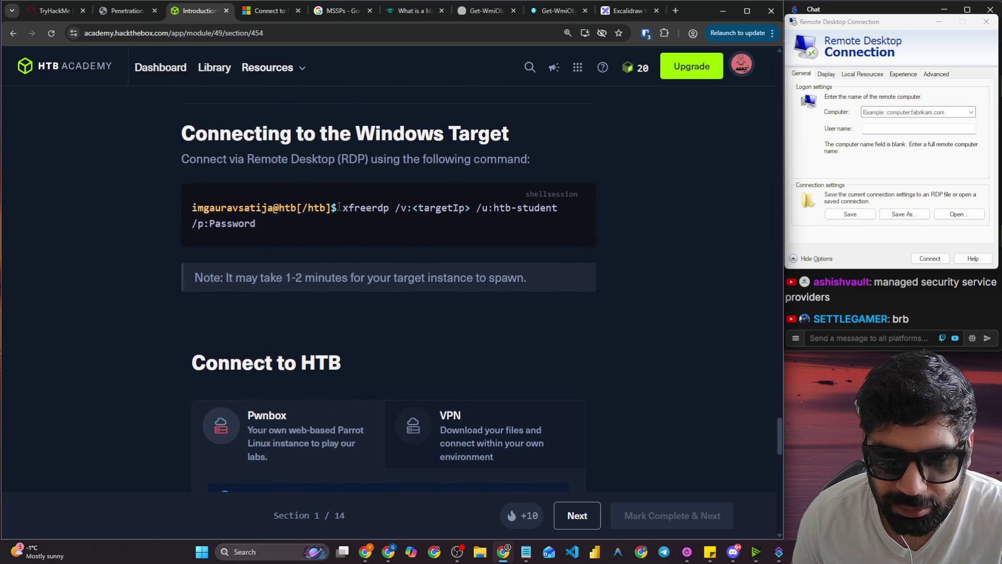
drag(338, 210, 344, 228)
scroll(346, 244, down, 6)
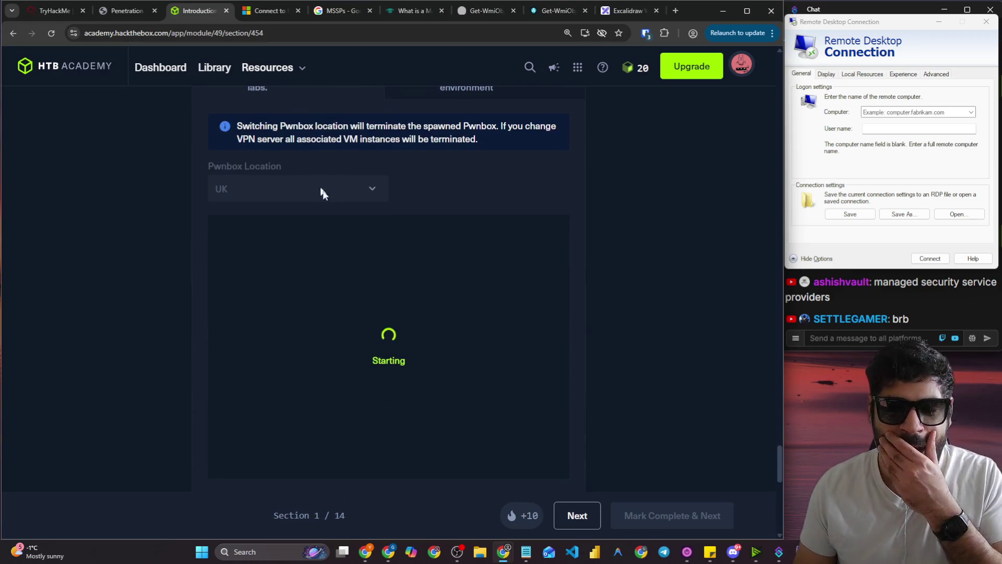
scroll(334, 201, up, 3)
scroll(402, 218, up, 3)
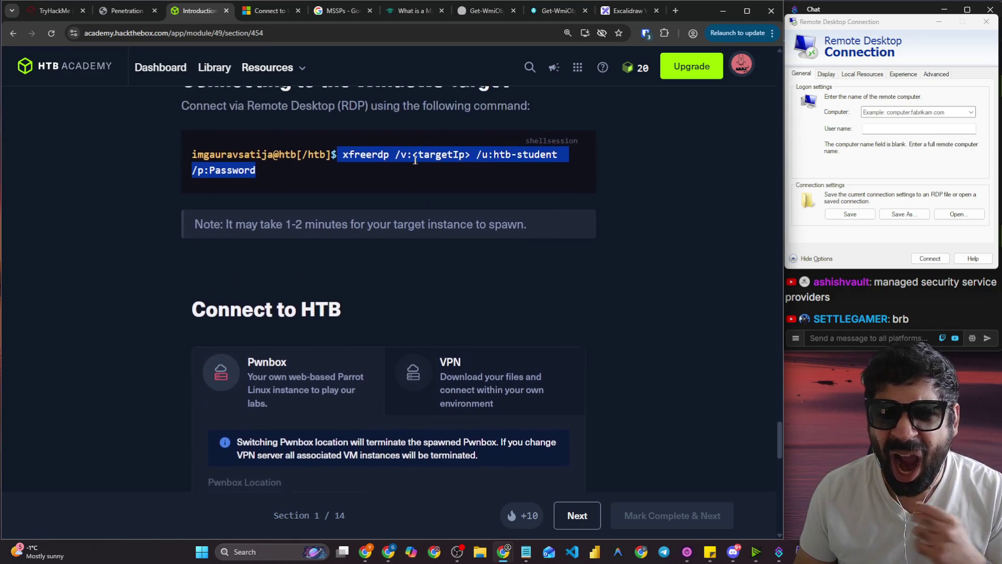
click(340, 164)
triple_click(339, 166)
key(ctrl+c)
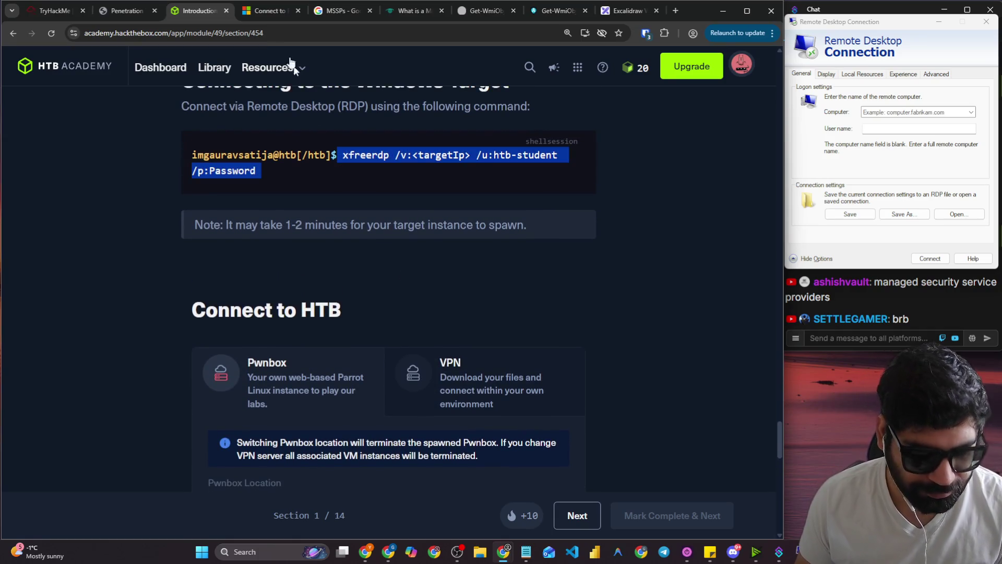
click(251, 33)
key(ctrl+v)
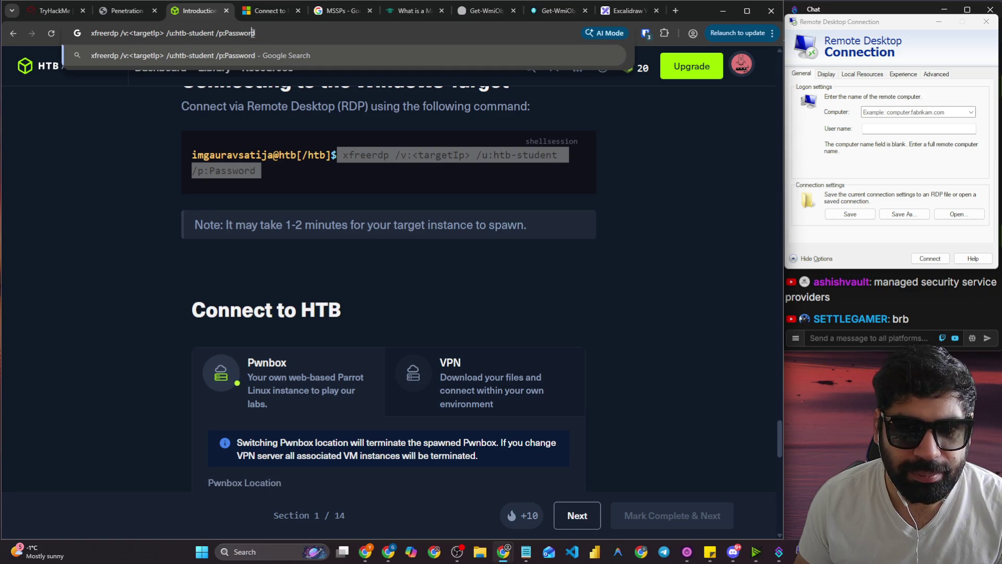
scroll(296, 185, down, 8)
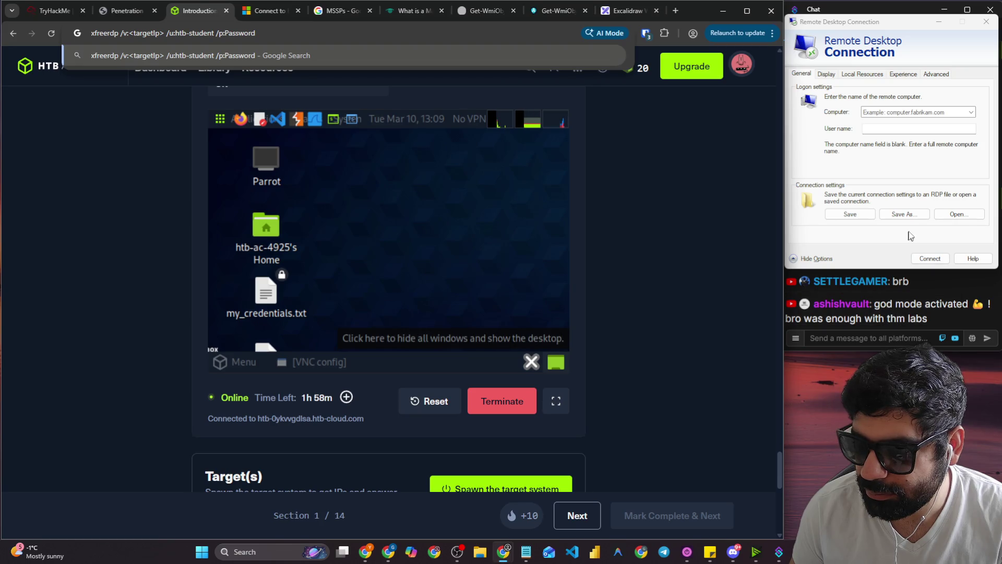
click(939, 22)
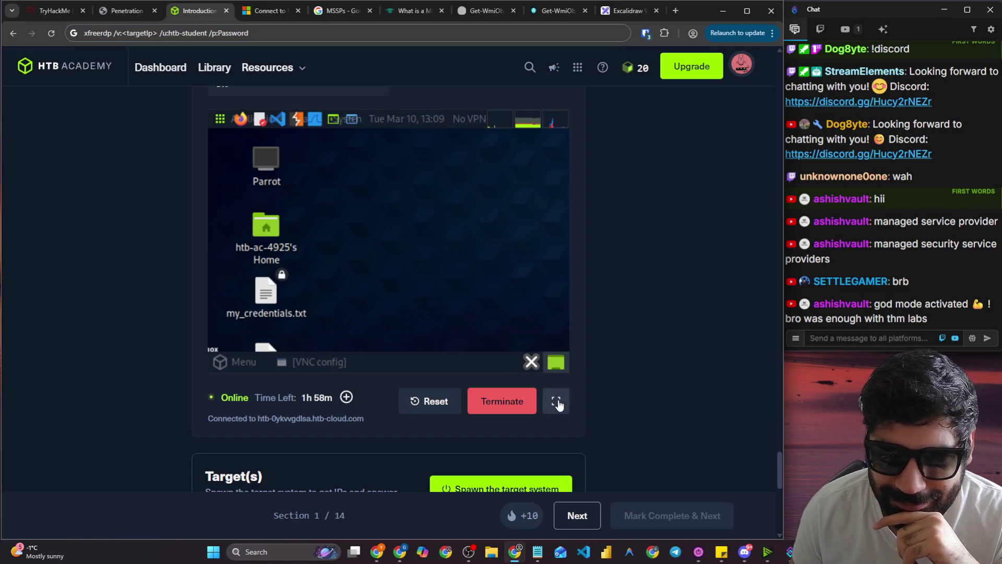
Open the Pwnbox desktop in its own tab and browse the Applications menu categories.
click(556, 401)
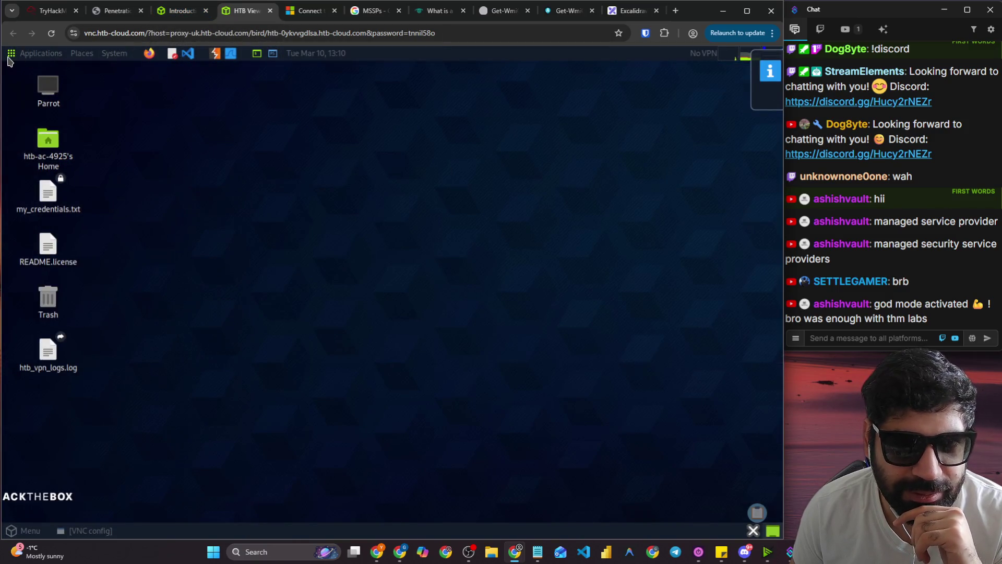
click(11, 54)
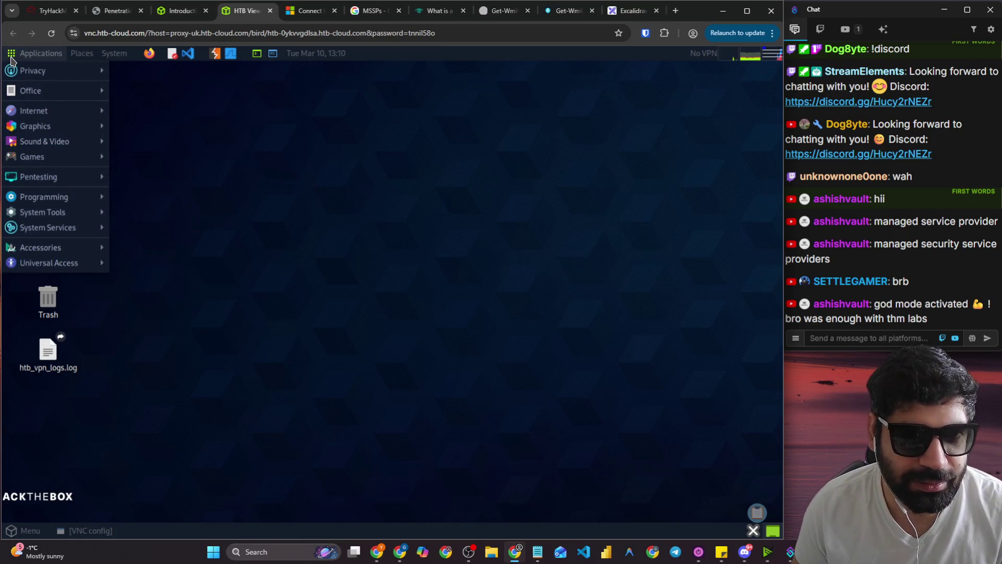
click(38, 58)
click(38, 57)
mouse_move(52, 110)
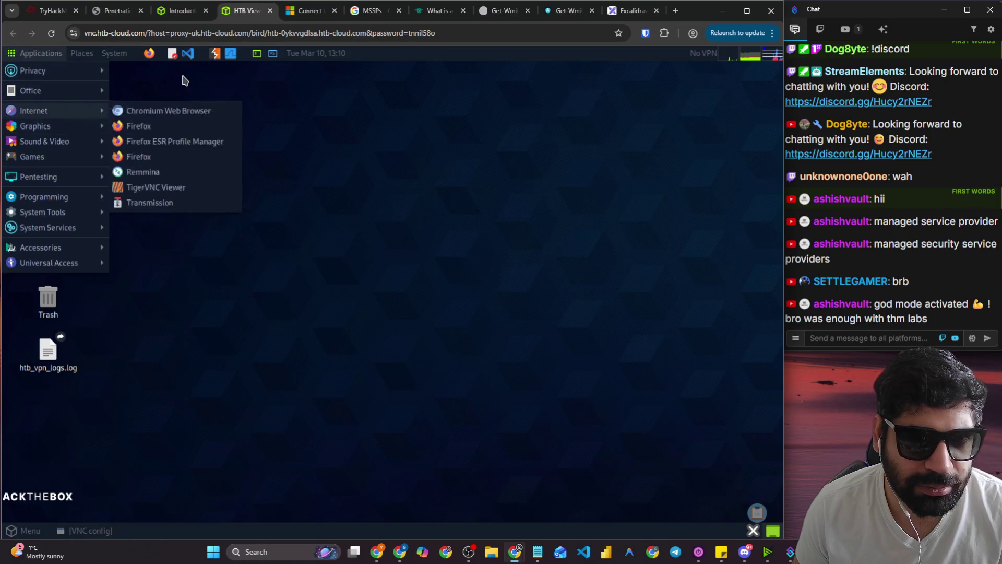
click(163, 358)
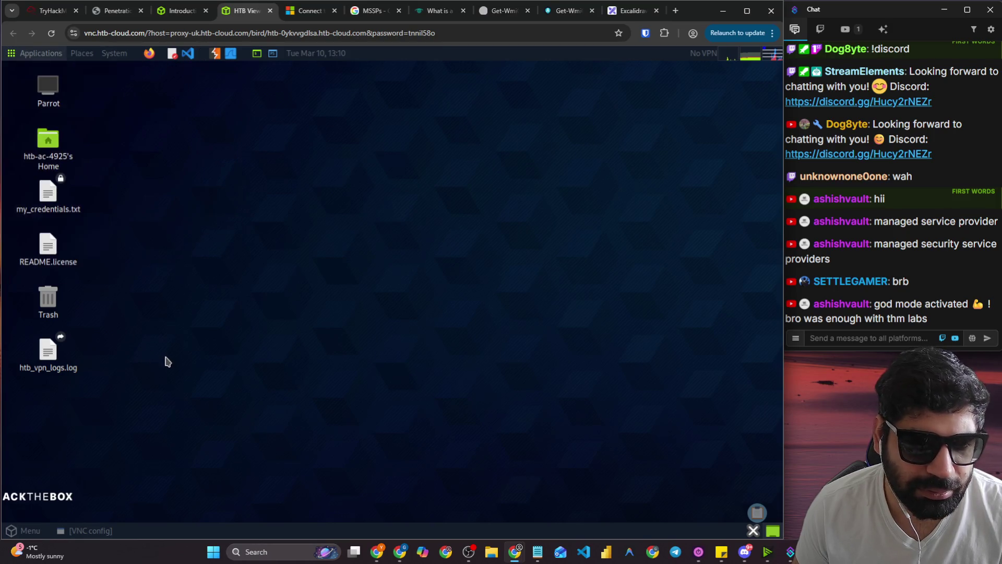
click(15, 55)
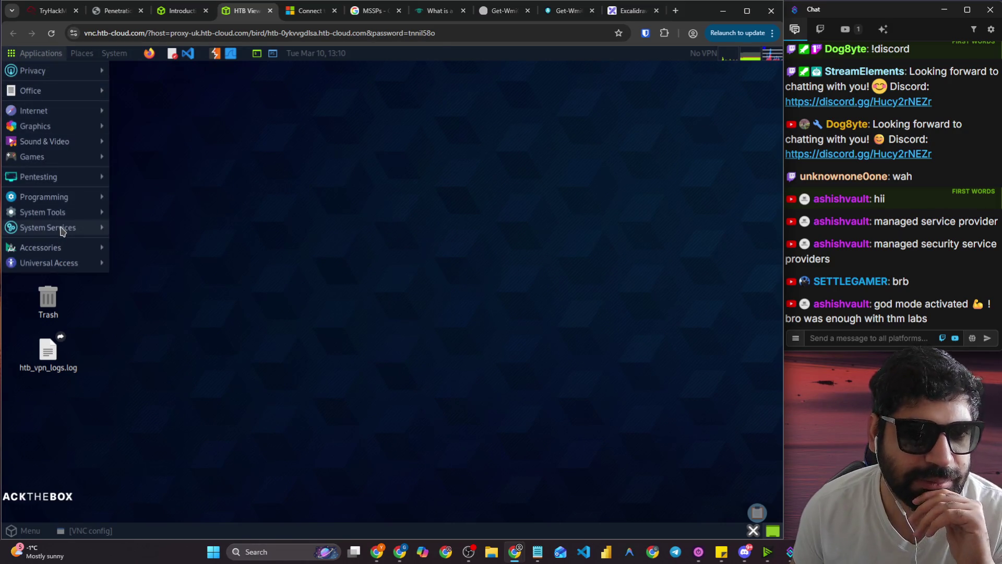
mouse_move(62, 235)
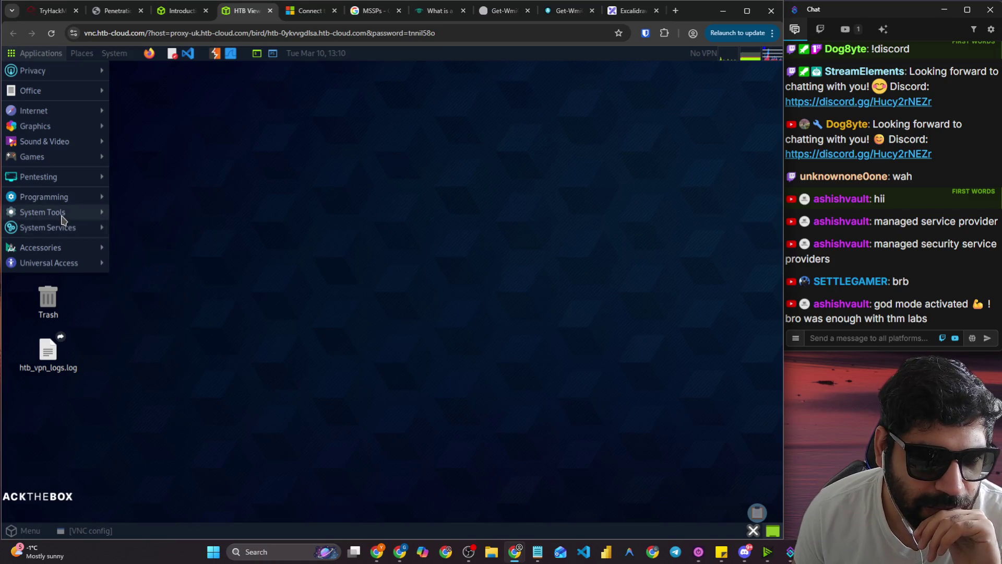
mouse_move(61, 216)
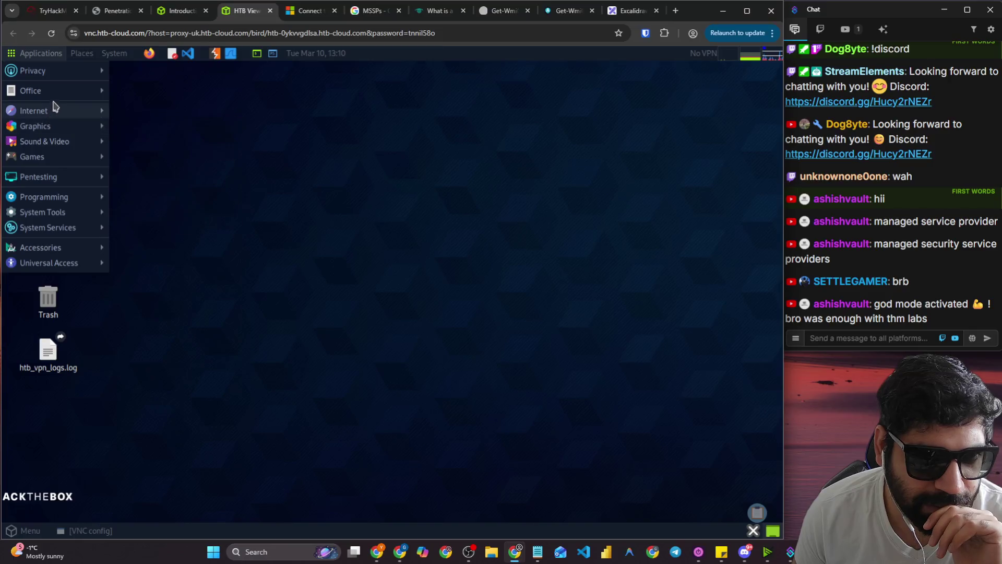
mouse_move(72, 77)
mouse_move(70, 97)
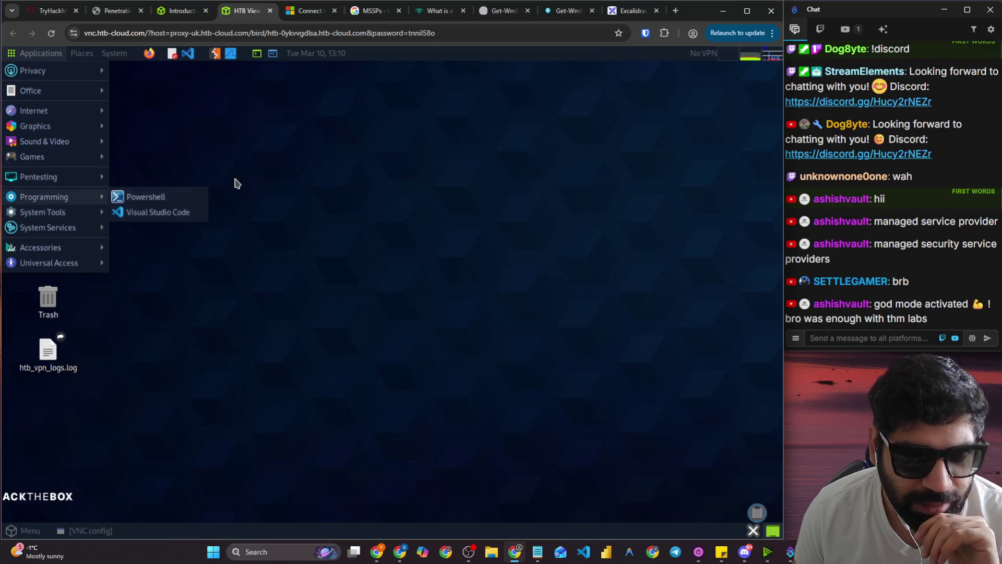
click(235, 184)
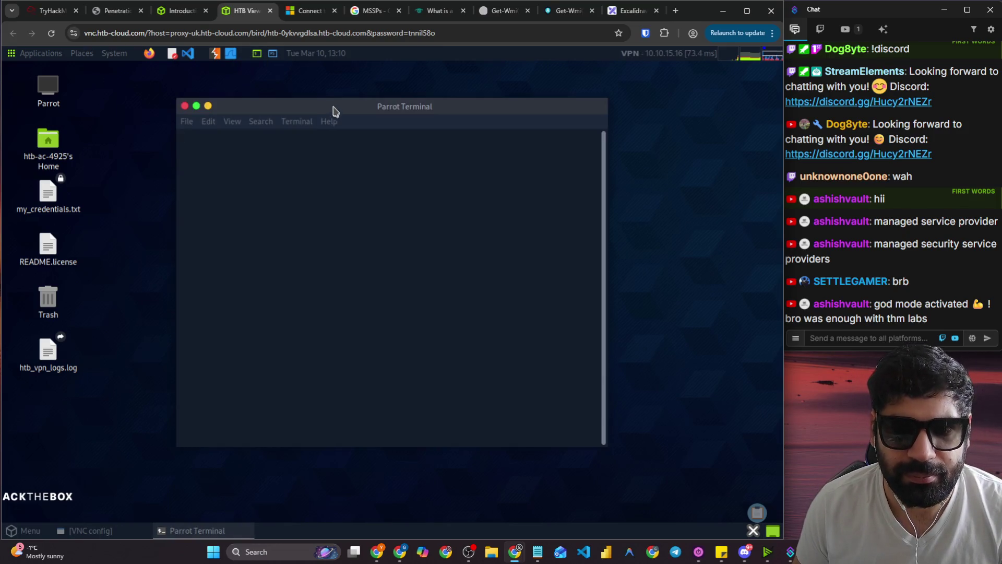
Open Parrot Terminal full size, type xfreerdp at the prompt, and return to HTB Academy.
double_click(331, 105)
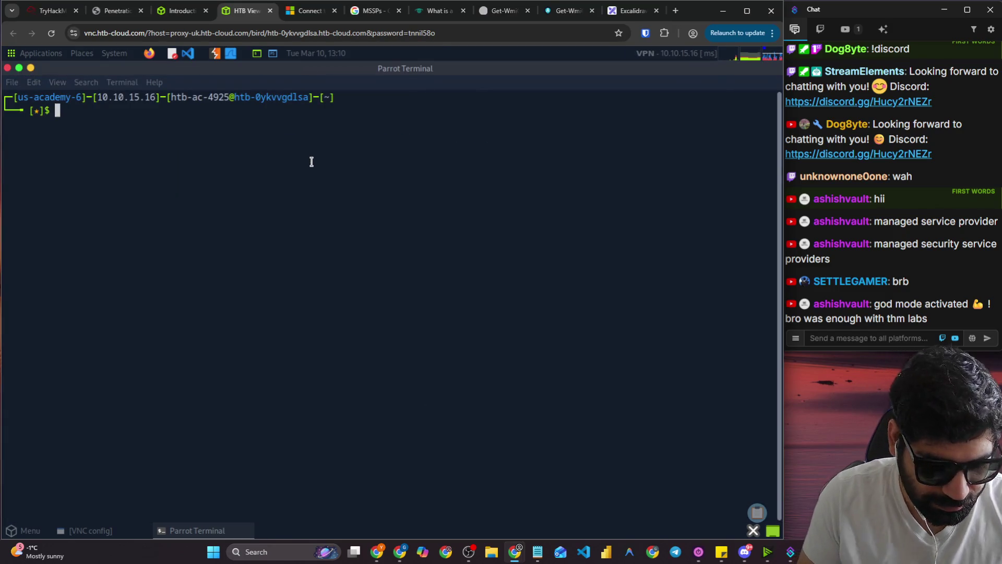
text(xfreerdp)
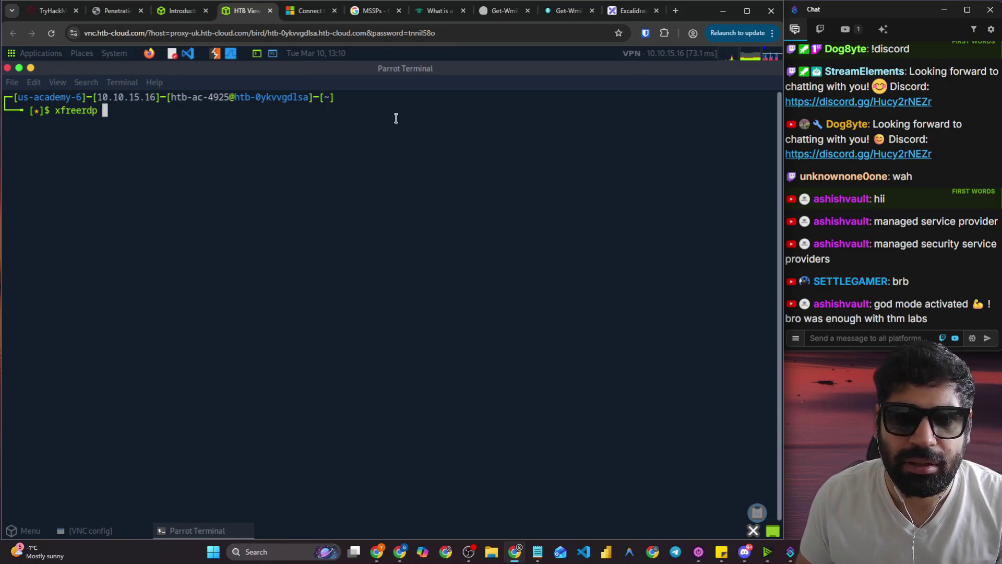
click(181, 16)
scroll(155, 216, down, 5)
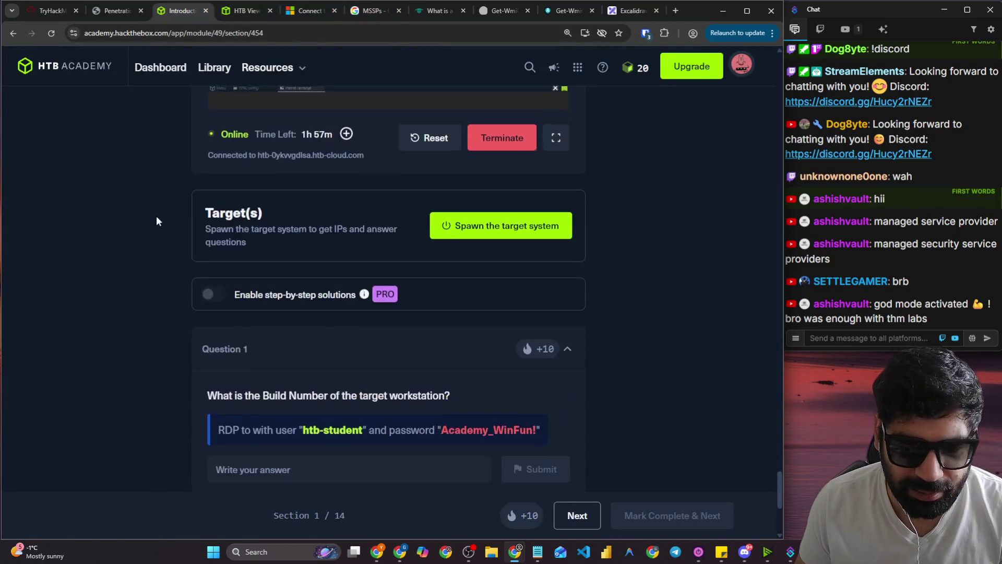
Spawn the Windows target and paste the xfreerdp command options into the address-bar draft.
click(467, 230)
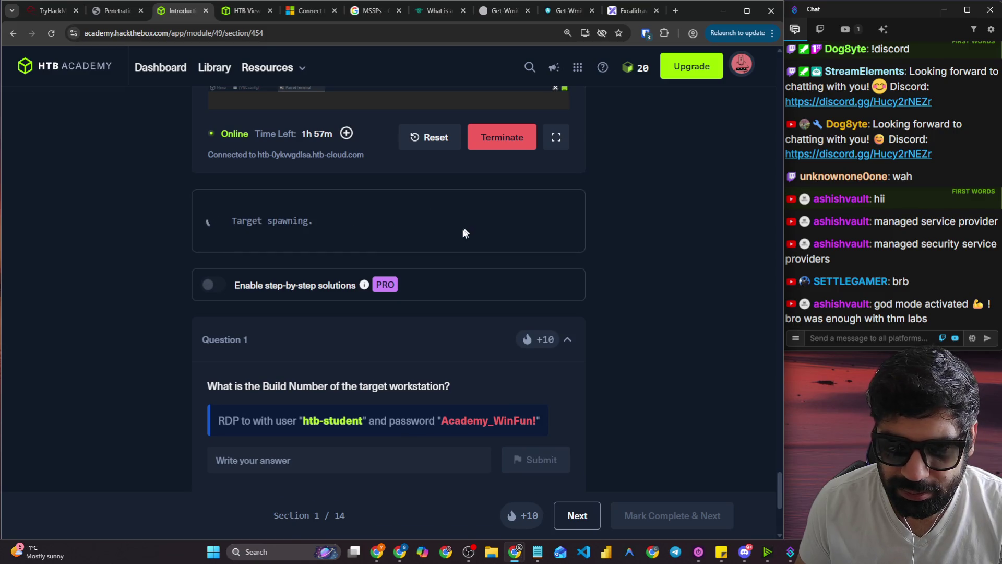
scroll(277, 233, up, 5)
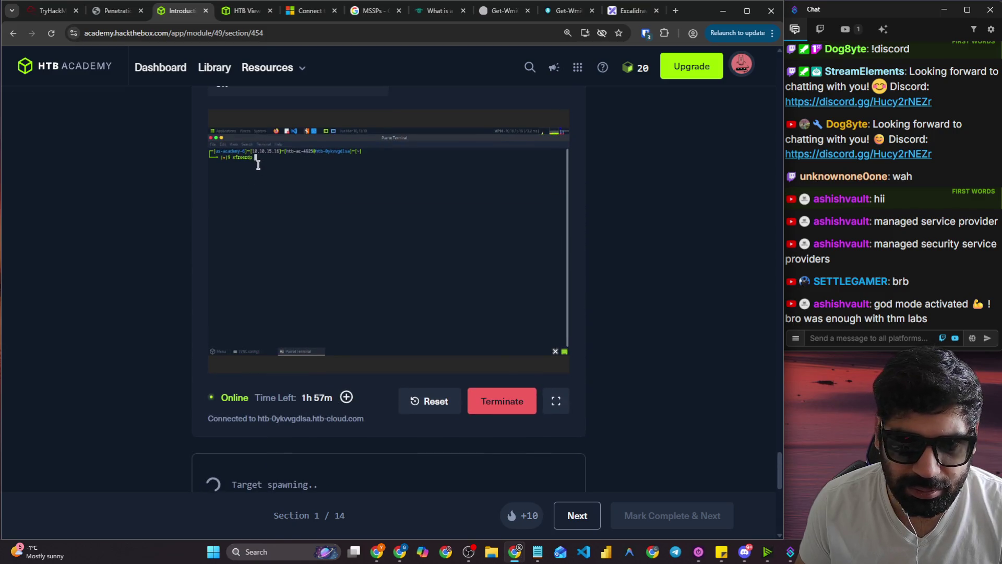
scroll(339, 174, up, 2)
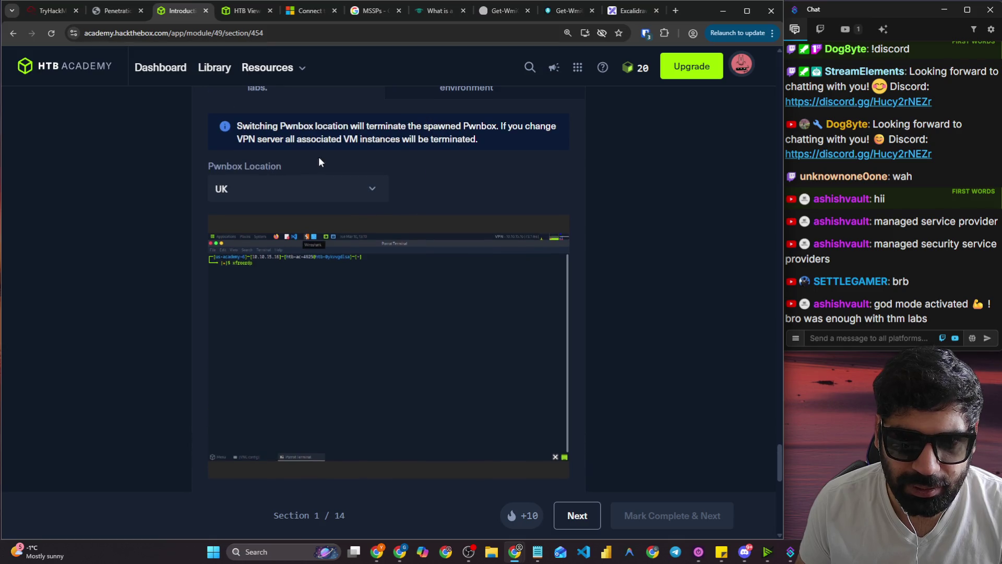
scroll(324, 167, up, 6)
click(367, 155)
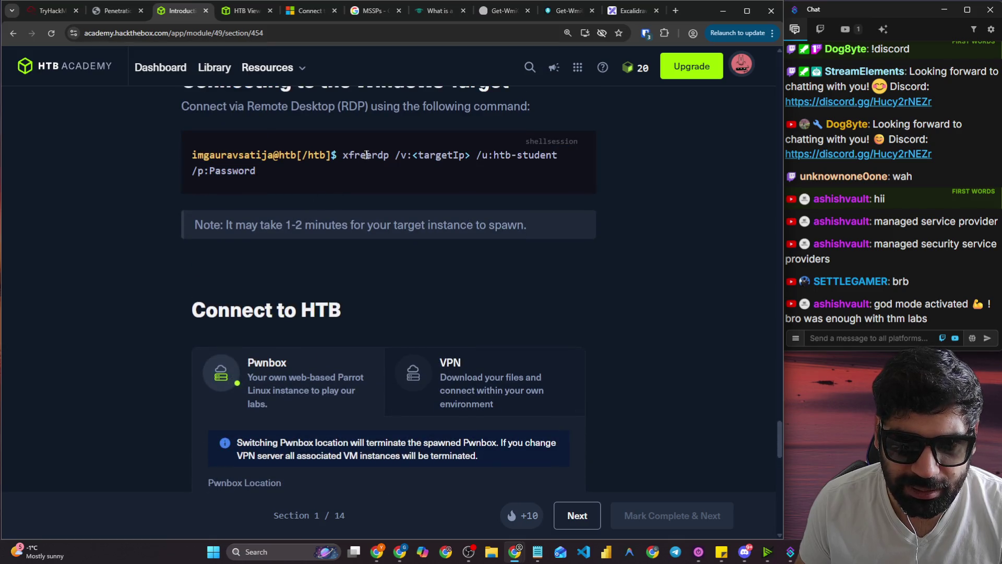
drag(394, 155, 399, 186)
key(ctrl+c)
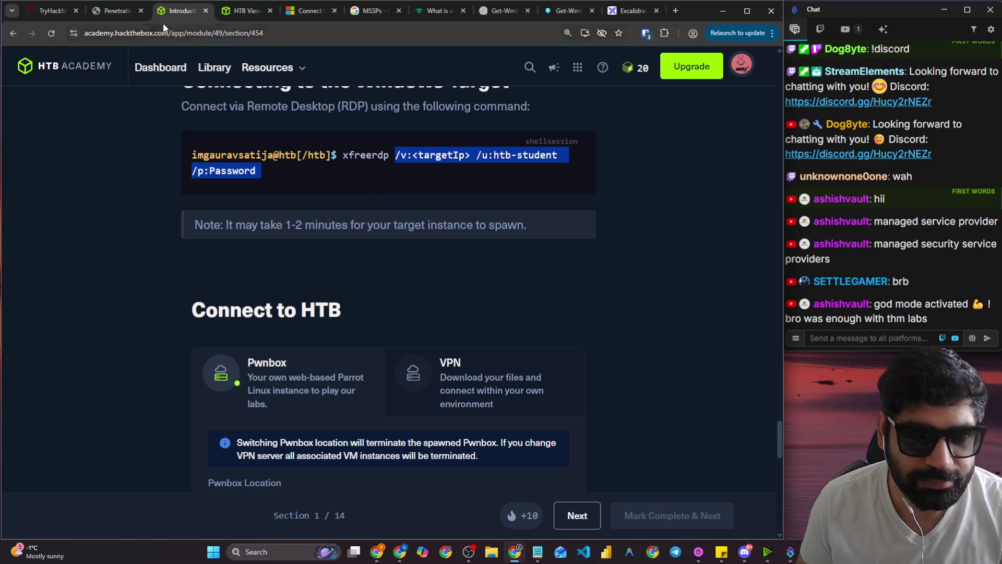
click(169, 33)
key(ctrl+v)
scroll(137, 249, down, 10)
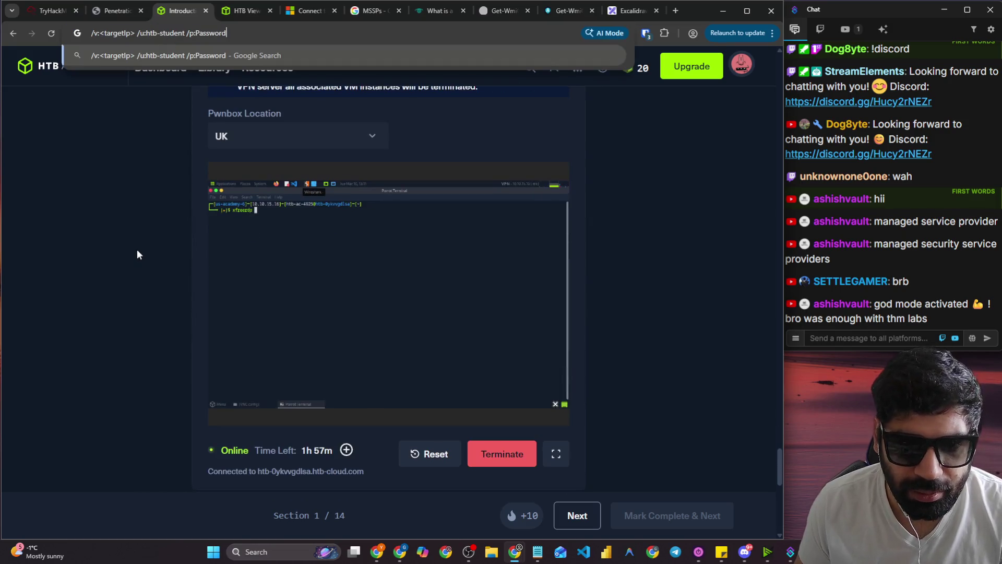
scroll(140, 244, down, 4)
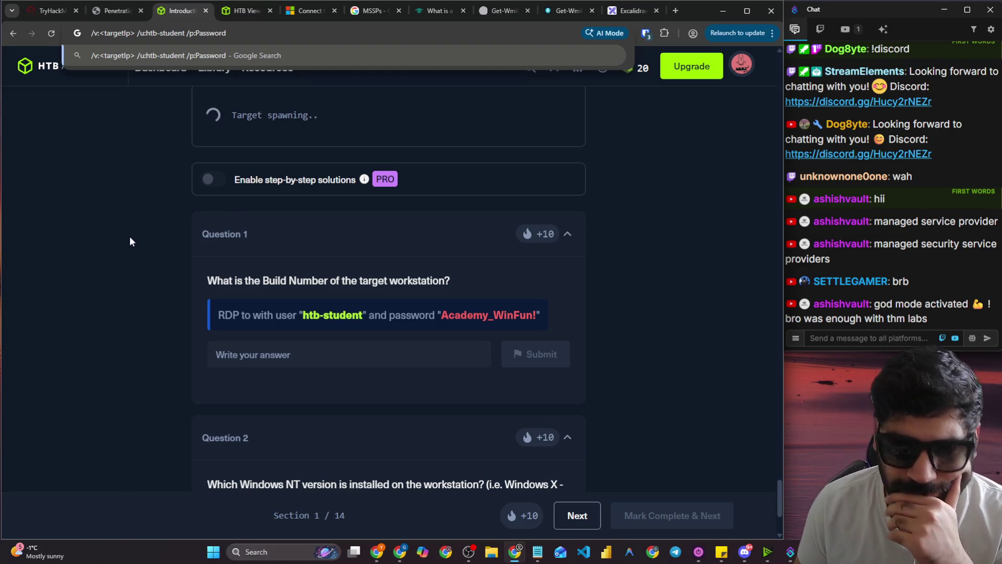
Replace the 'Password' placeholder in the drafted command with the copied lab password.
double_click(455, 318)
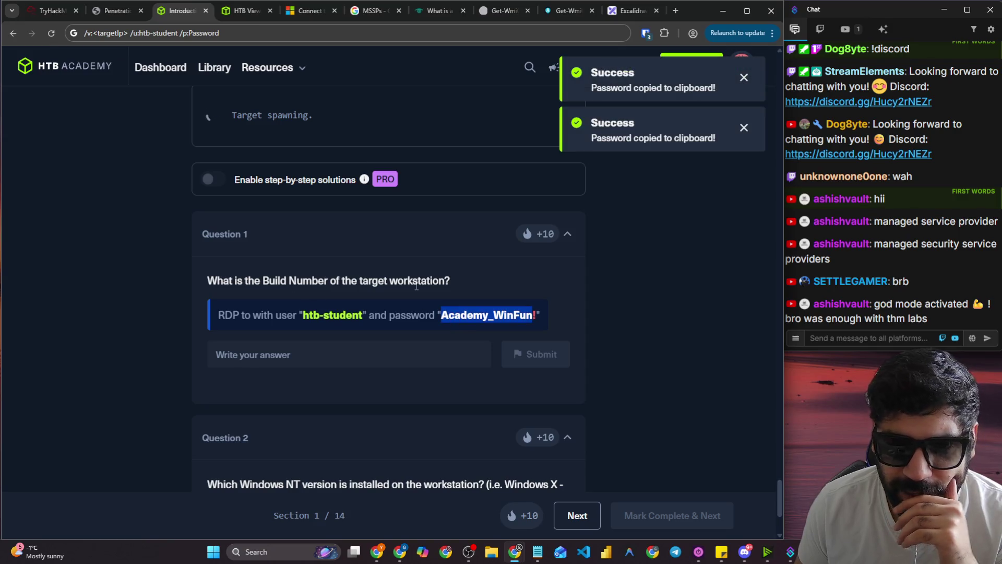
click(536, 318)
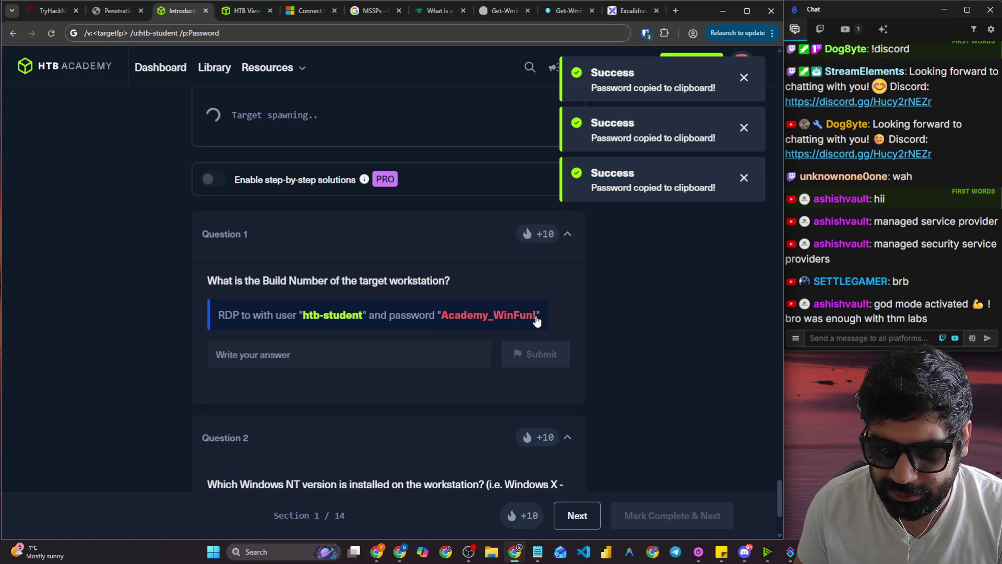
drag(537, 319, 444, 318)
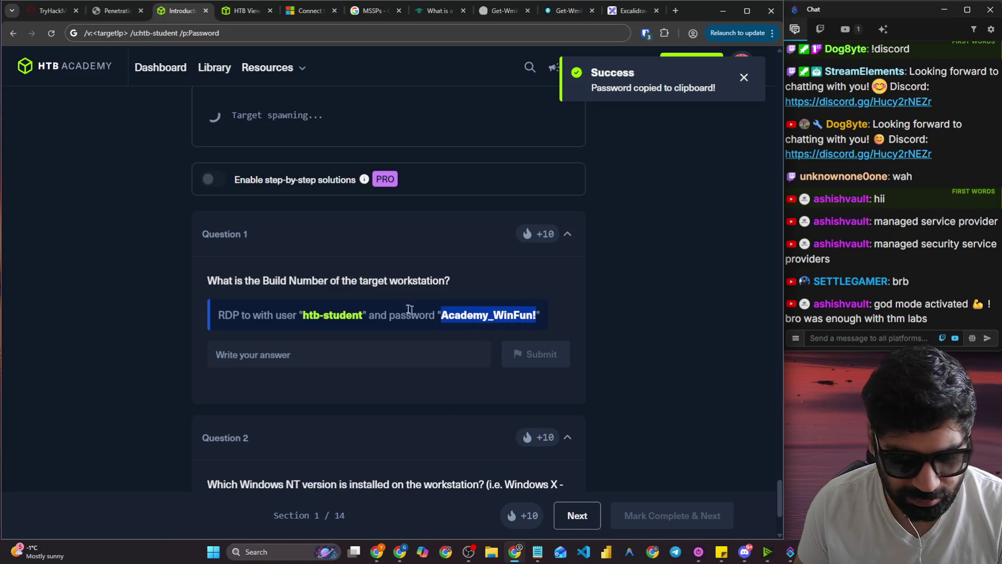
double_click(200, 31)
key(ctrl+v)
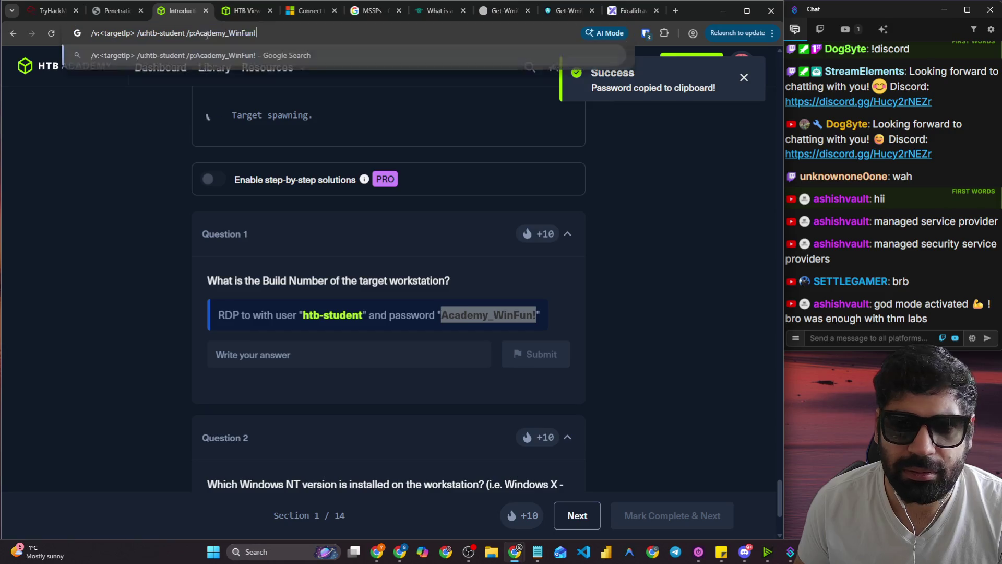
click(124, 243)
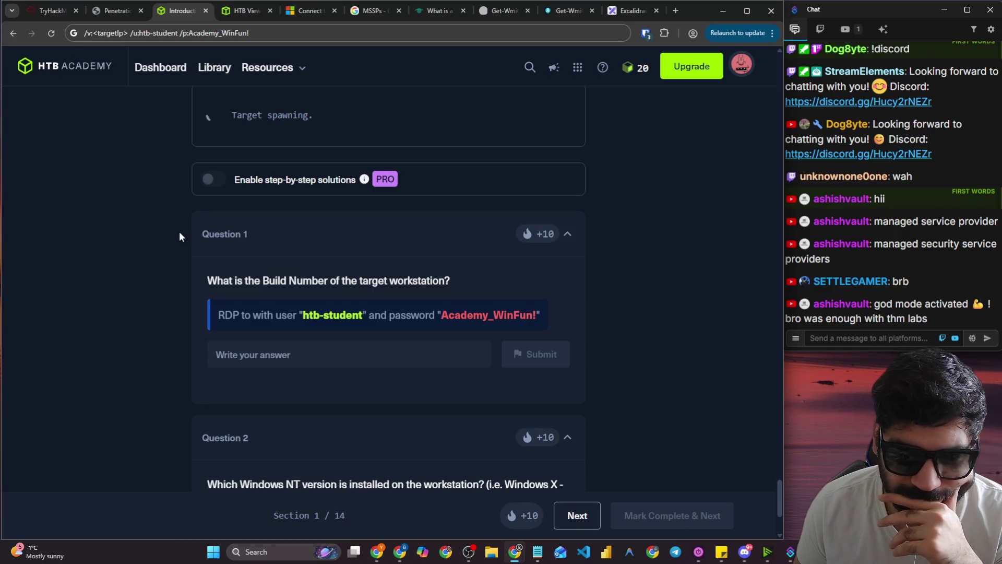
scroll(179, 233, down, 3)
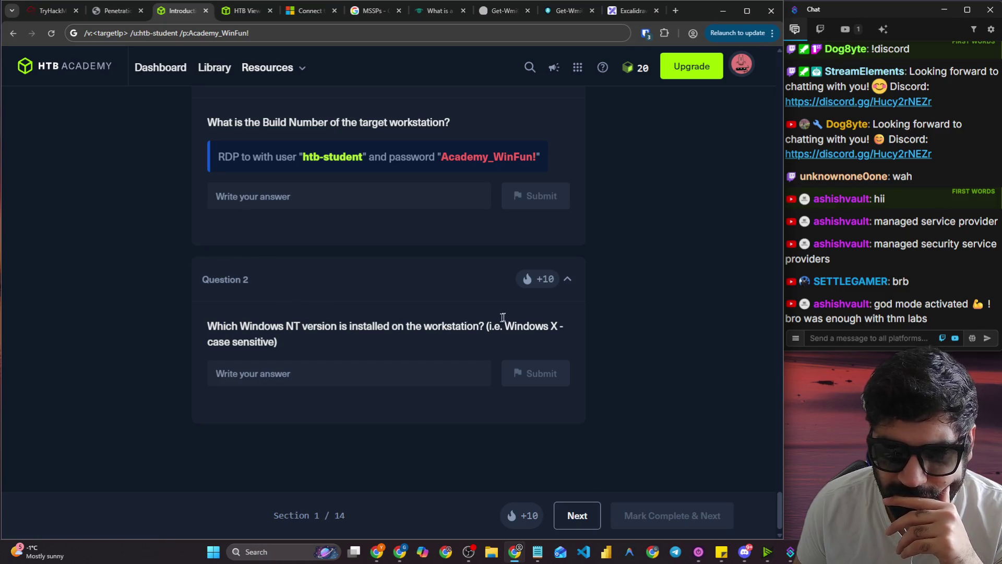
scroll(200, 261, up, 5)
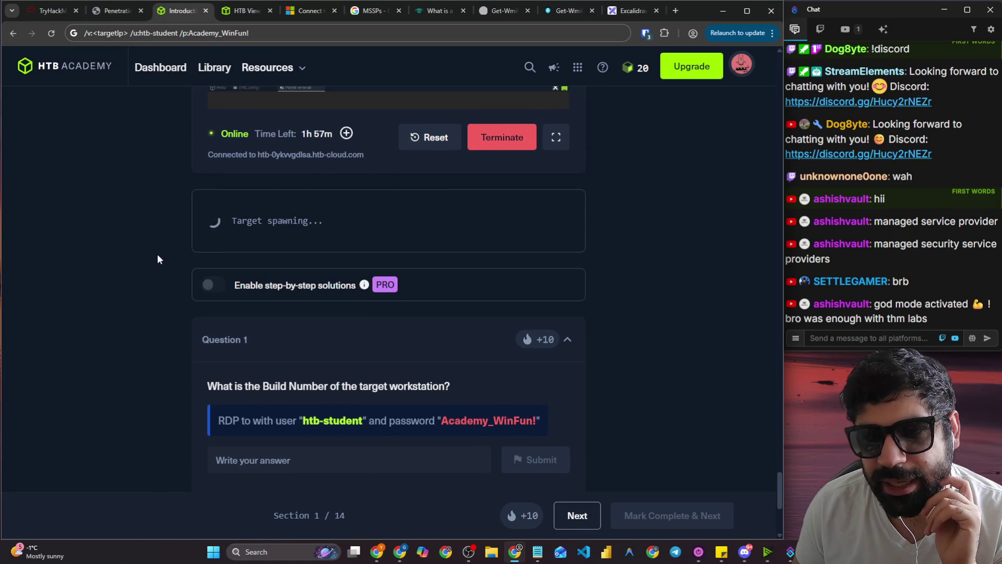
click(560, 11)
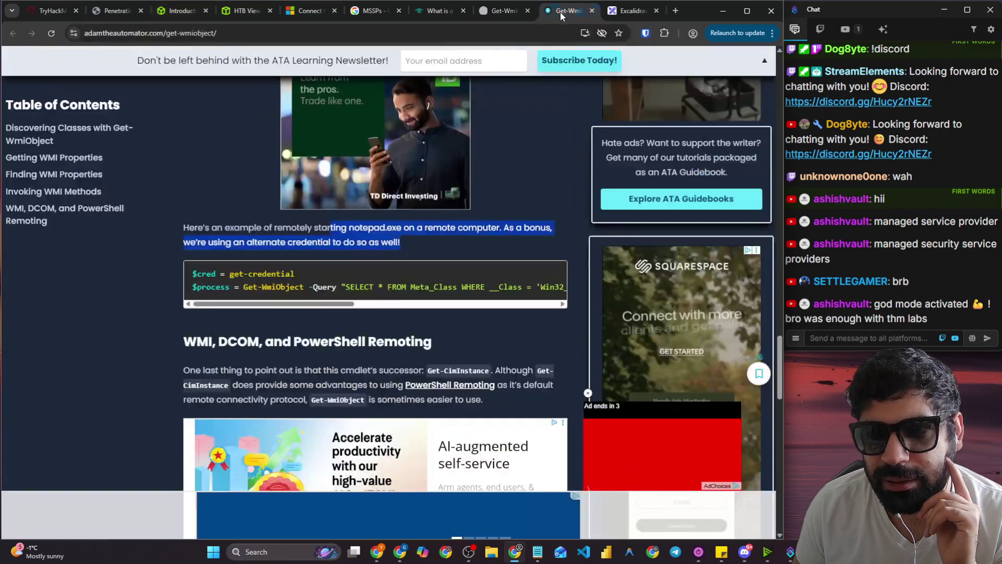
Scroll the Get-WmiObject article back up to its title, then return to the HTB Academy lab page.
scroll(159, 265, up, 10)
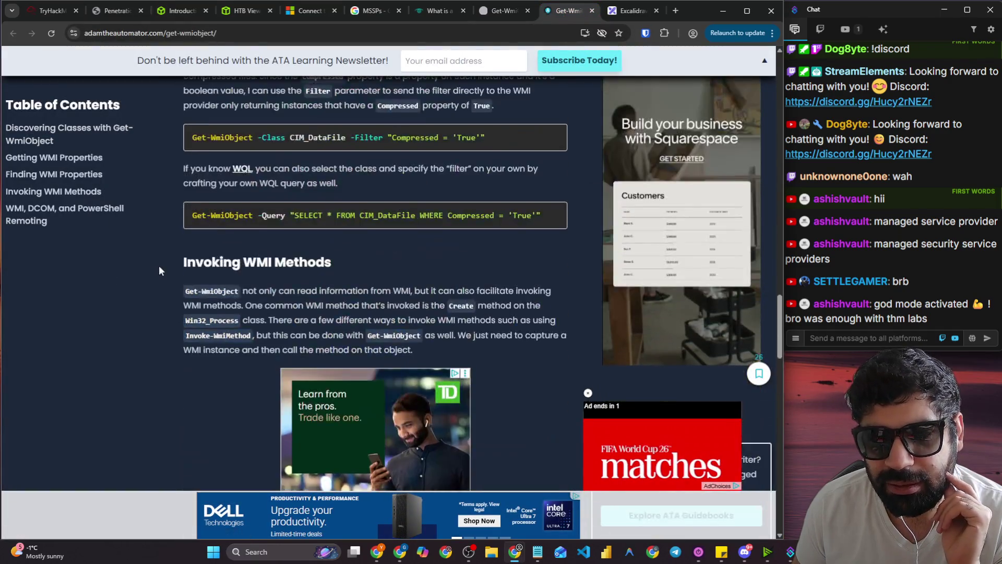
scroll(162, 260, up, 15)
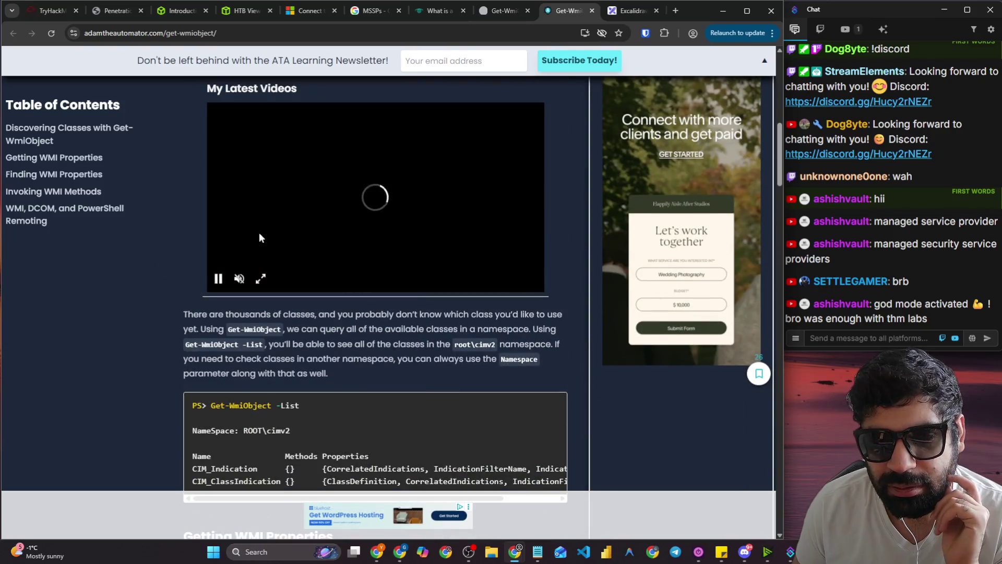
scroll(259, 233, down, 4)
scroll(248, 257, up, 10)
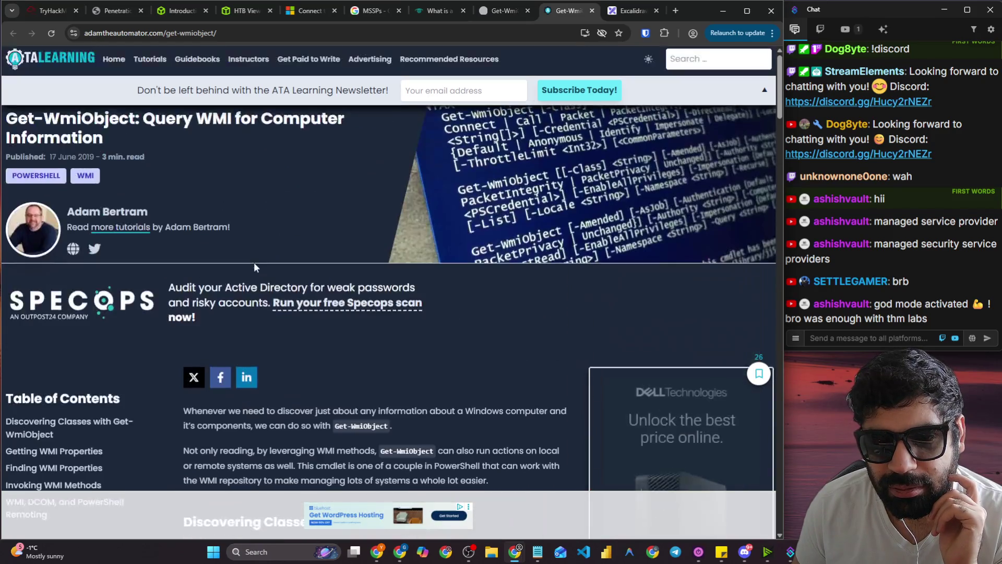
scroll(219, 167, down, 2)
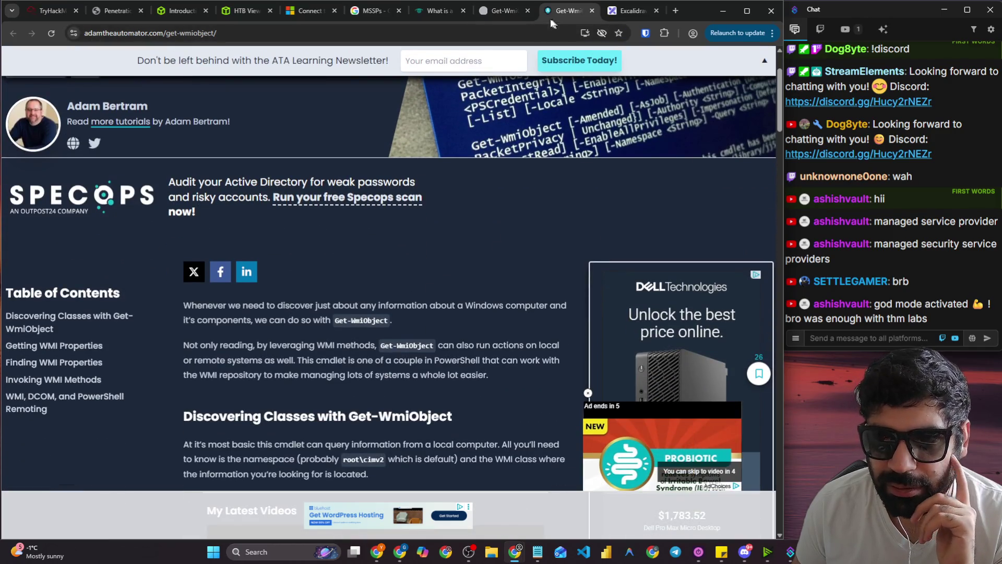
click(499, 12)
click(187, 16)
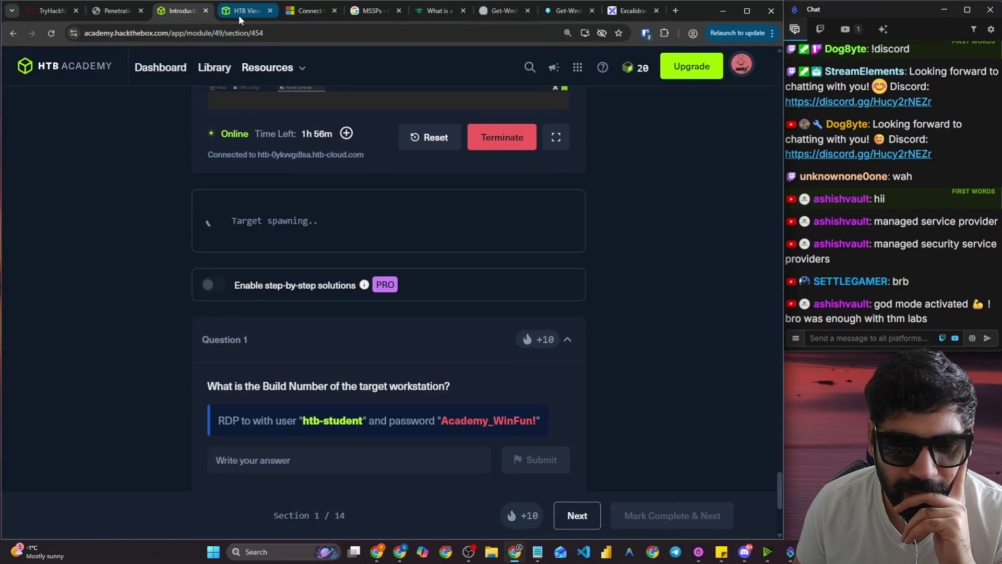
Wait for the target to finish spawning until 10.129.9.161 (ACADEMY-MISC-WS01) is listed.
mouse_move(240, 17)
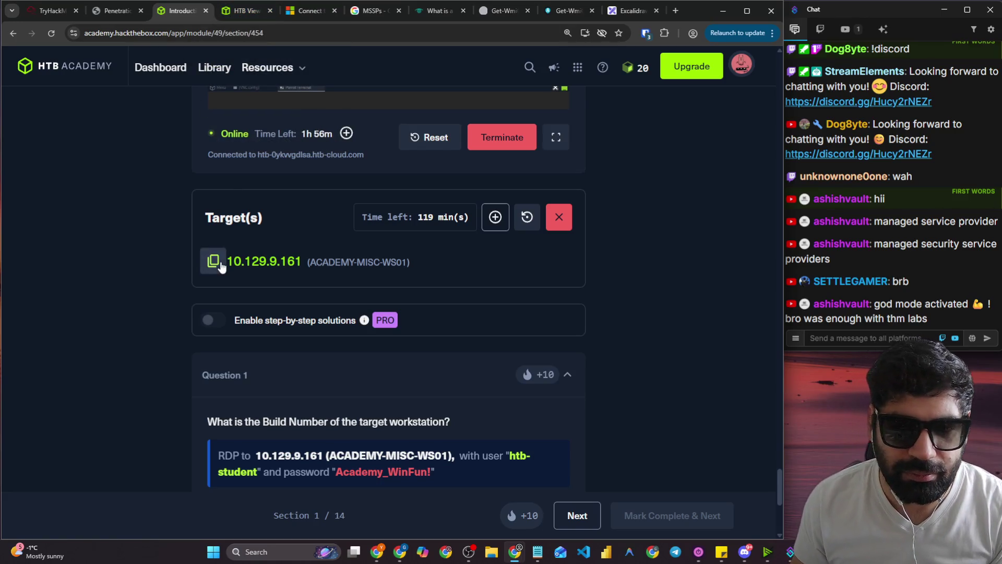
Copy the target IP and allow the HTB Viewer to read the clipboard.
click(213, 261)
click(226, 14)
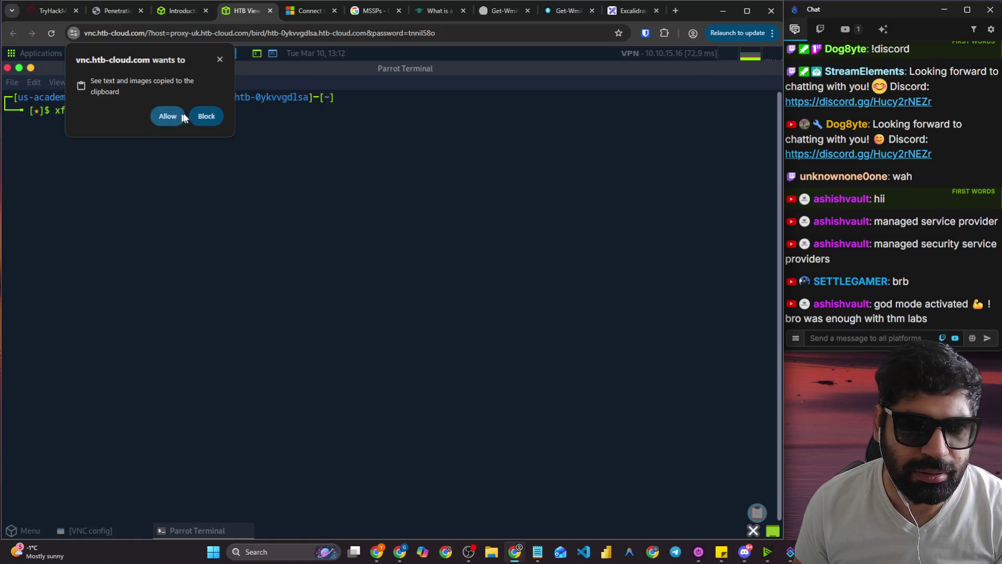
click(168, 116)
click(188, 11)
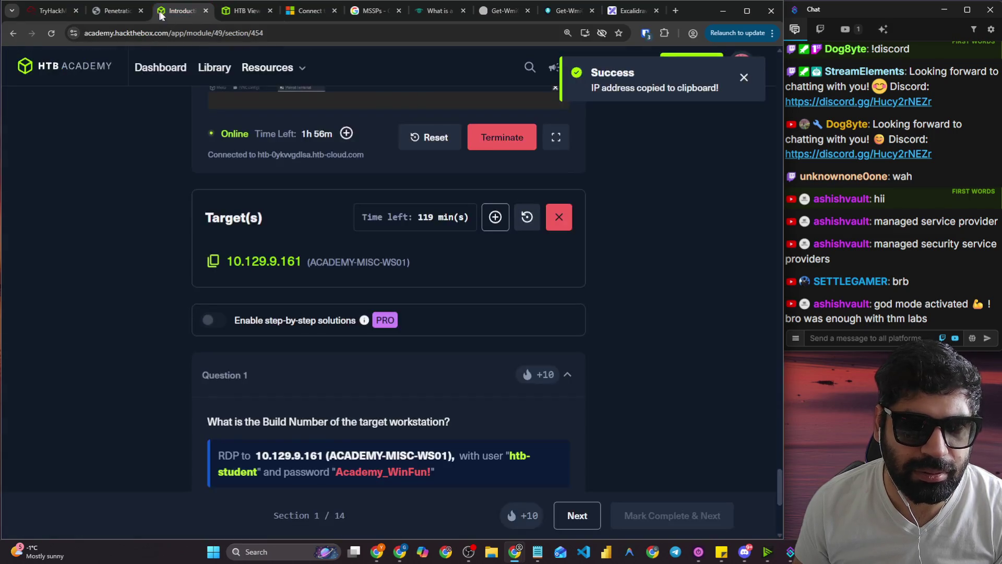
click(311, 11)
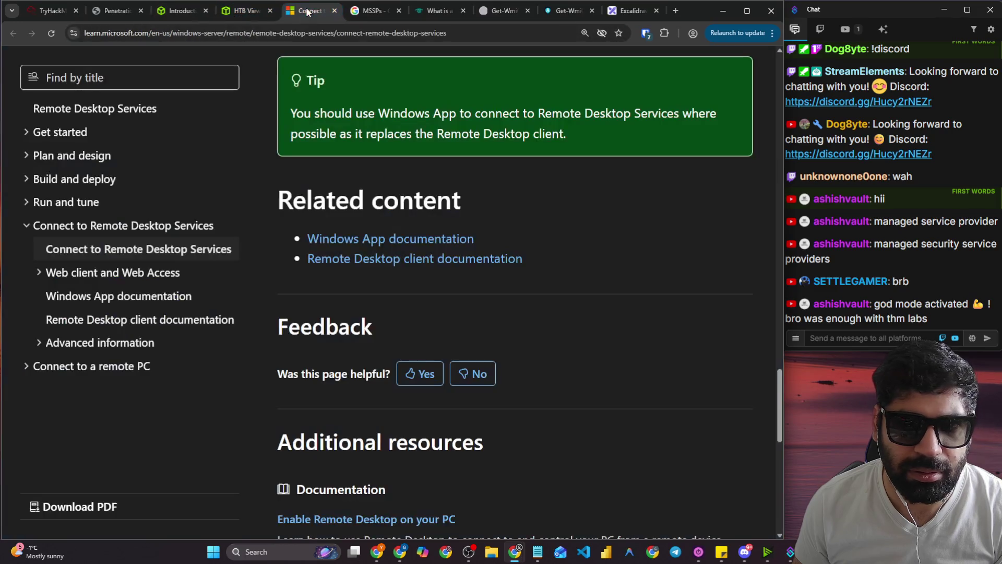
click(177, 10)
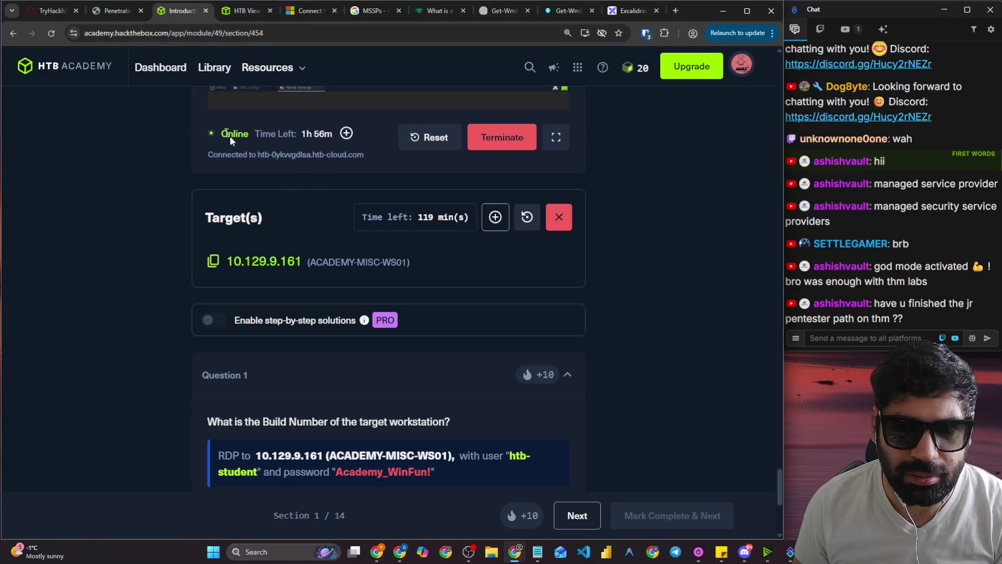
Copy the xfreerdp connection command and paste it into the address bar as a draft.
click(220, 33)
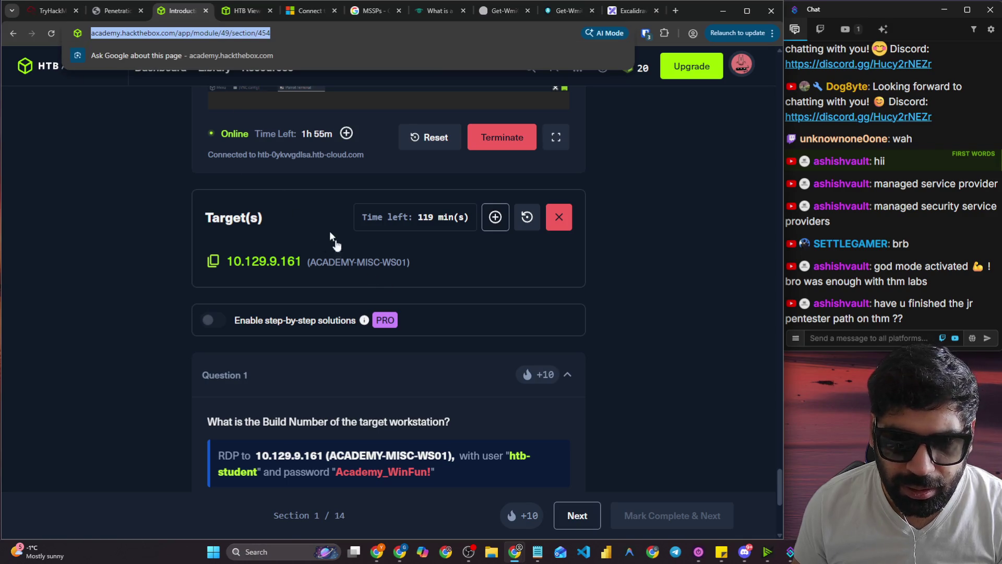
scroll(337, 206, up, 4)
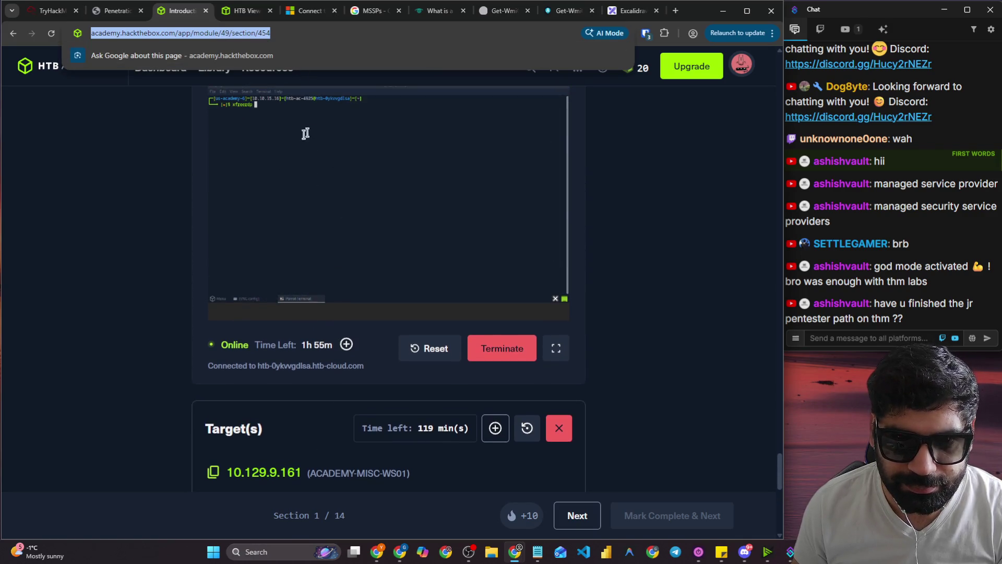
scroll(590, 157, up, 5)
scroll(310, 222, up, 4)
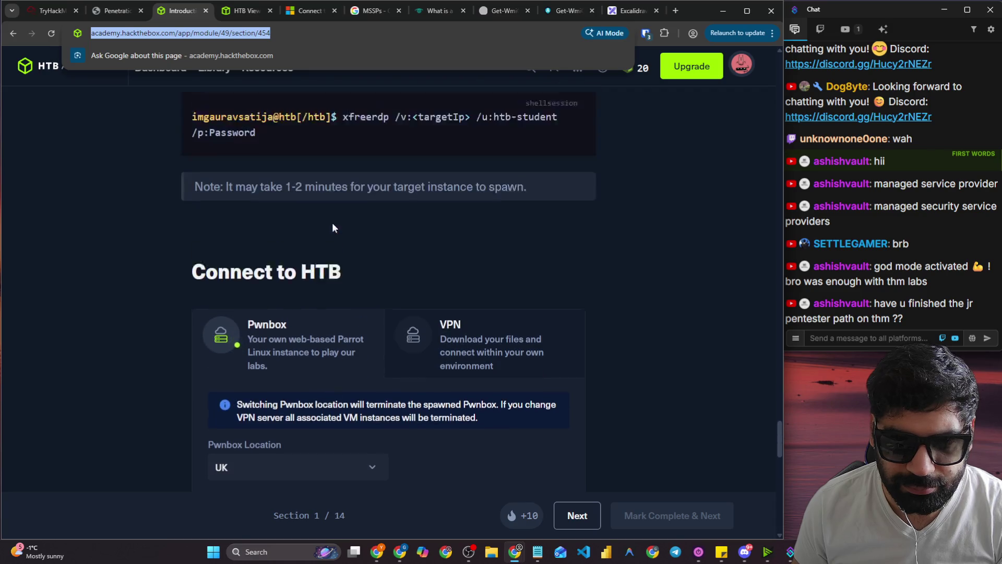
drag(354, 188, 339, 155)
key(ctrl+c)
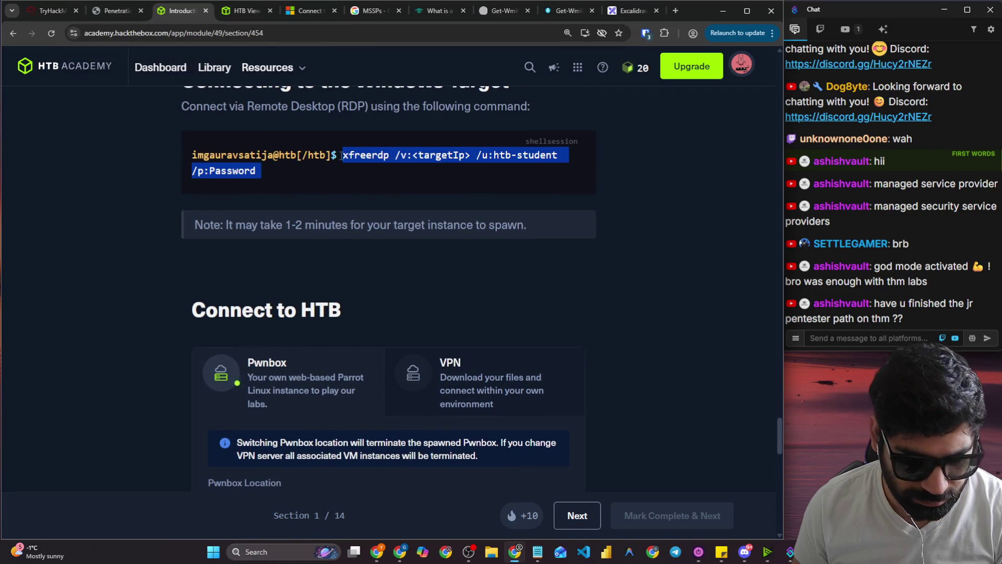
click(191, 33)
key(ctrl+v)
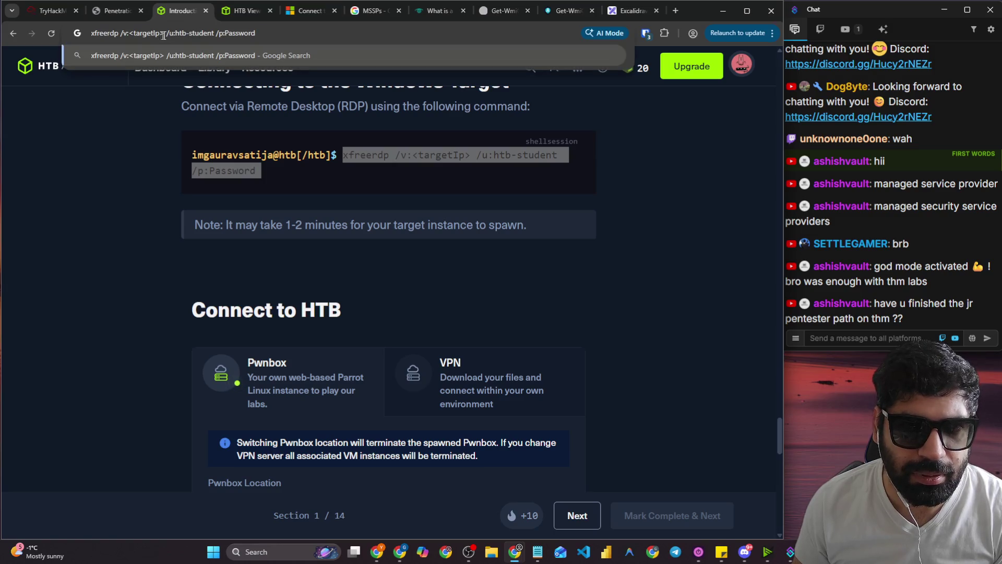
scroll(307, 308, down, 7)
click(373, 11)
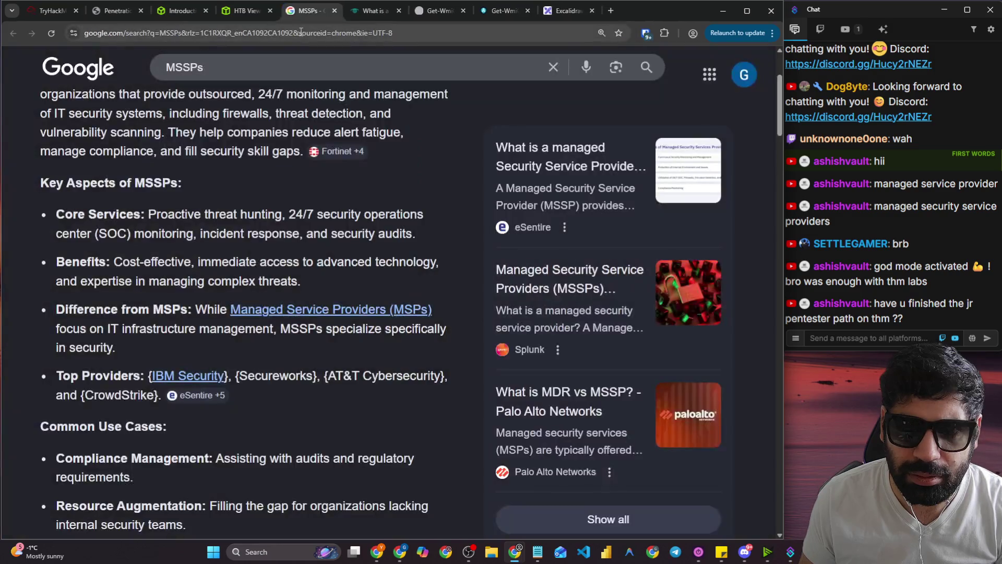
Search Google for get-wmiobject via the address-bar suggestion and skim the overview.
click(221, 33)
text(get-wmi)
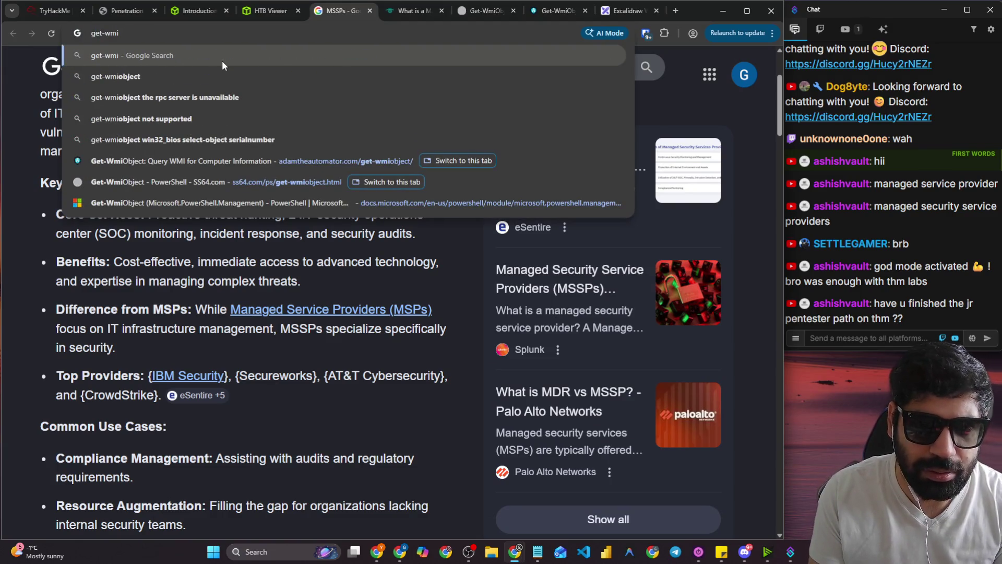
key(Down)
key(Return)
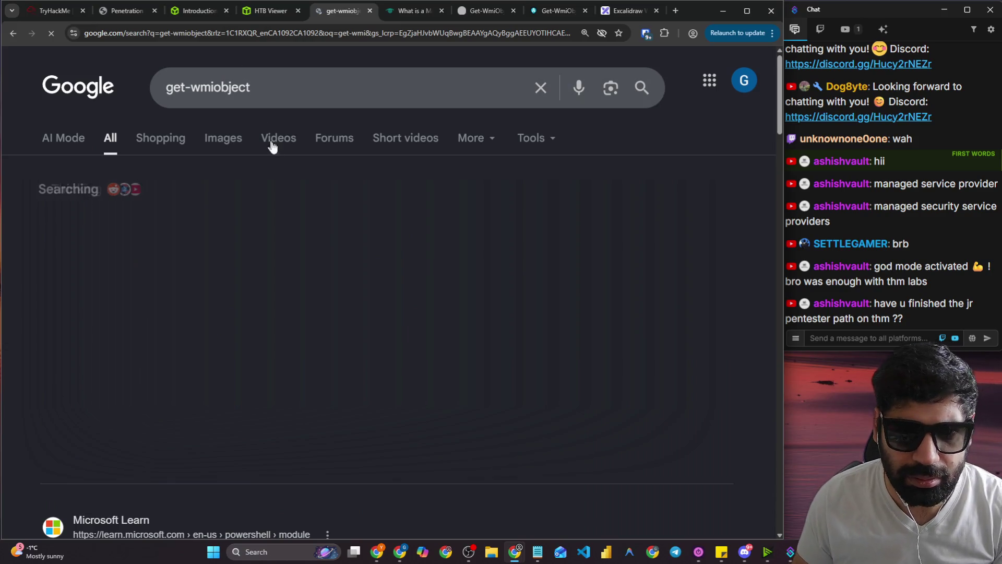
scroll(246, 254, down, 1)
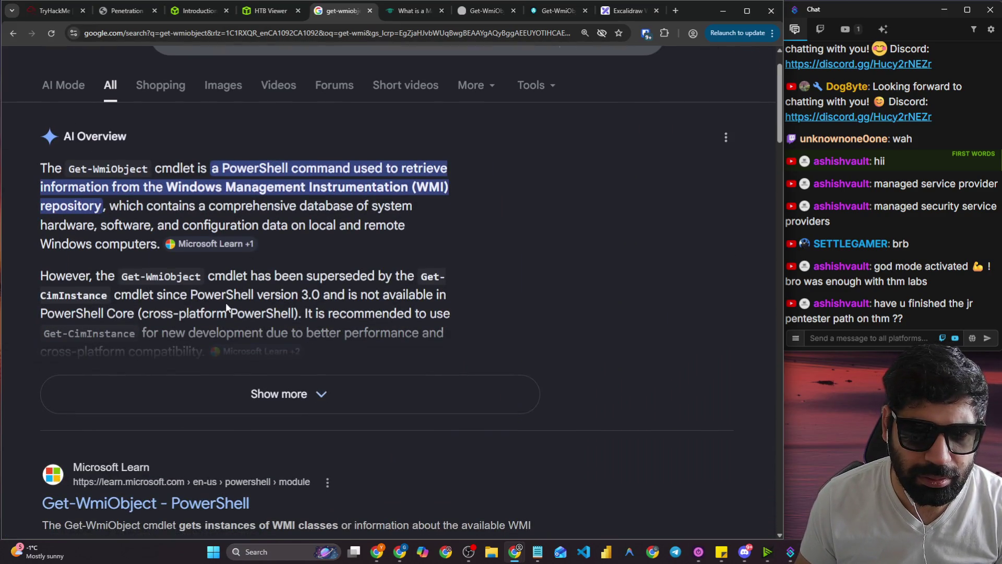
scroll(226, 307, down, 2)
click(264, 11)
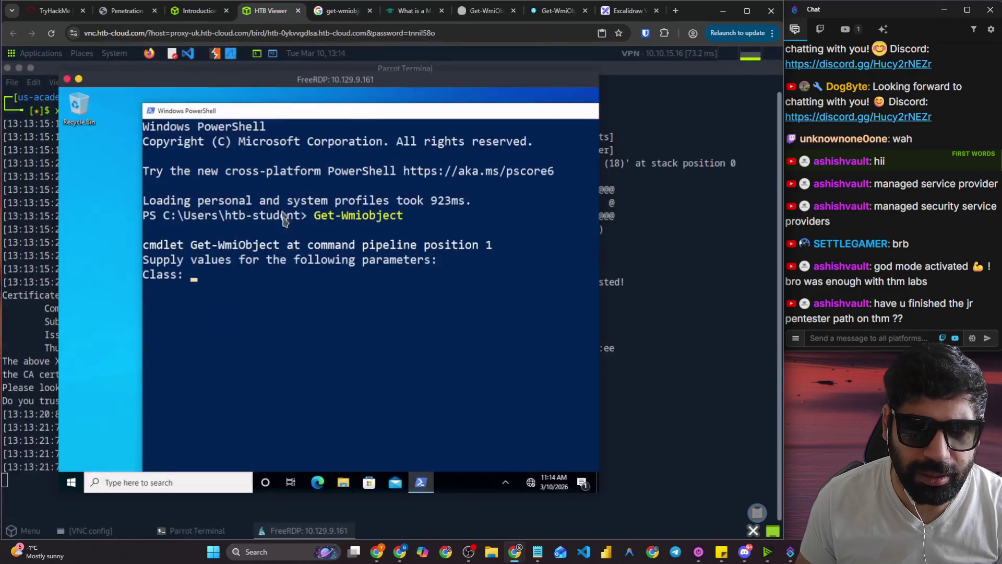
Give 'cmdlet' as the Get-WmiObject class twice, at the Class prompt and inline; both return Invalid class errors.
click(291, 244)
text(cmdlet)
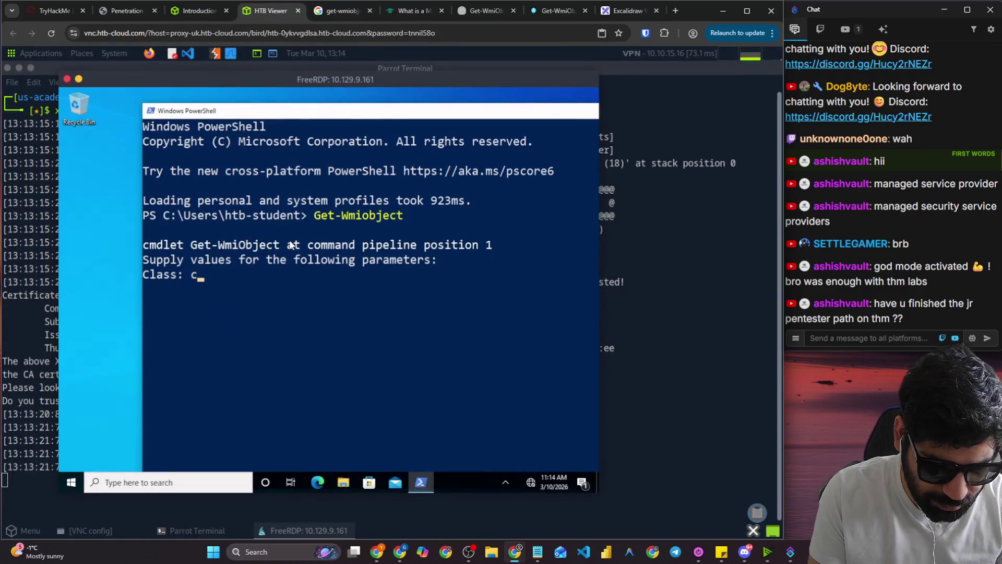
key(Return)
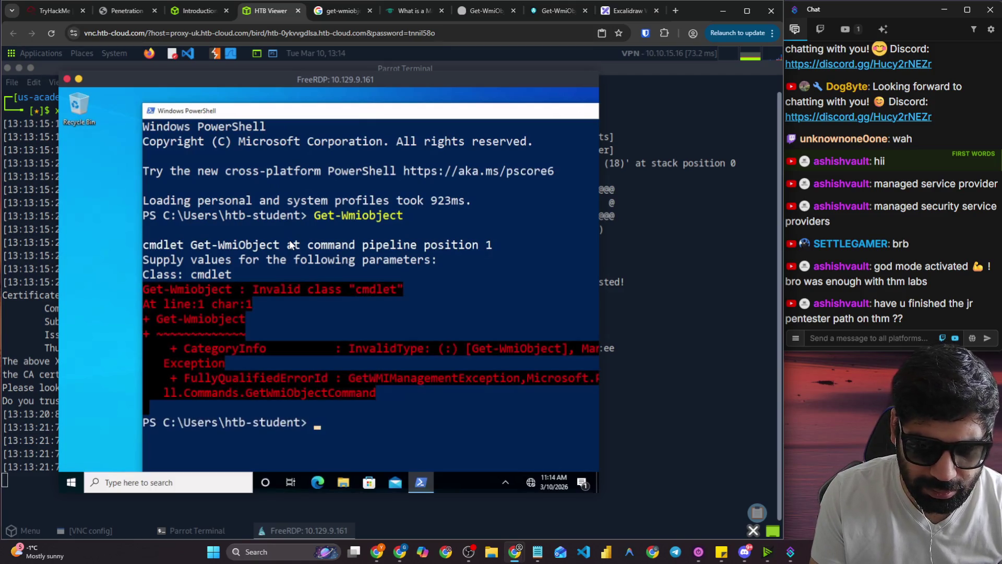
key(Up)
text(cmdle)
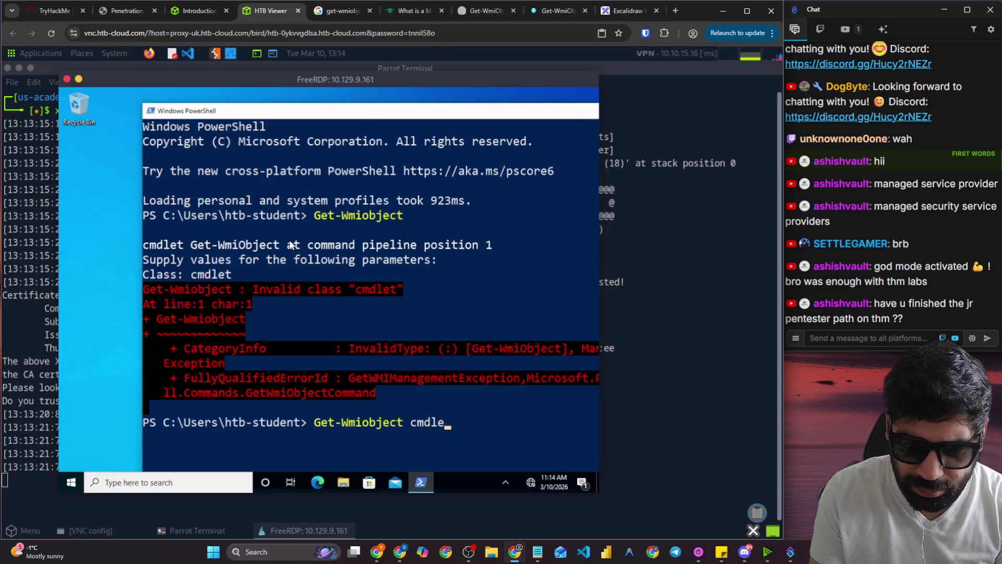
text(t)
key(Return)
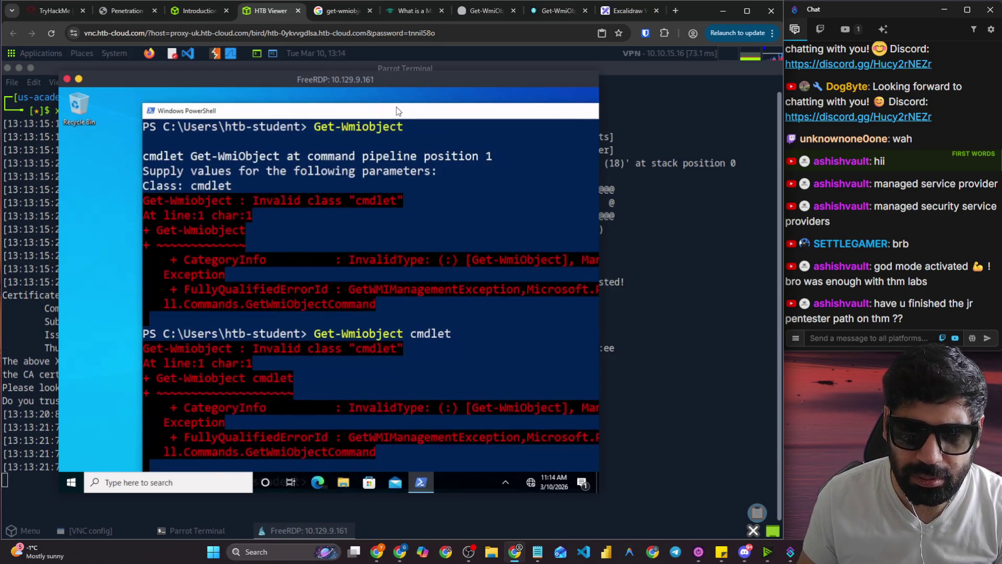
key(Return)
Go back to the Introduction lesson and scroll up to its Get-WmiObject example.
click(332, 11)
click(198, 11)
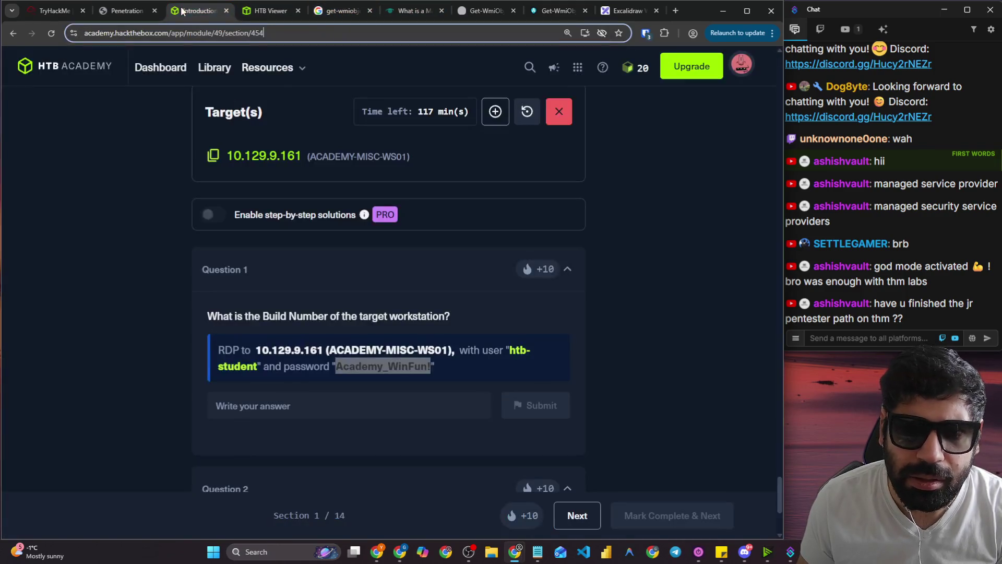
scroll(612, 296, up, 7)
scroll(611, 292, up, 10)
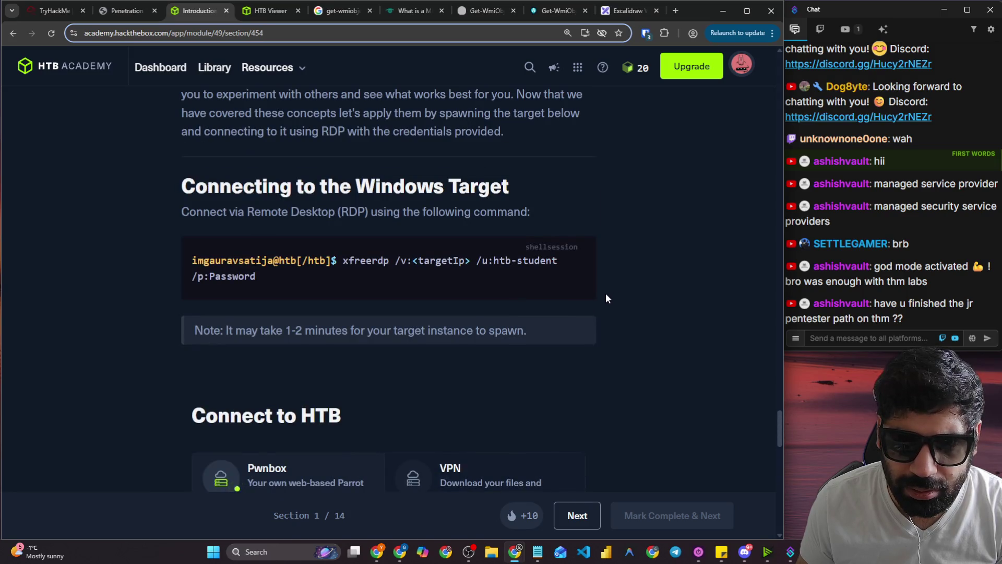
scroll(605, 293, up, 8)
scroll(594, 294, up, 12)
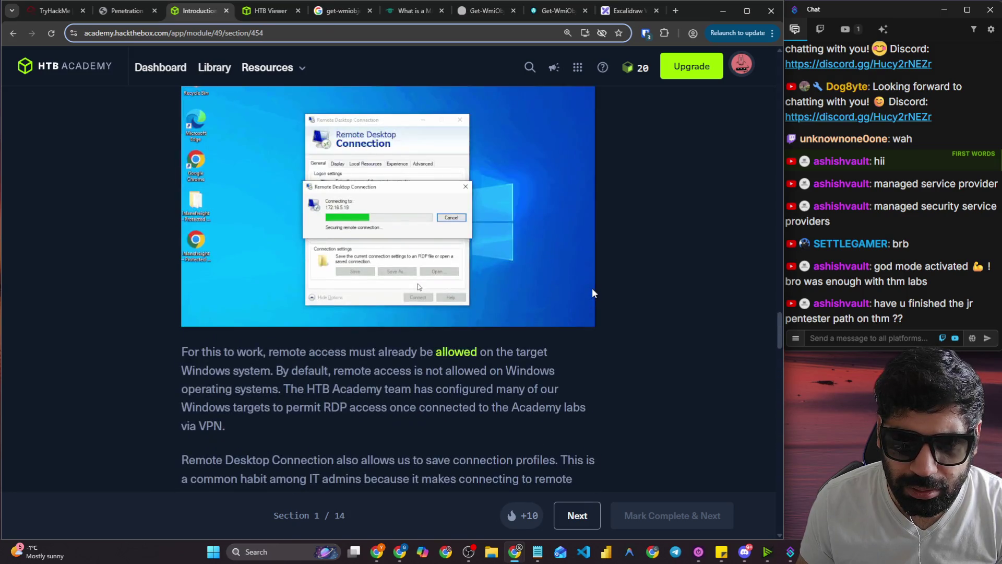
scroll(588, 285, up, 6)
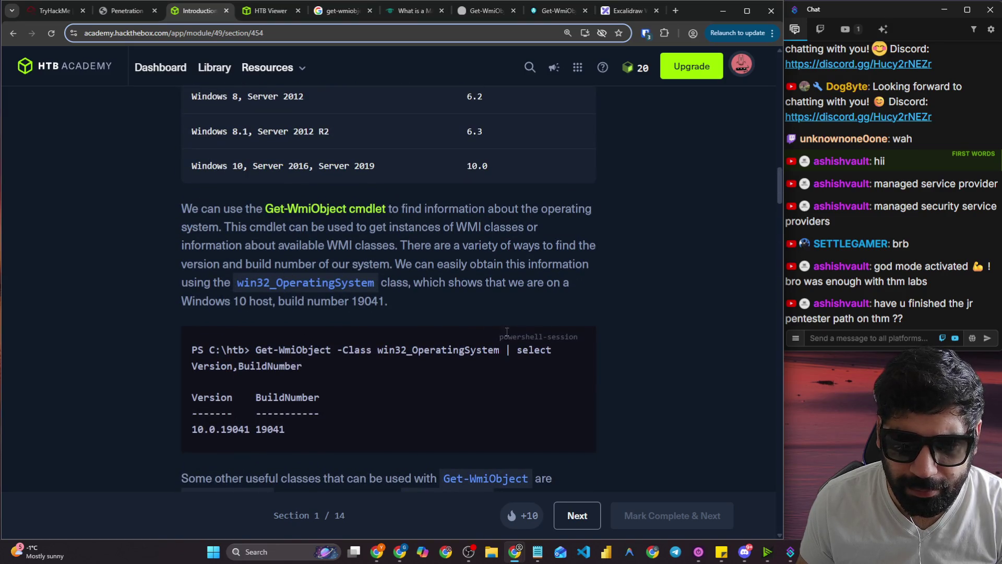
Copy the lesson's Get-WmiObject win32_OperatingSystem command and return to the remote PowerShell session.
drag(255, 350, 554, 350)
right_click(518, 361)
click(532, 421)
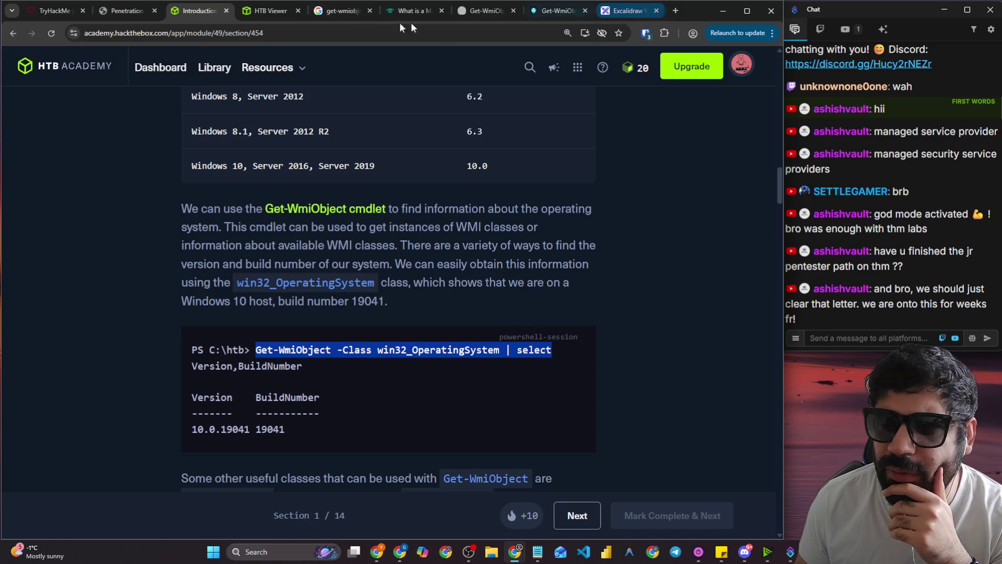
click(265, 14)
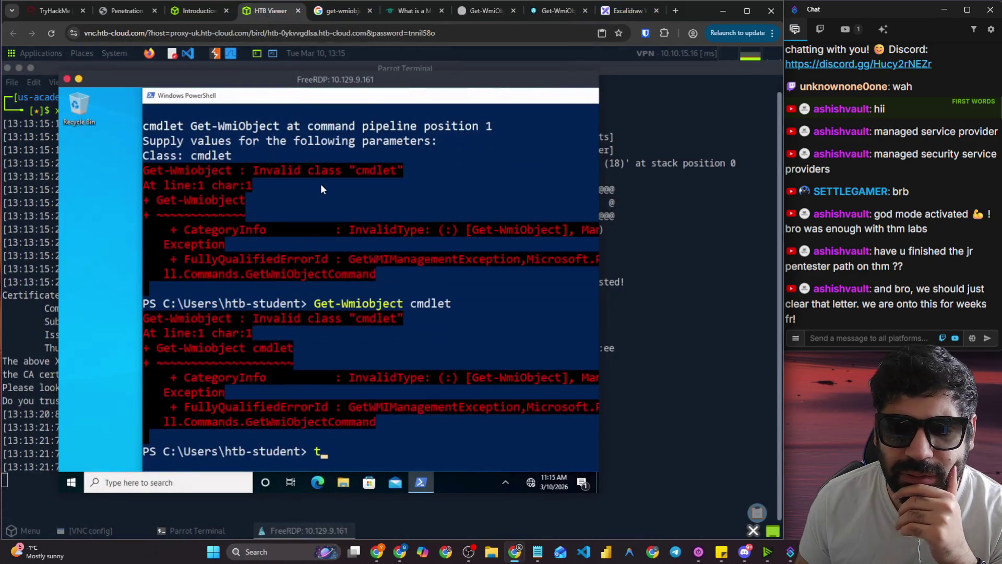
Paste the copied command into PowerShell, maximize the window, and erase the garbled text.
key(ctrl+v)
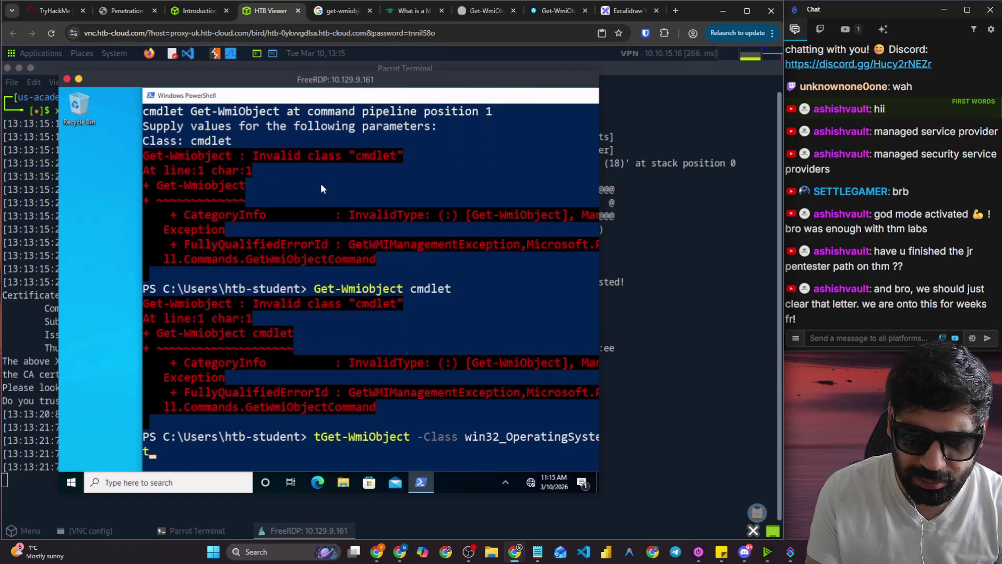
key(BackSpace)
key(BackSpace)
key(BackSpace)
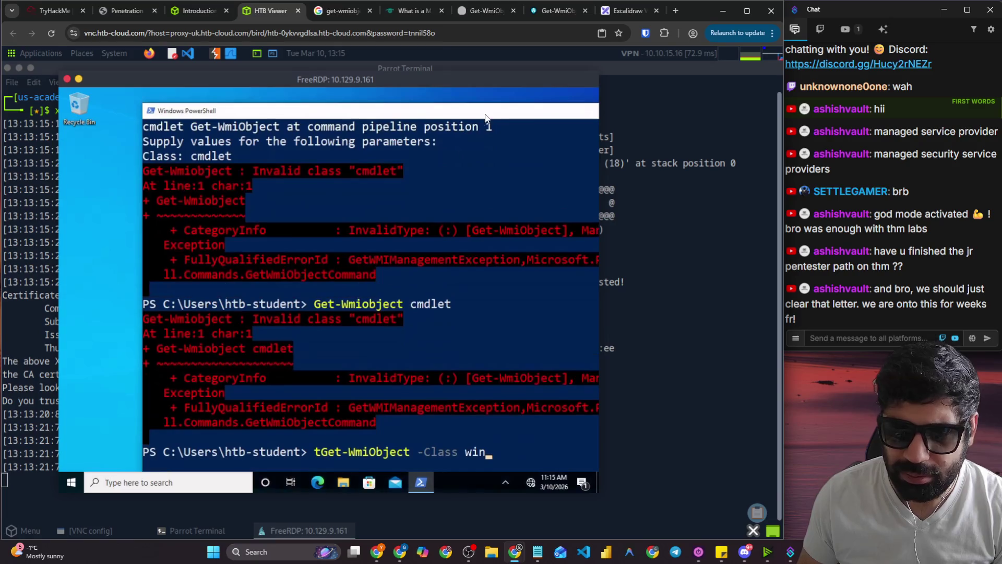
double_click(207, 90)
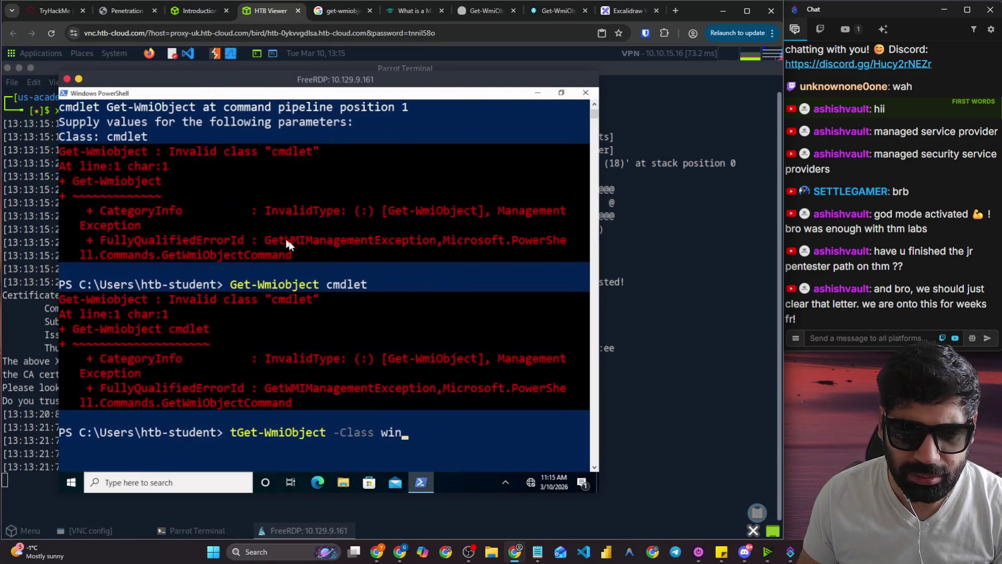
key(BackSpace)
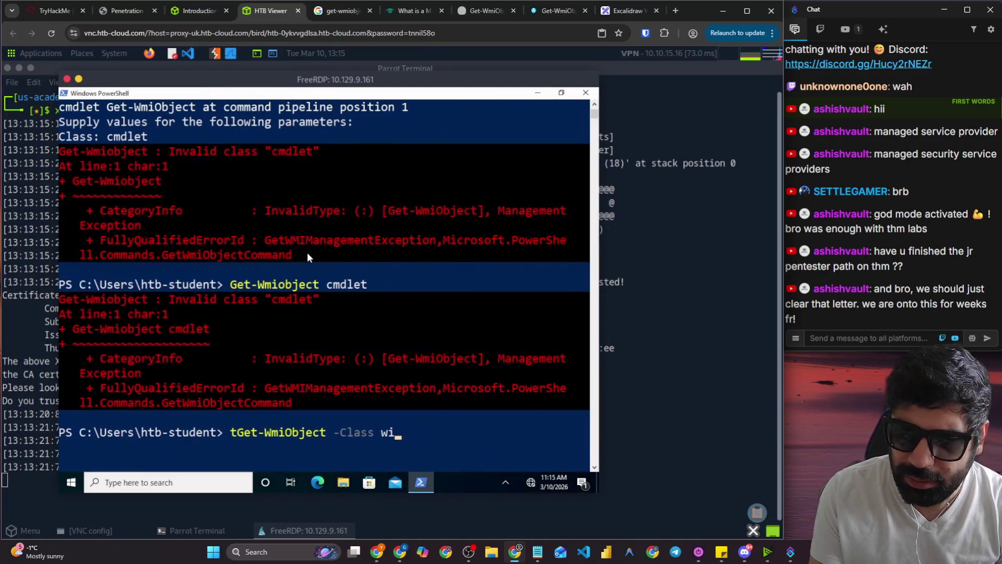
key(BackSpace)
key(BackSpace)
key(BackSpace)
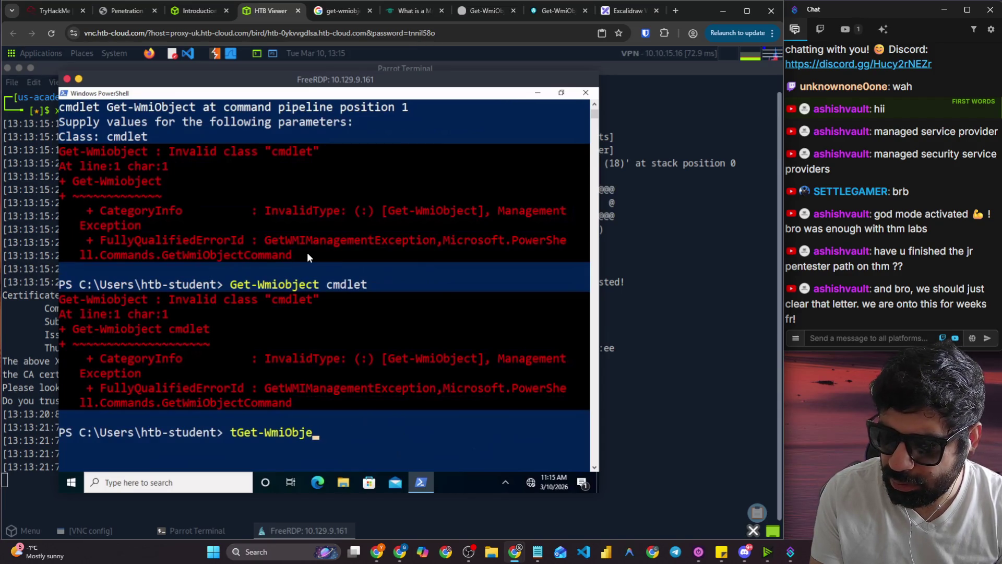
Retry pasting with right-click and clear the leftover text from the prompt with Escape.
click(308, 255)
right_click(308, 255)
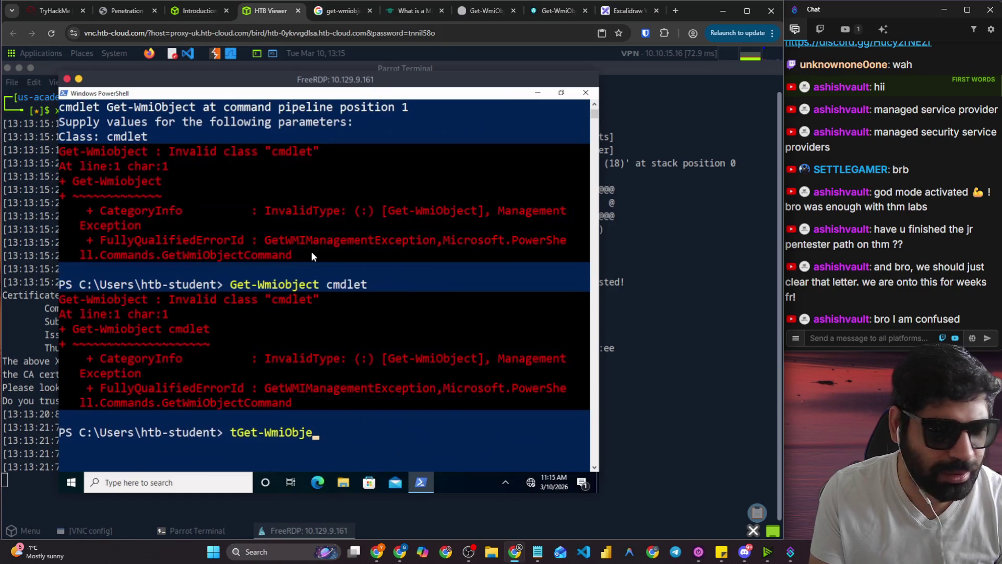
click(309, 239)
key(Escape)
key(Escape)
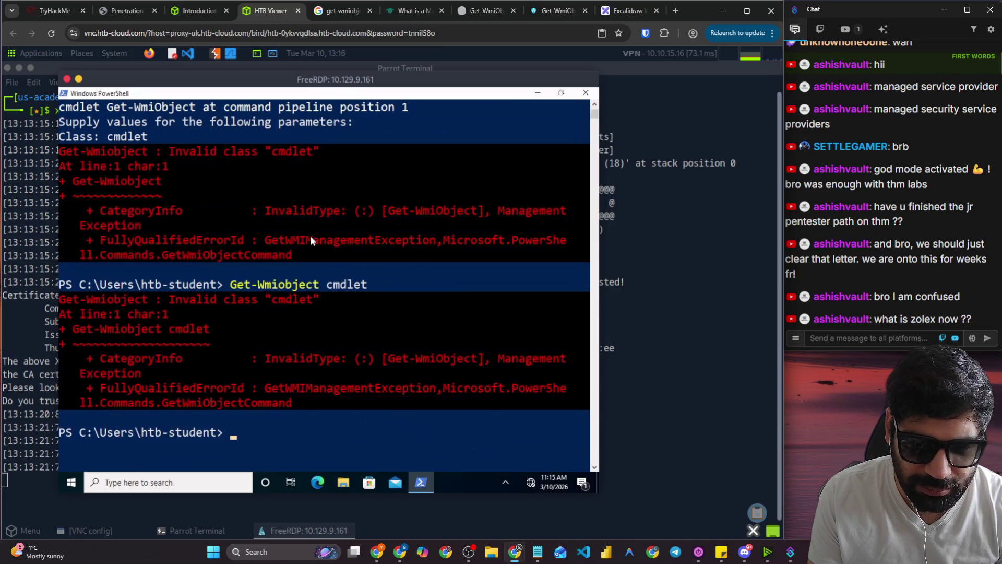
click(330, 256)
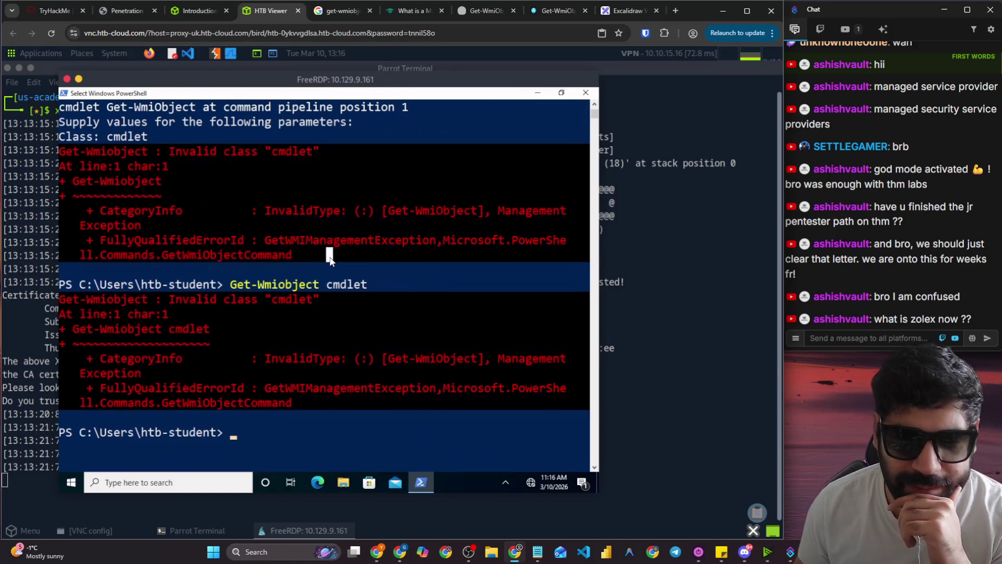
right_click(359, 280)
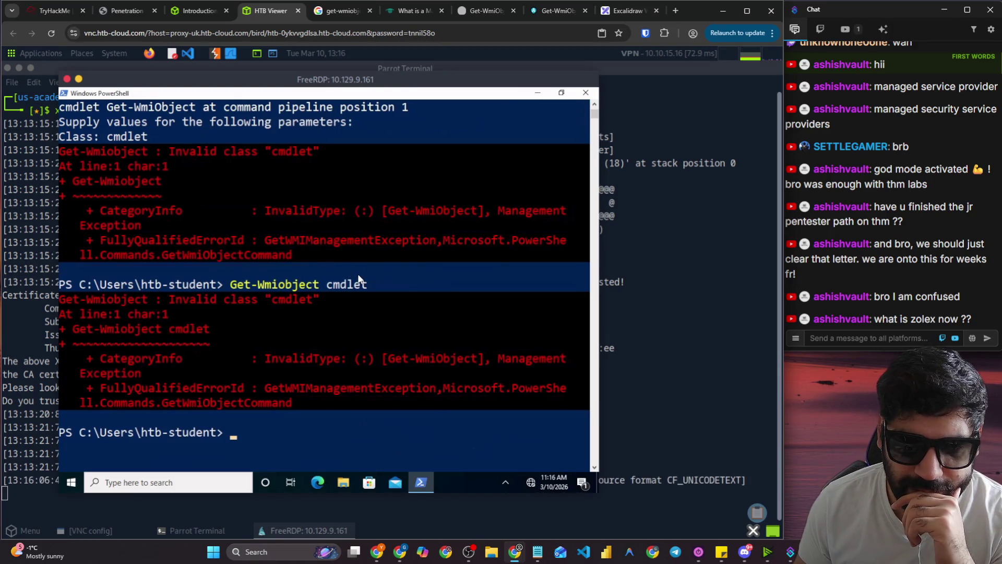
Start a new Get command, checking the lesson's example, and recall the previous Get-Wmiobject line.
click(358, 273)
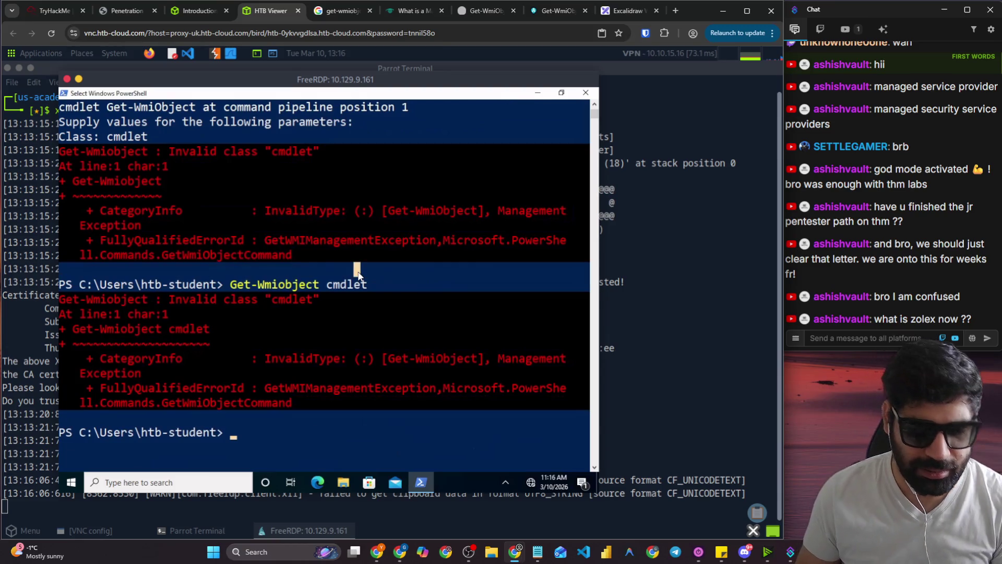
text(Get)
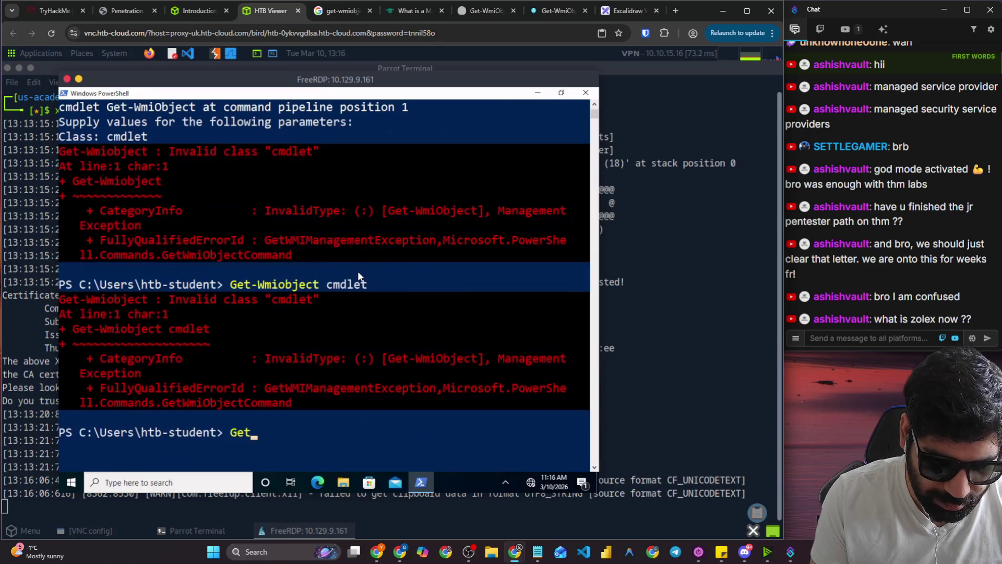
click(203, 10)
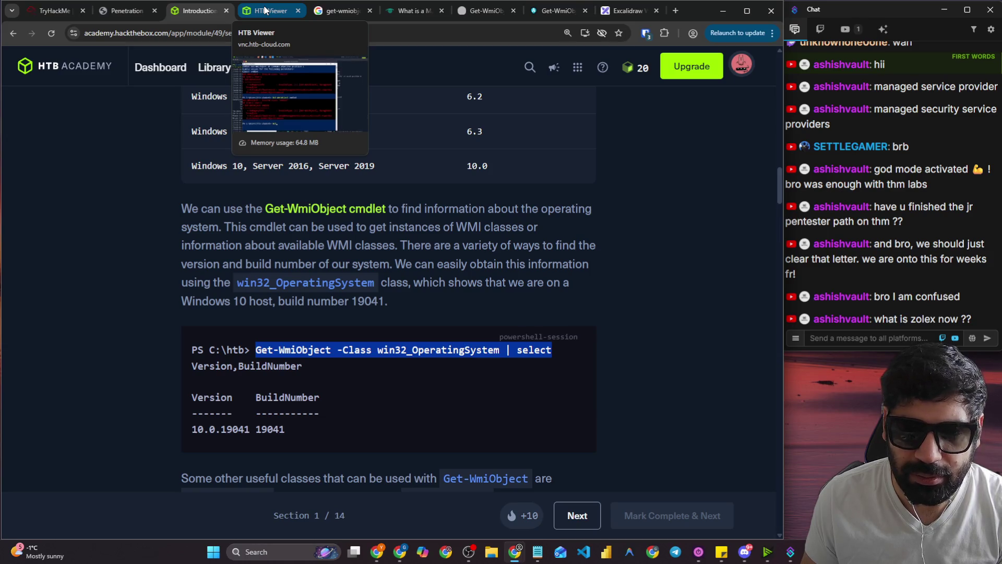
click(265, 10)
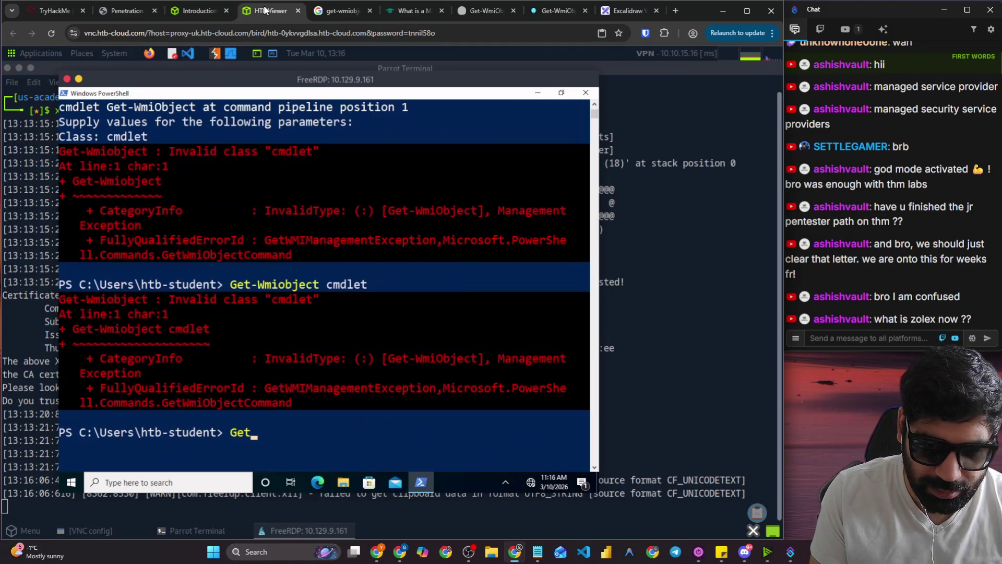
key(Up)
Run Get-Wmiobject with win32_operatingSystem at the Class prompt to reveal build 19041.
text(-)
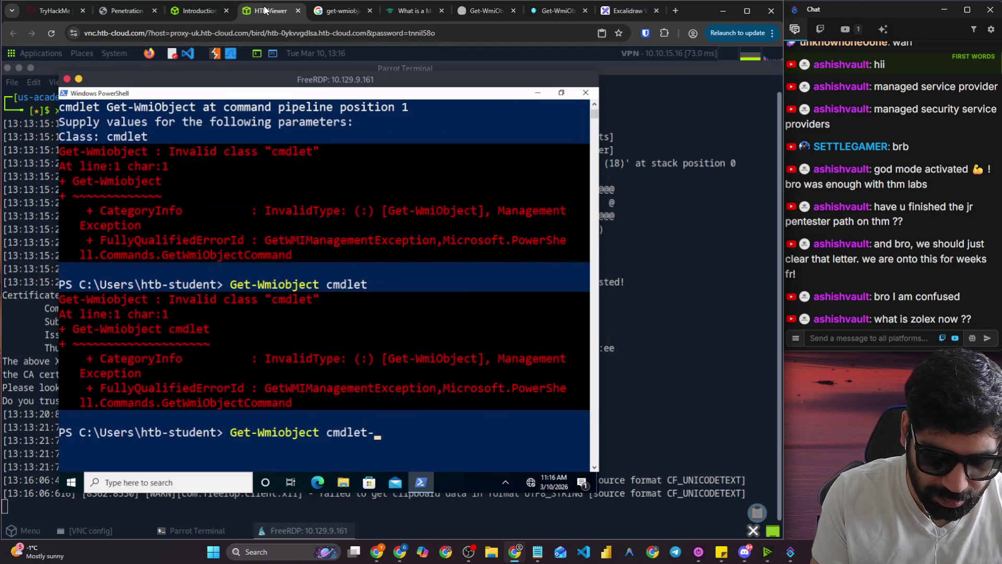
key(BackSpace)
key(BackSpace)
key(BackSpace)
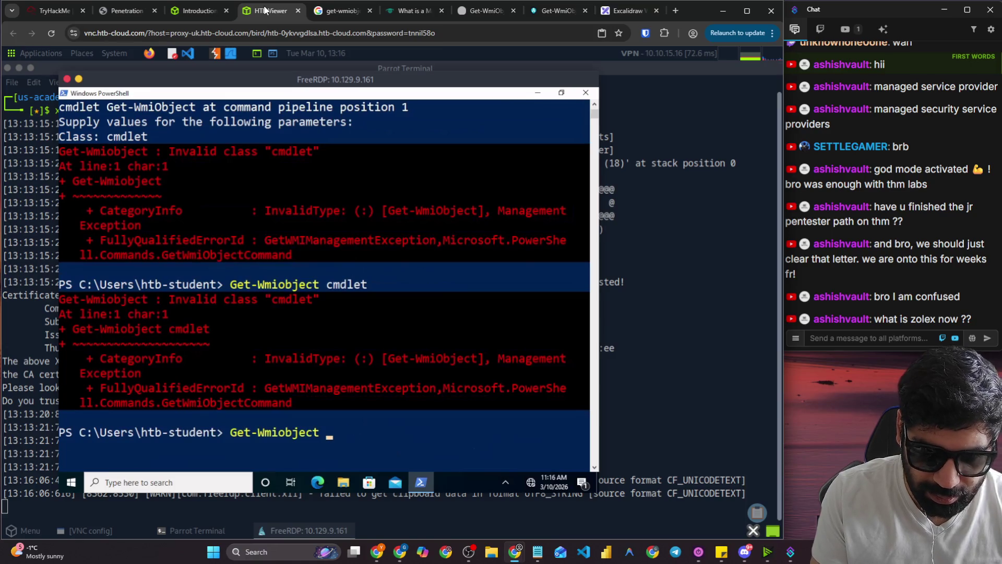
key(Return)
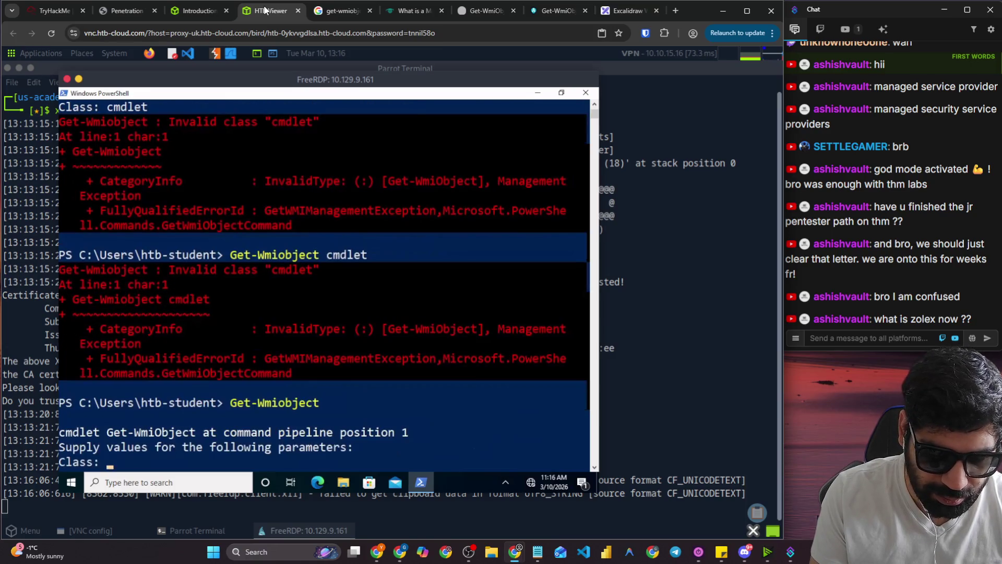
text(win)
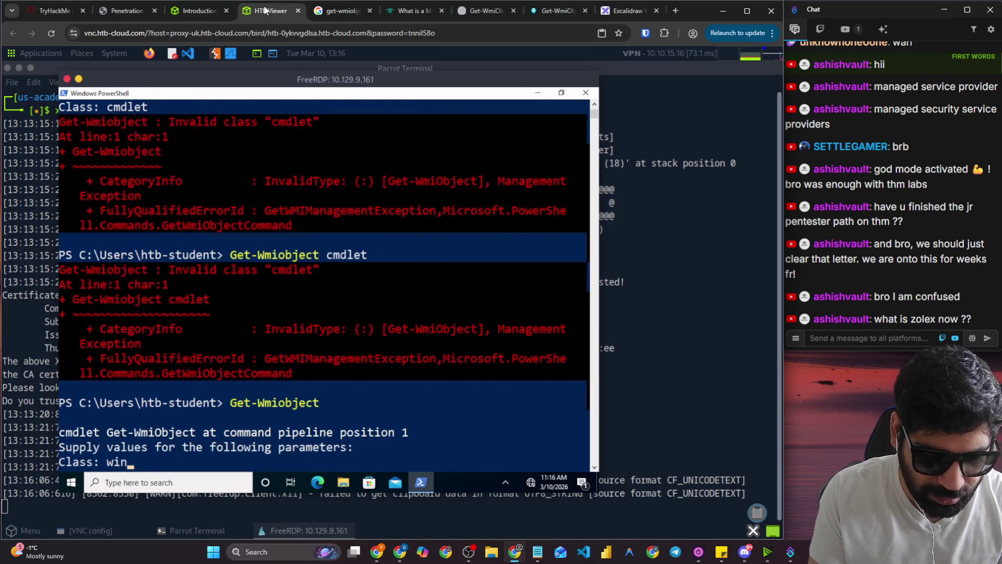
text(33)
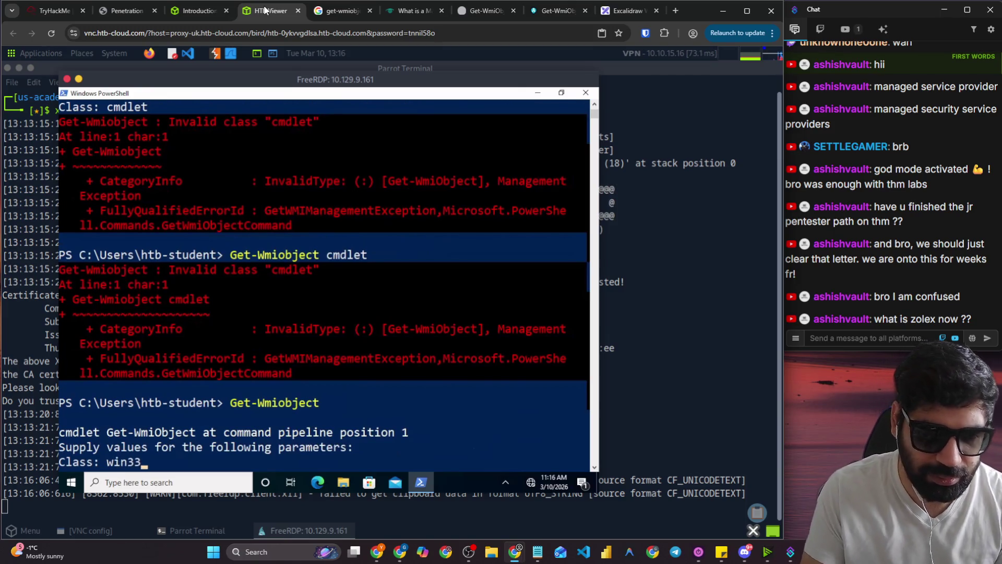
click(198, 10)
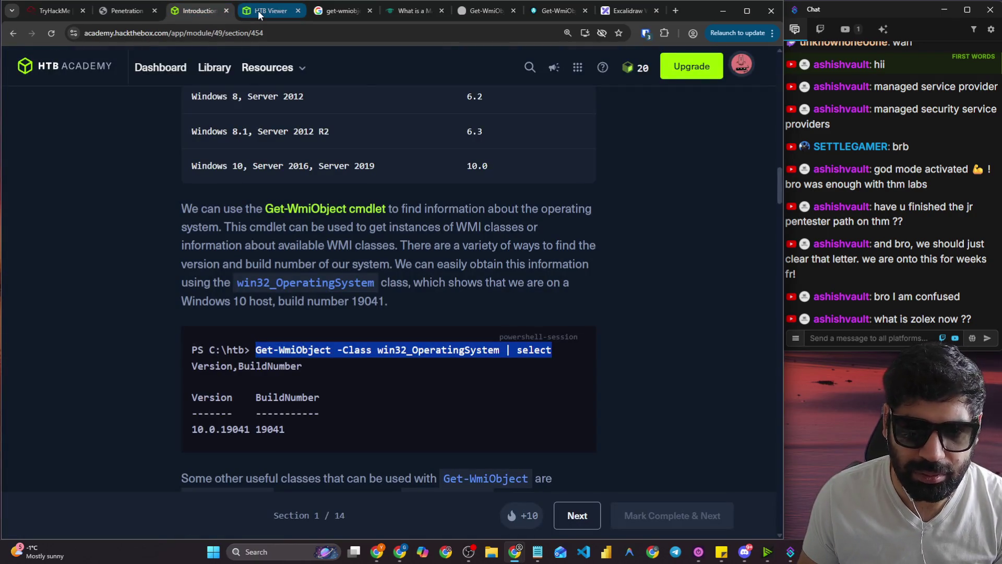
click(258, 11)
text(_operating)
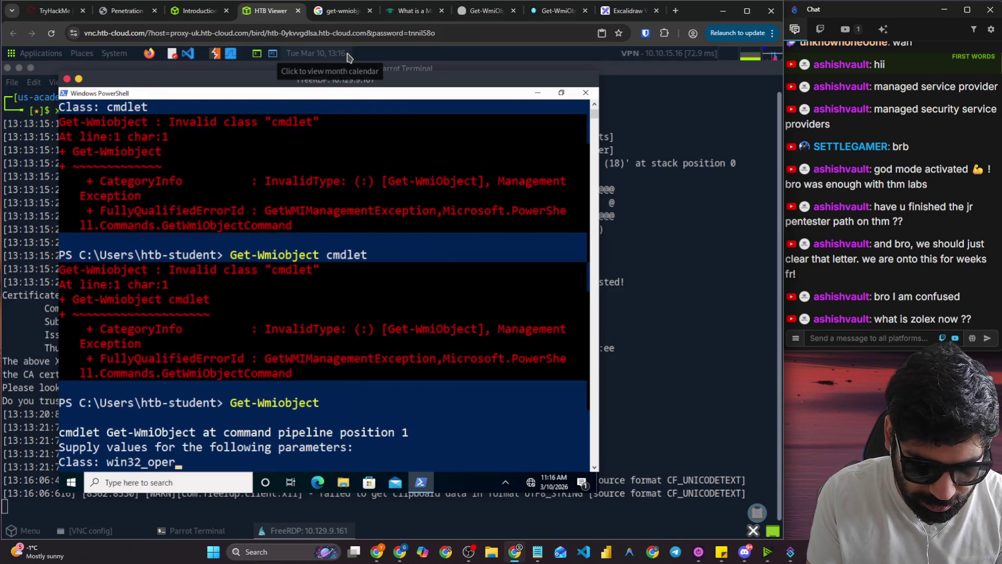
text(System)
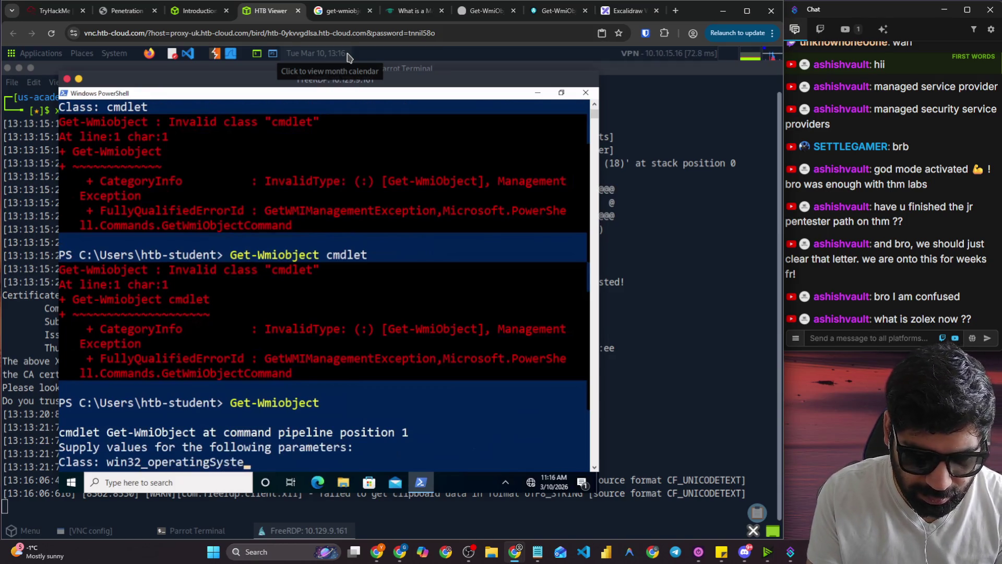
key(Return)
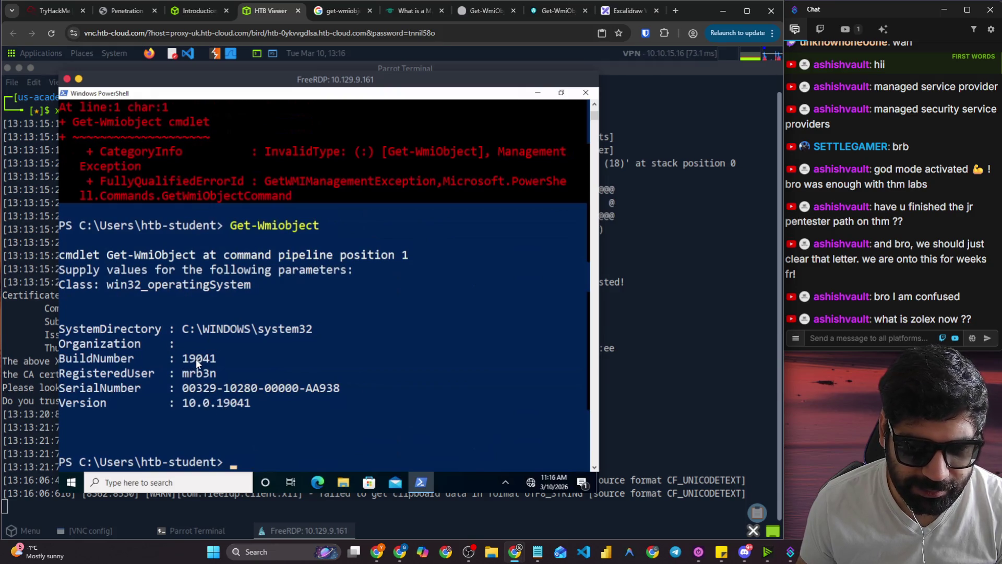
click(189, 10)
Submit 19041 as the build number answer to Question 1.
scroll(257, 348, down, 5)
scroll(258, 347, down, 15)
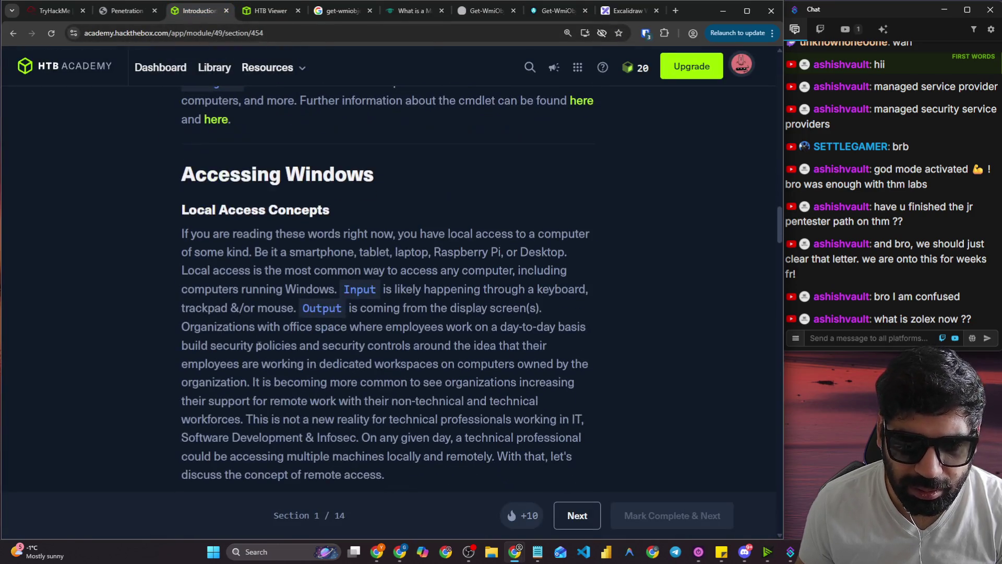
scroll(262, 334, down, 15)
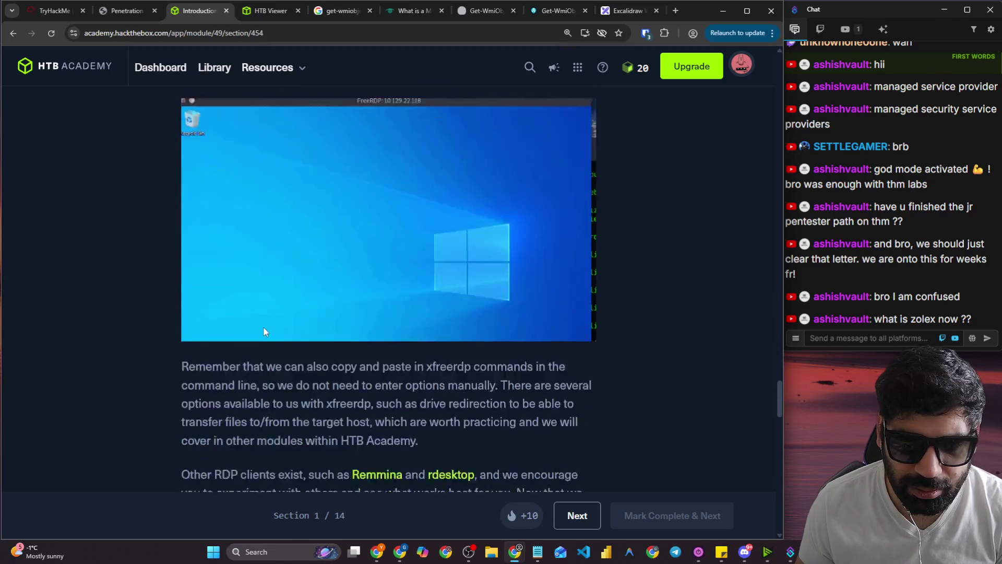
scroll(174, 318, down, 15)
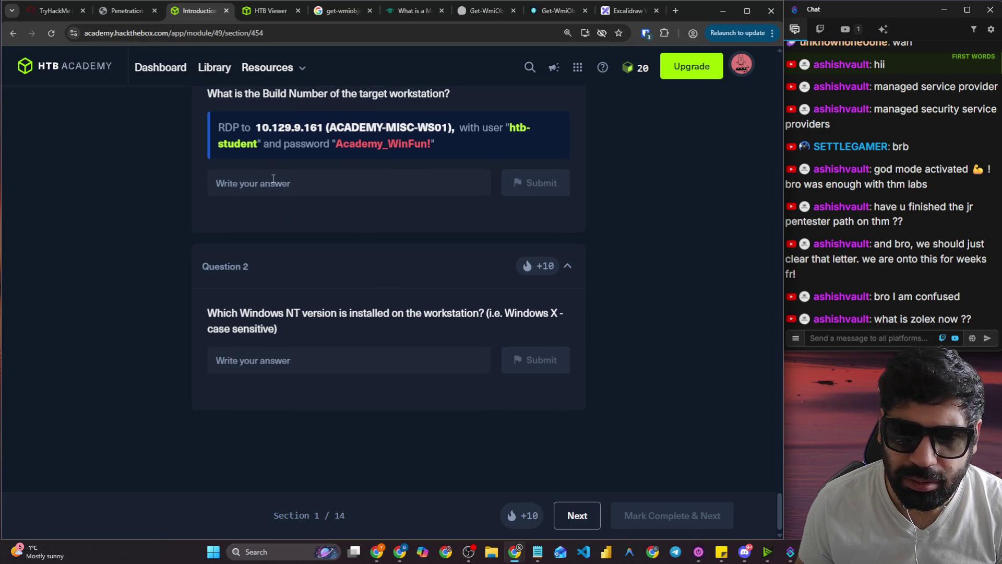
scroll(273, 179, up, 1)
click(272, 242)
text(19041)
key(Return)
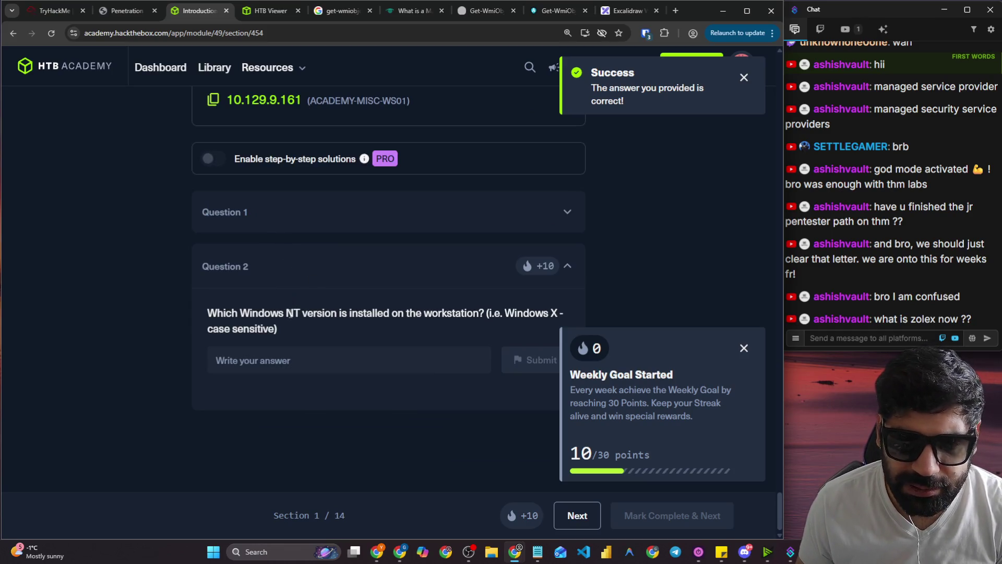
Dismiss the weekly goal popup, note Question 2's 'Windows X' format, and return to PowerShell.
click(743, 348)
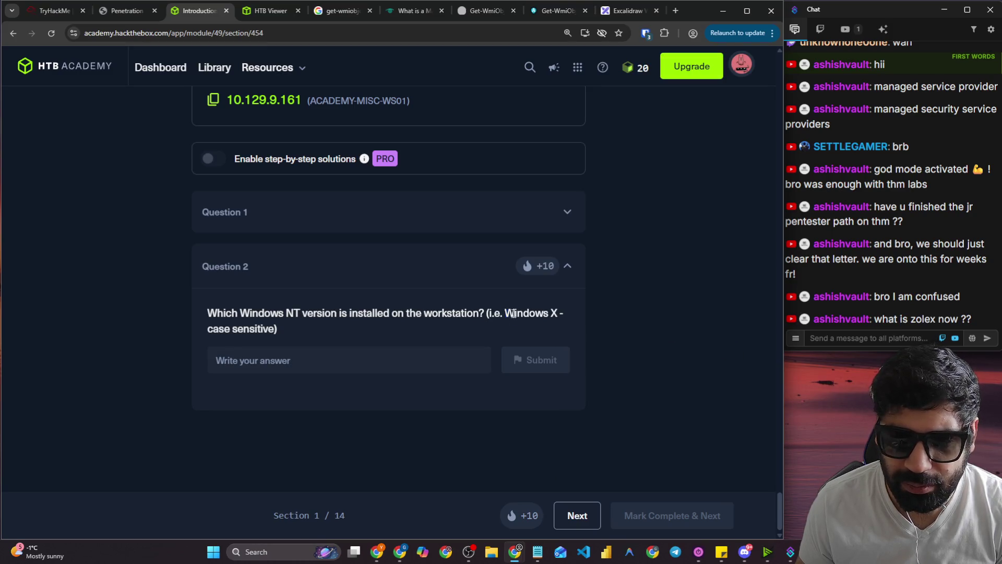
double_click(515, 313)
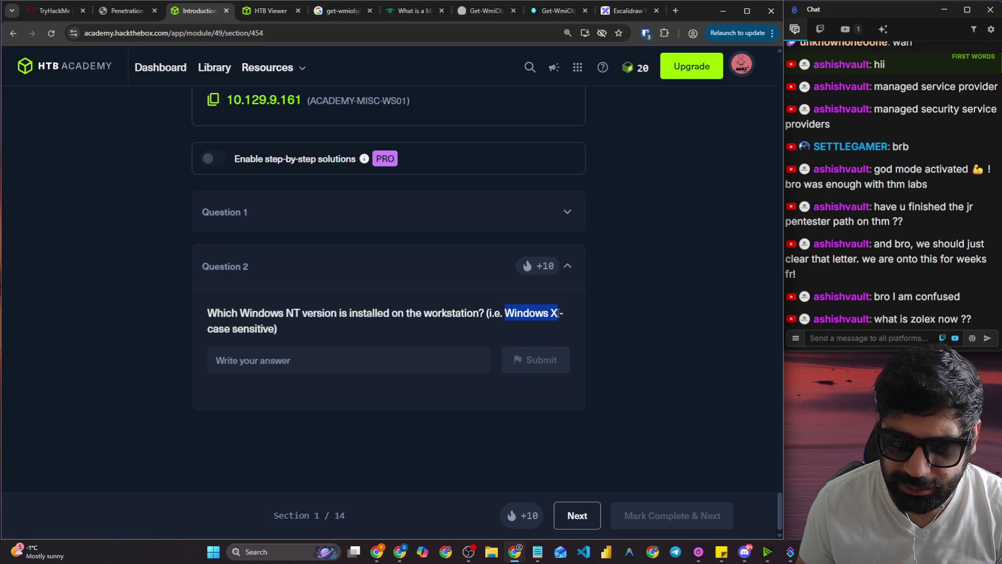
click(264, 11)
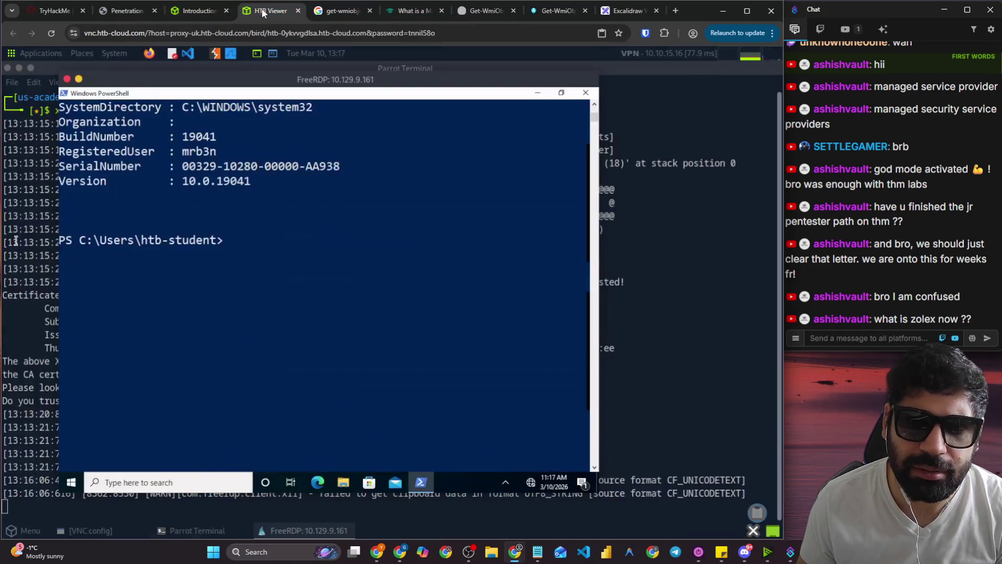
click(336, 282)
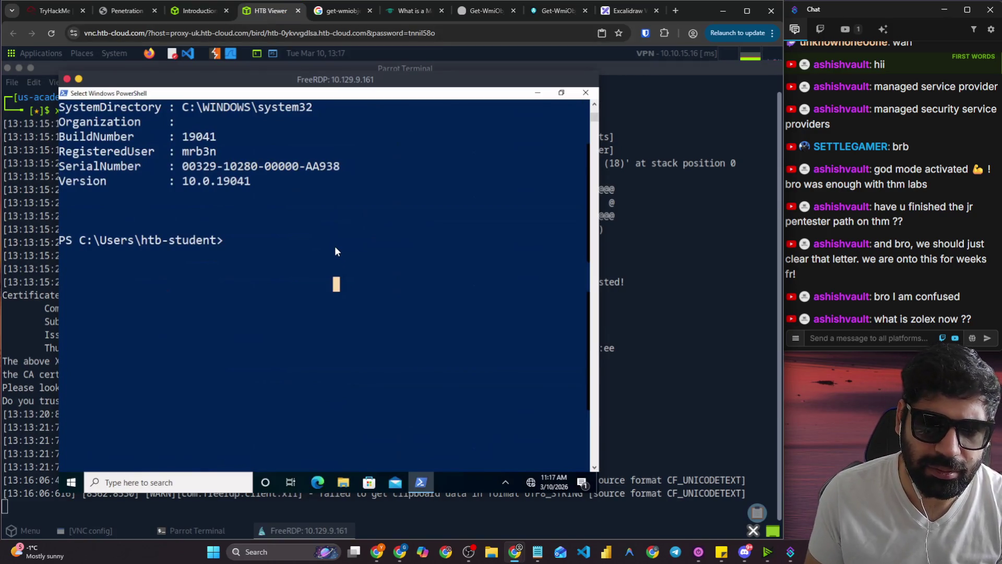
key(Escape)
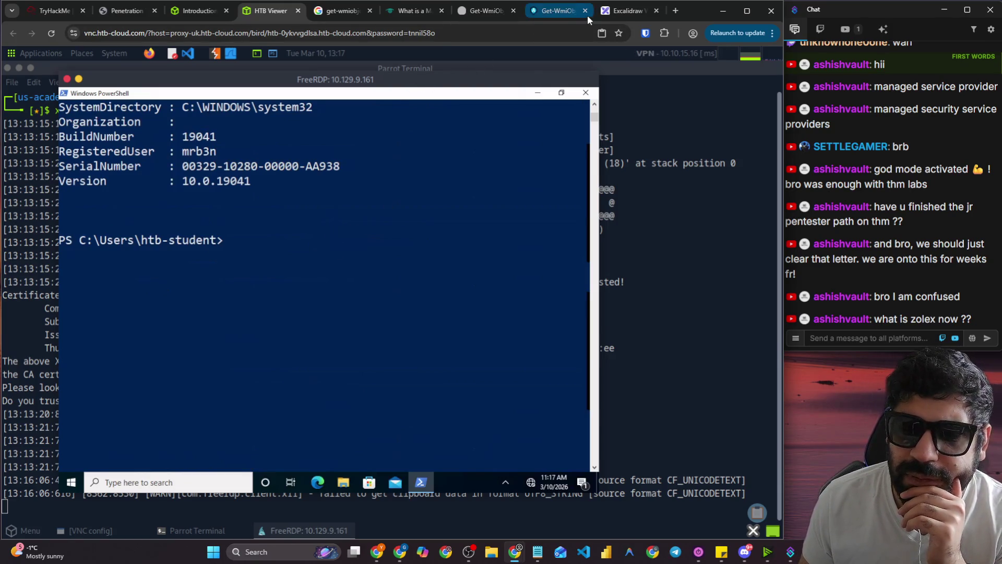
click(341, 11)
Search Google for 'get-wmiobject NT version' and scroll to the Win32_OperatingSystem Version command.
click(291, 55)
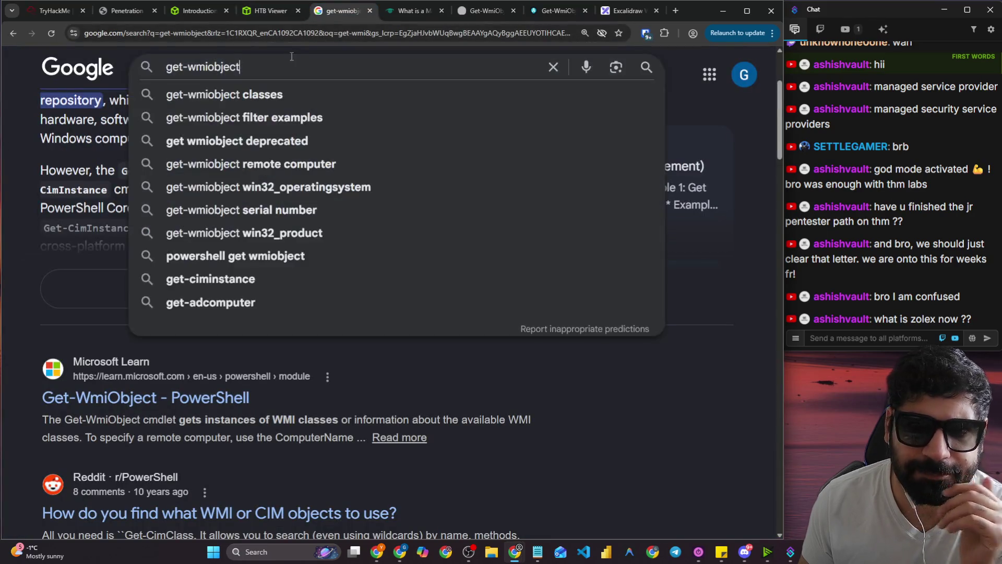
text(NT version)
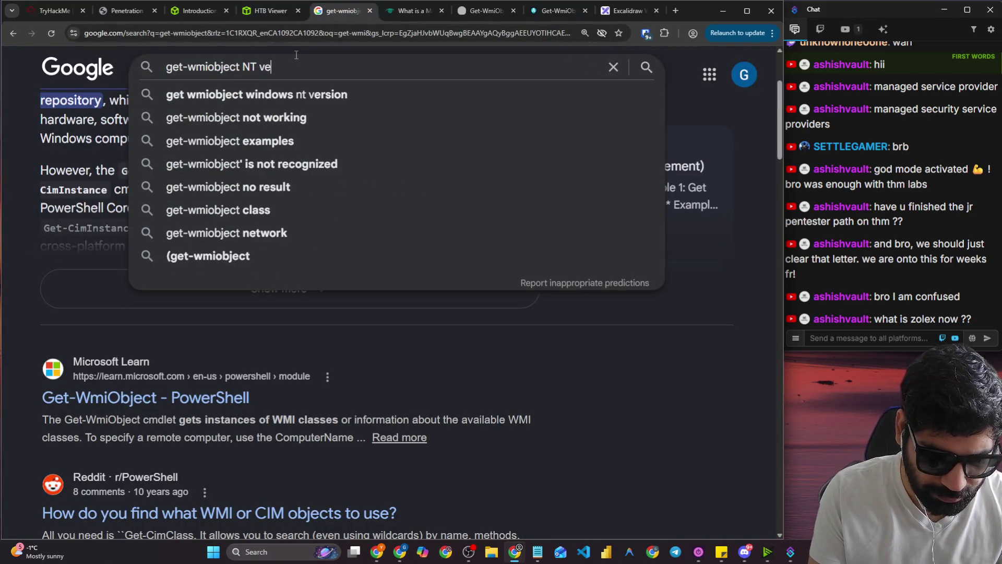
key(Return)
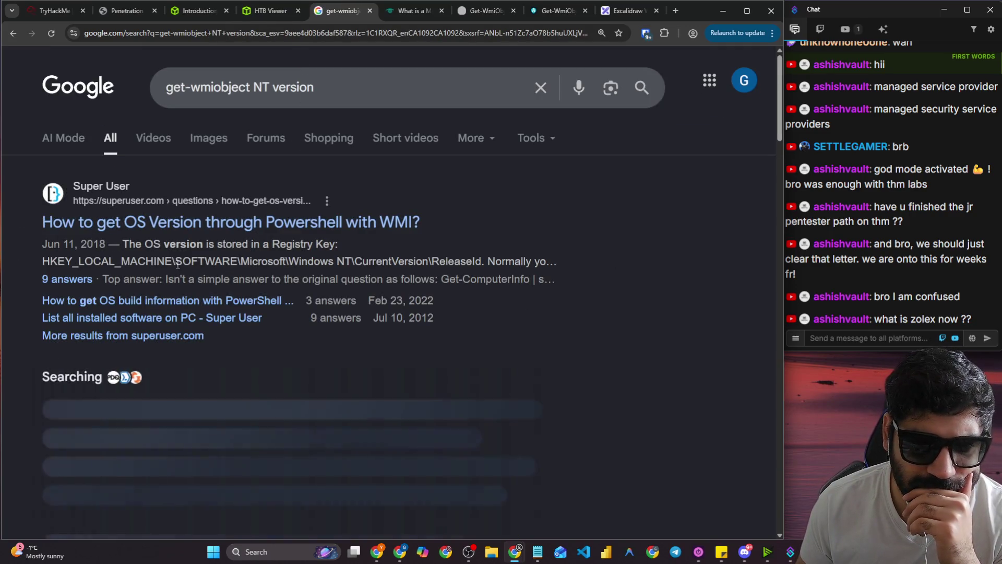
scroll(186, 267, down, 5)
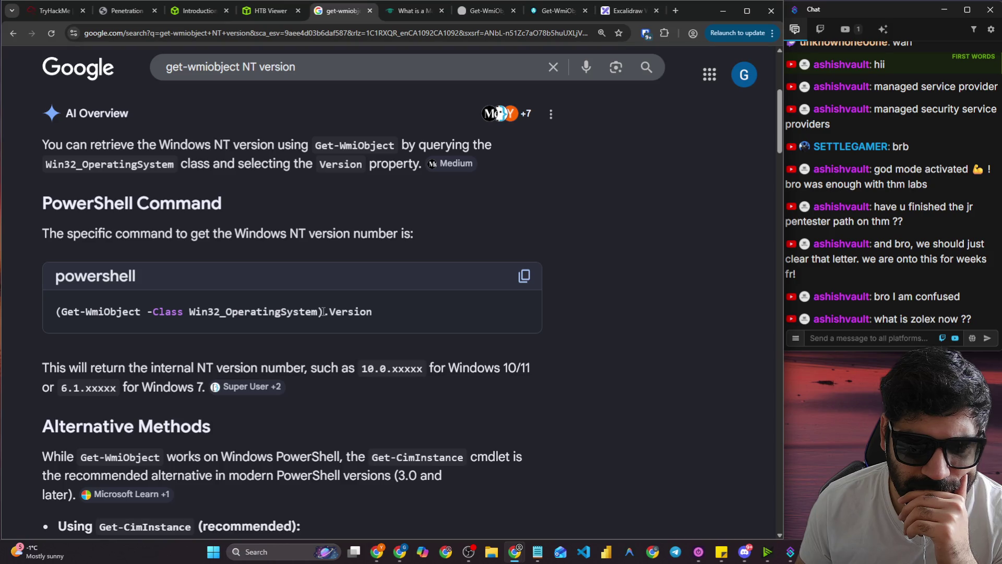
click(253, 12)
click(183, 15)
click(263, 12)
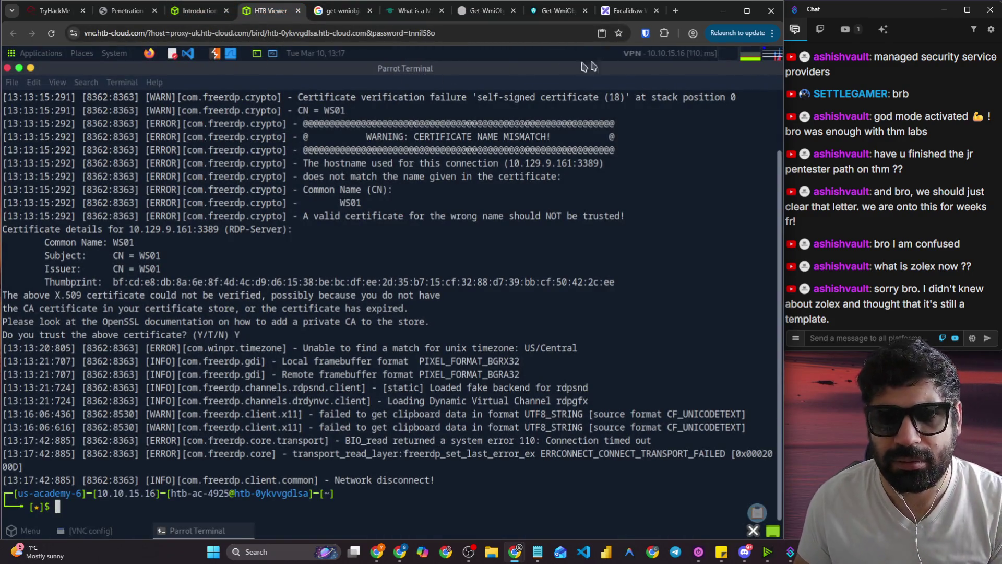
Resize and move the Parrot terminal, then reconnect with xfreerdp to 10.129.9.161 using the lab credentials.
mouse_move(725, 71)
mouse_down()
mouse_move(478, 247)
mouse_move(459, 288)
mouse_up()
mouse_move(284, 293)
mouse_down()
mouse_move(318, 208)
mouse_move(322, 60)
mouse_up()
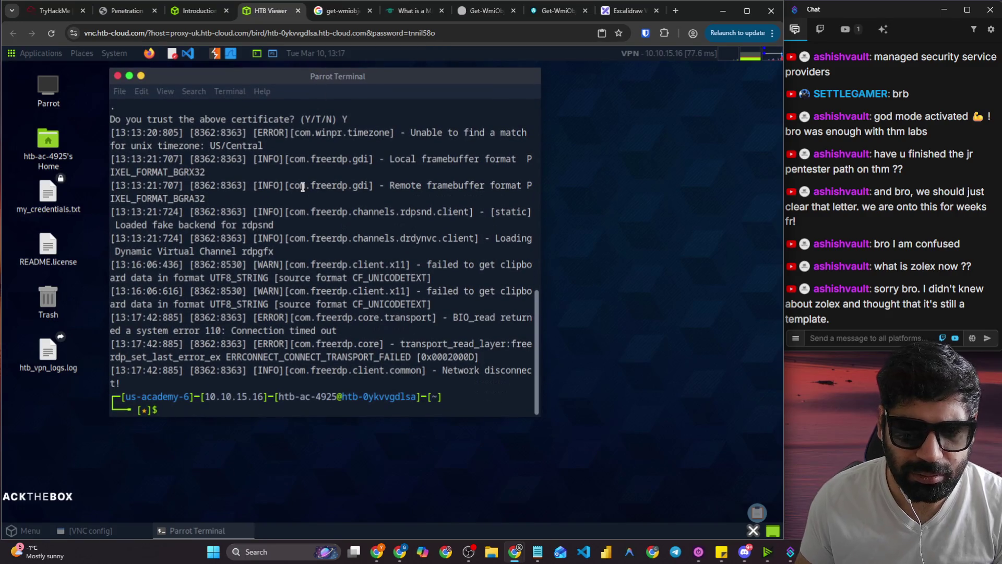
text(xfreerdp /v:10.129.9.161 /u:htb-student /p:Academy_WinFun!)
key(Return)
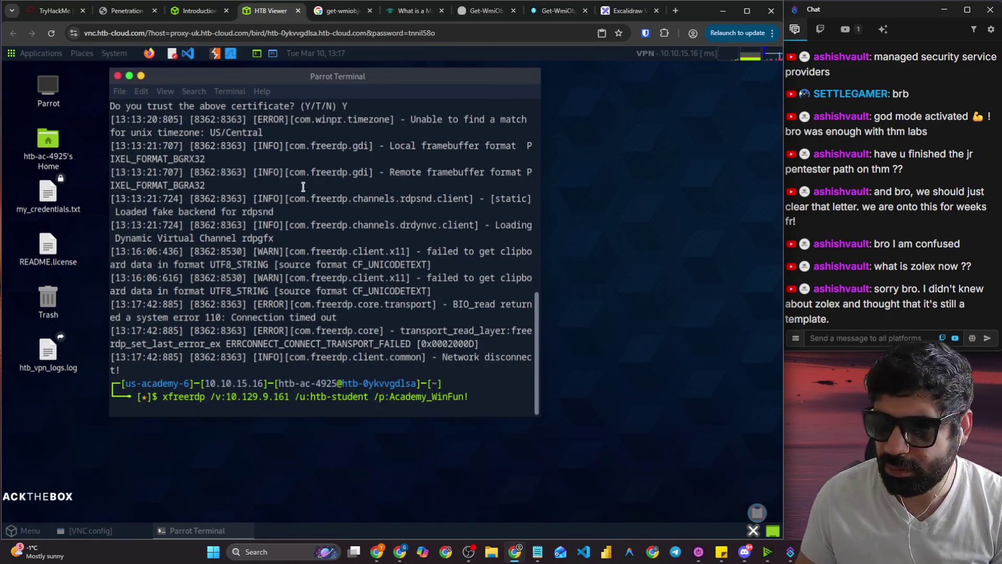
click(853, 337)
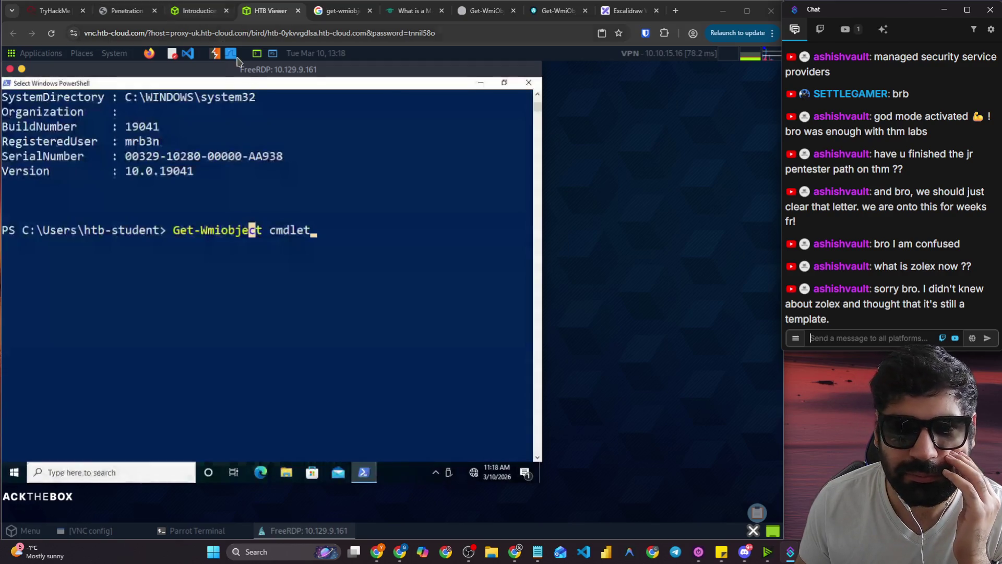
click(349, 228)
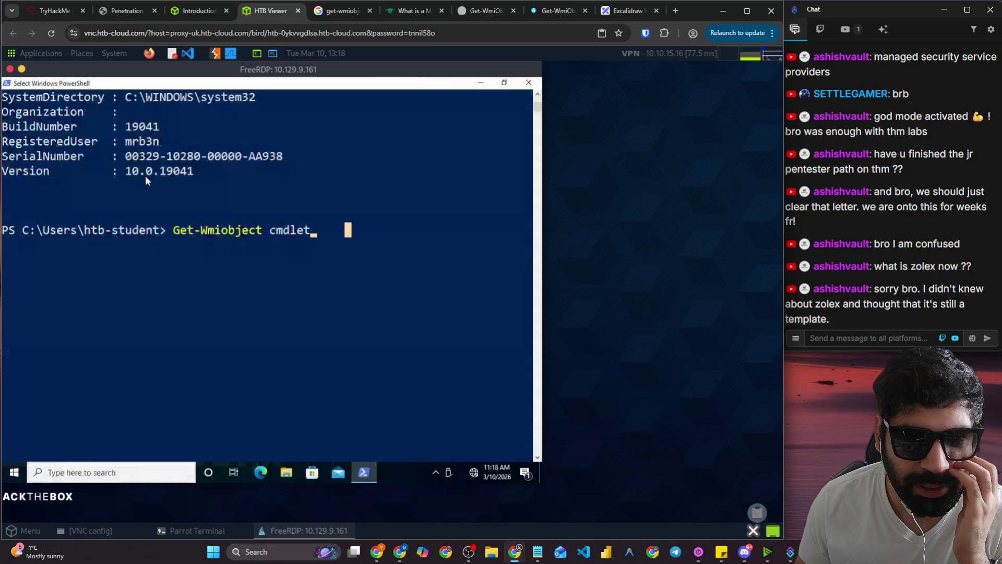
Submit 10, then 10.0.19041, as Question 2's answer; both are rejected.
click(199, 11)
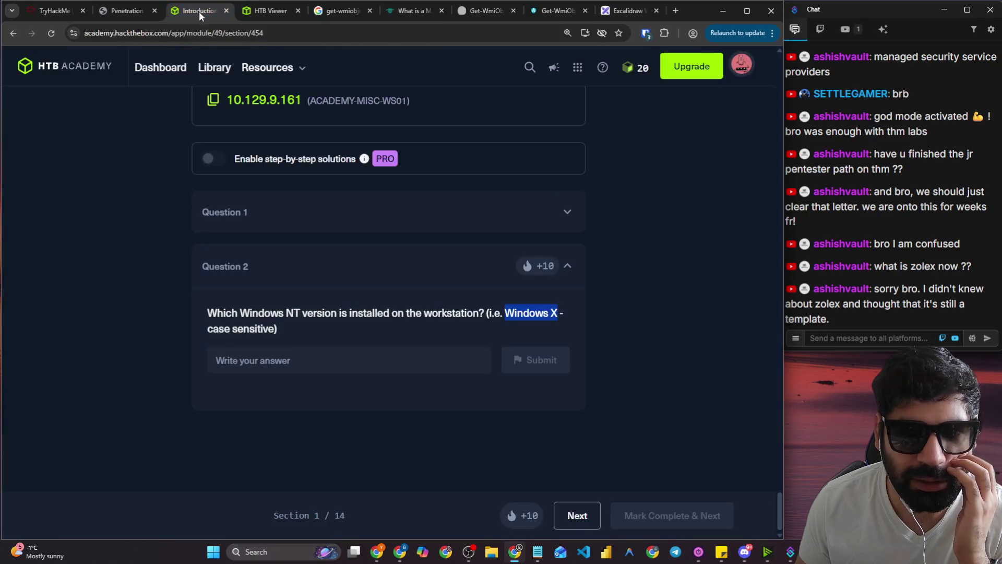
click(306, 360)
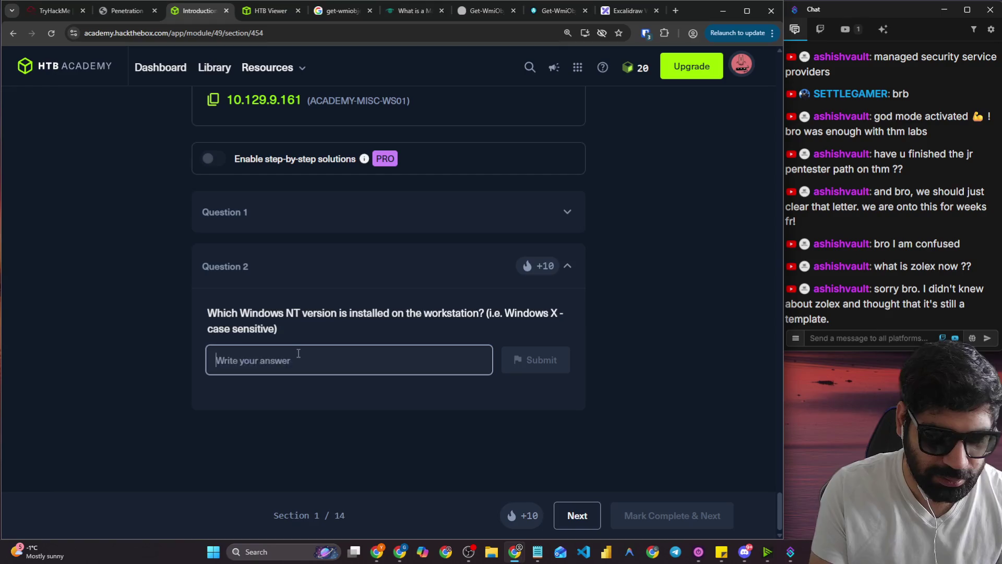
text(10)
key(Return)
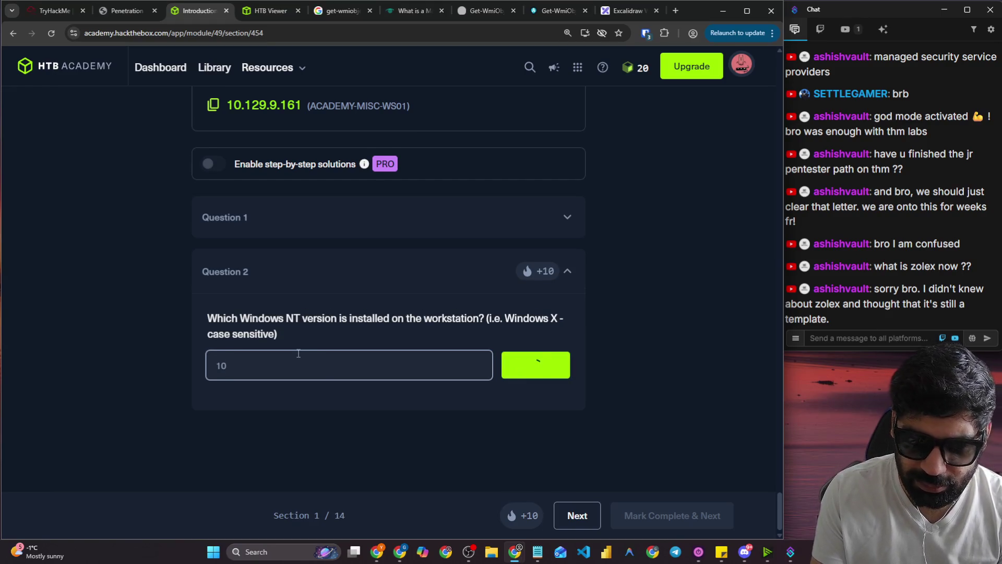
text(.0.19041)
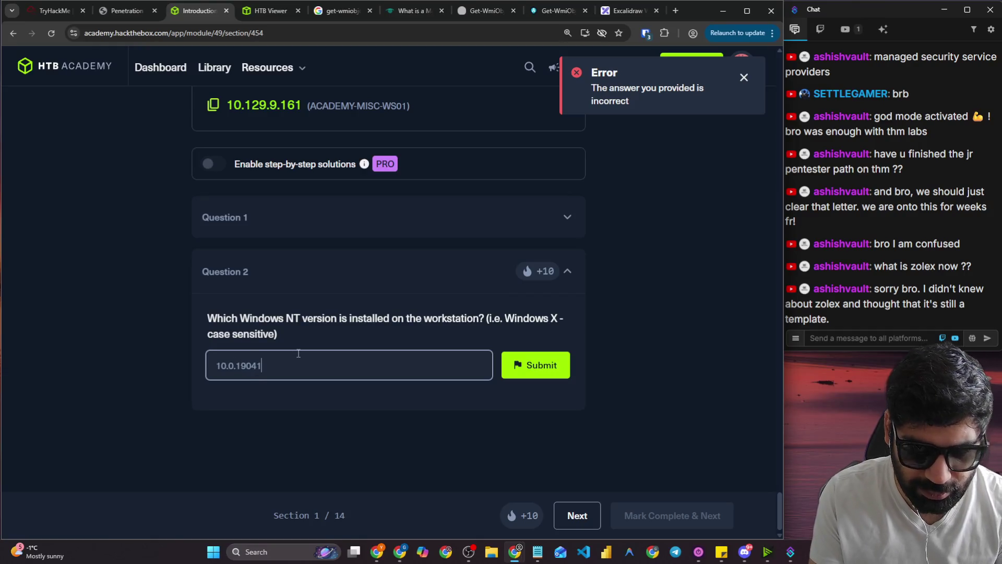
key(Return)
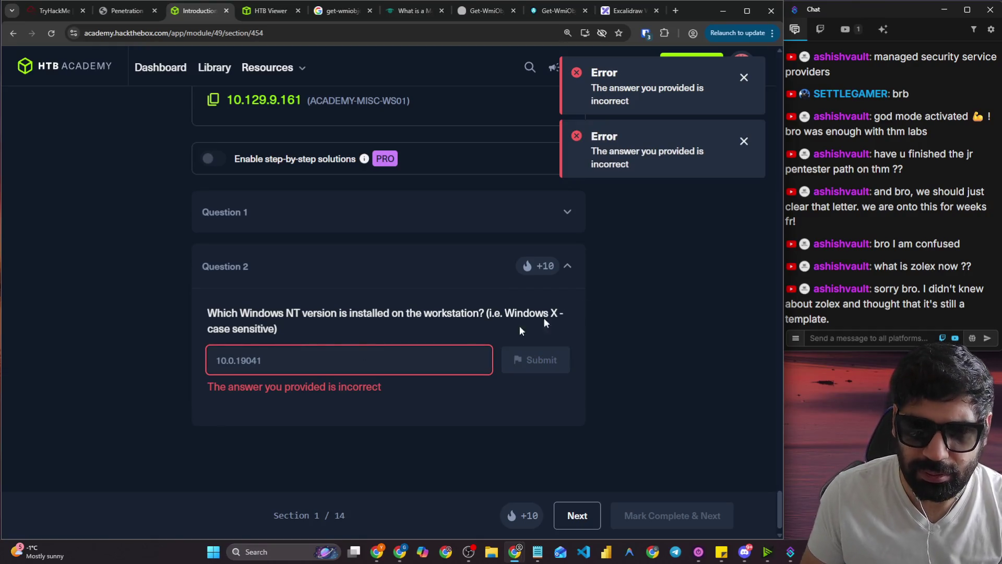
click(237, 13)
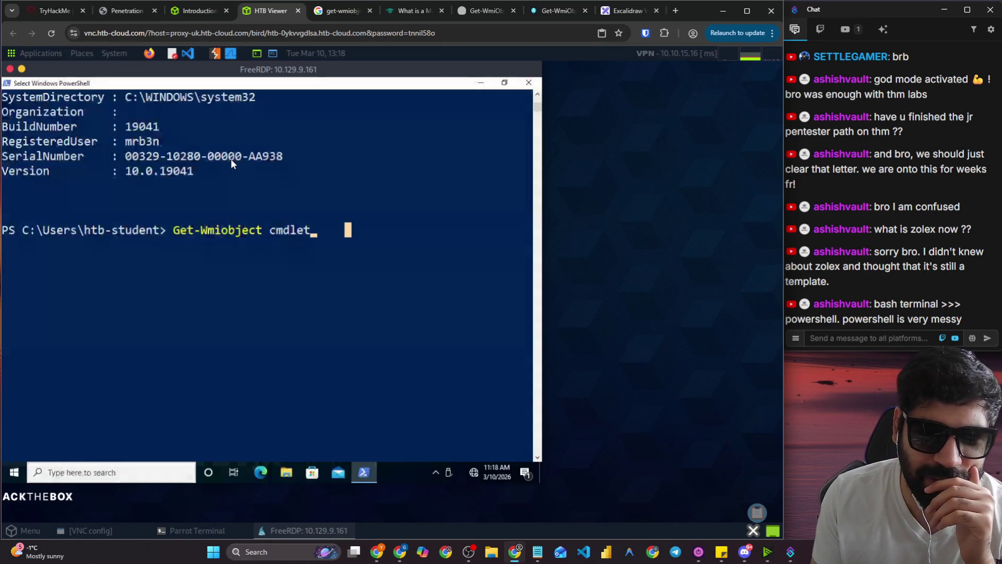
Trim the stray text and run Get-Wmiobject, leaving the Class prompt empty, which errors.
key(BackSpace)
key(BackSpace)
key(BackSpace)
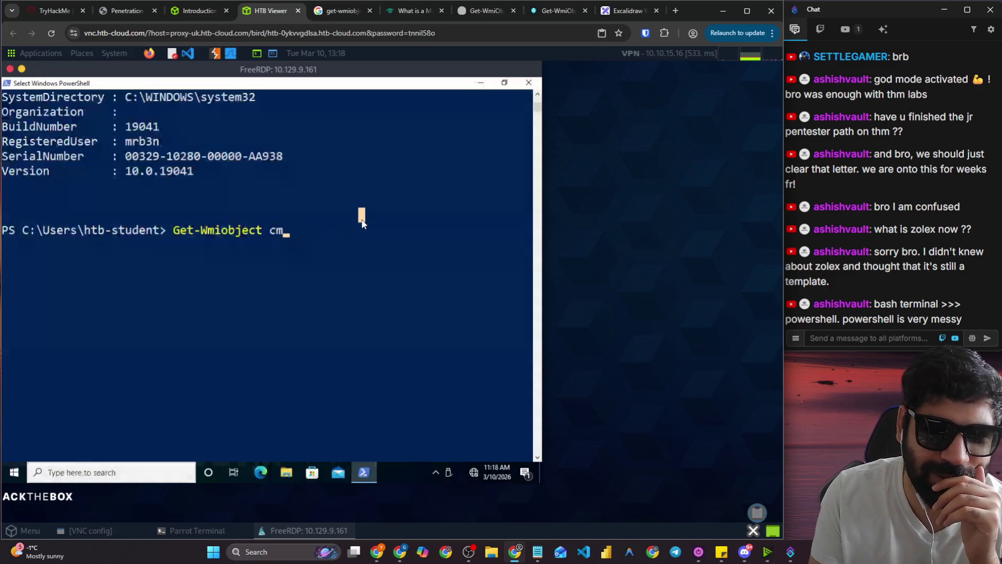
key(BackSpace)
key(BackSpace)
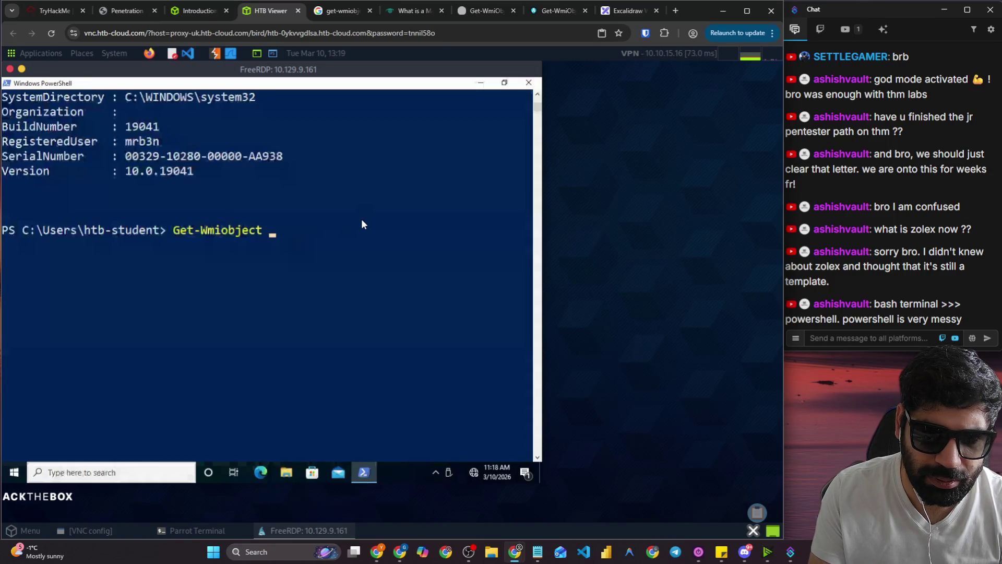
key(Return)
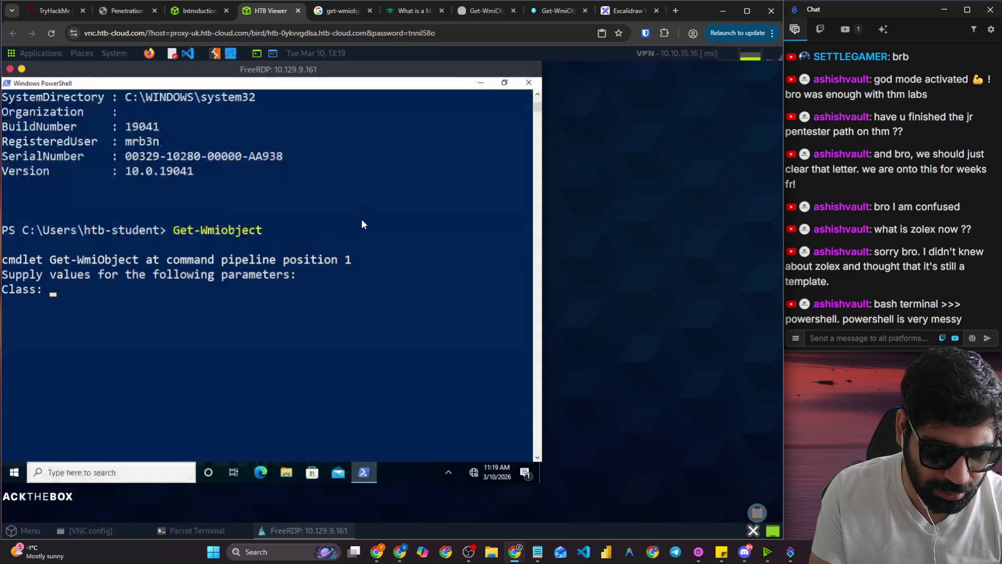
key(Return)
Run 'Windows -X' in PowerShell, which fails, and return to Question 2.
text(W)
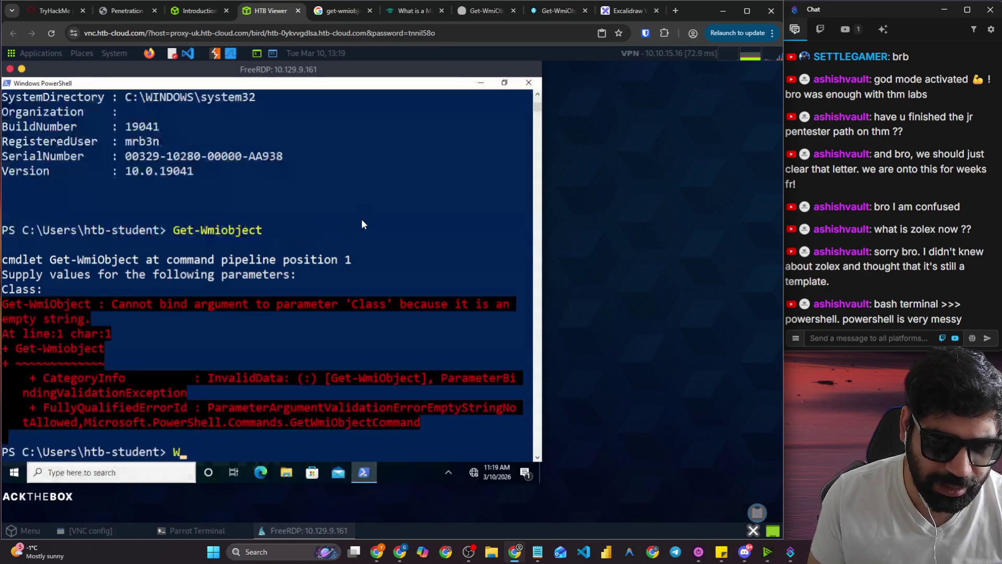
click(200, 10)
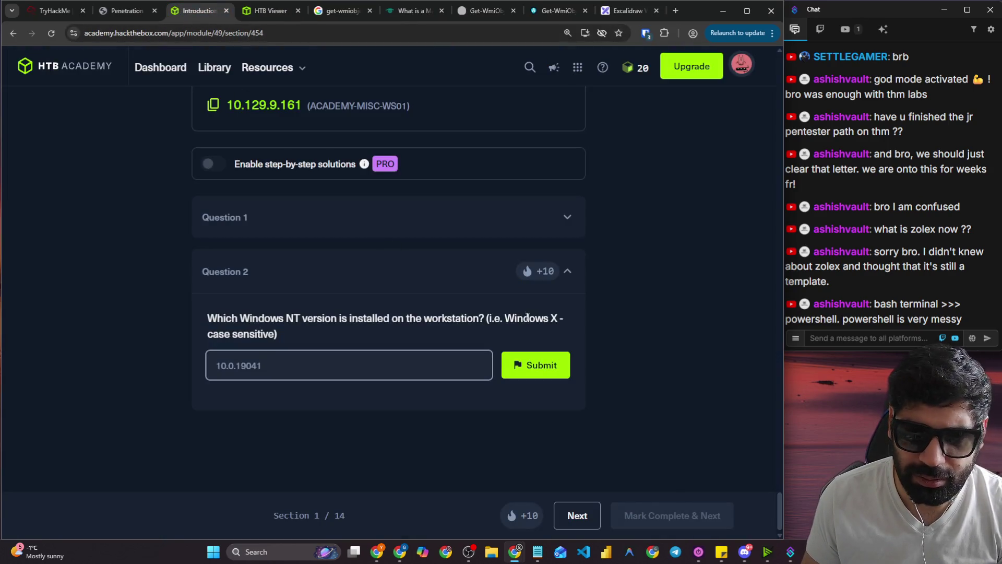
click(258, 11)
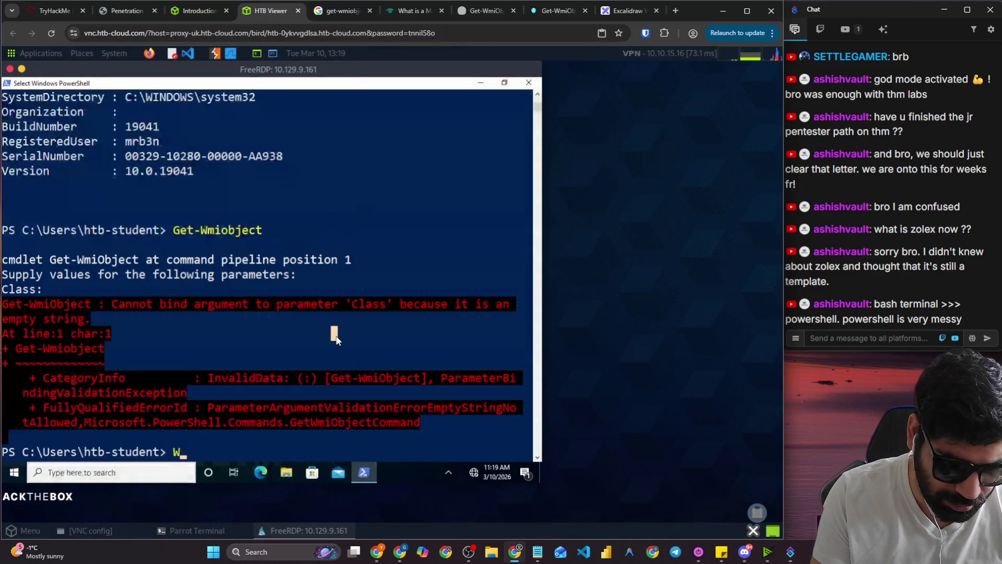
text(indows -X)
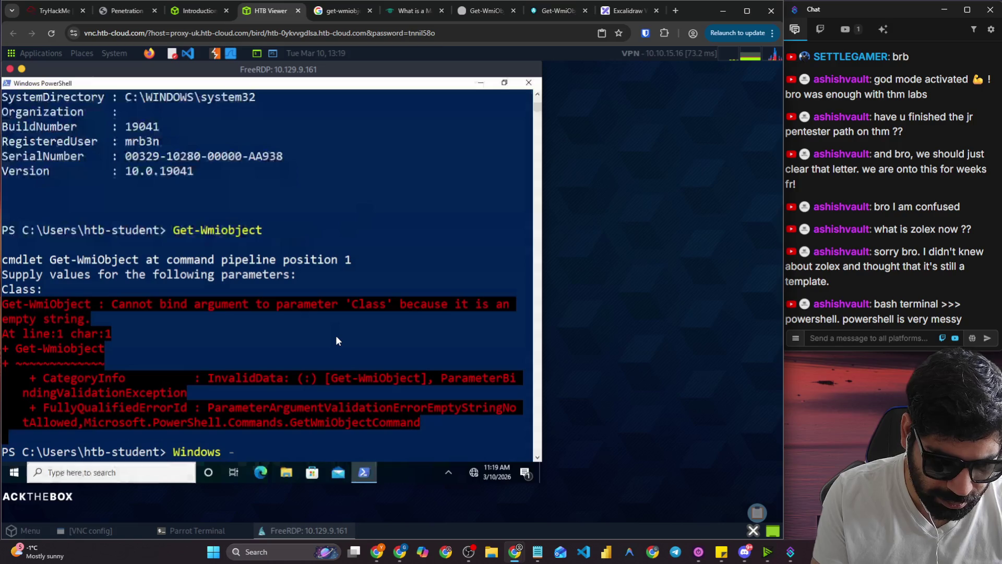
key(Return)
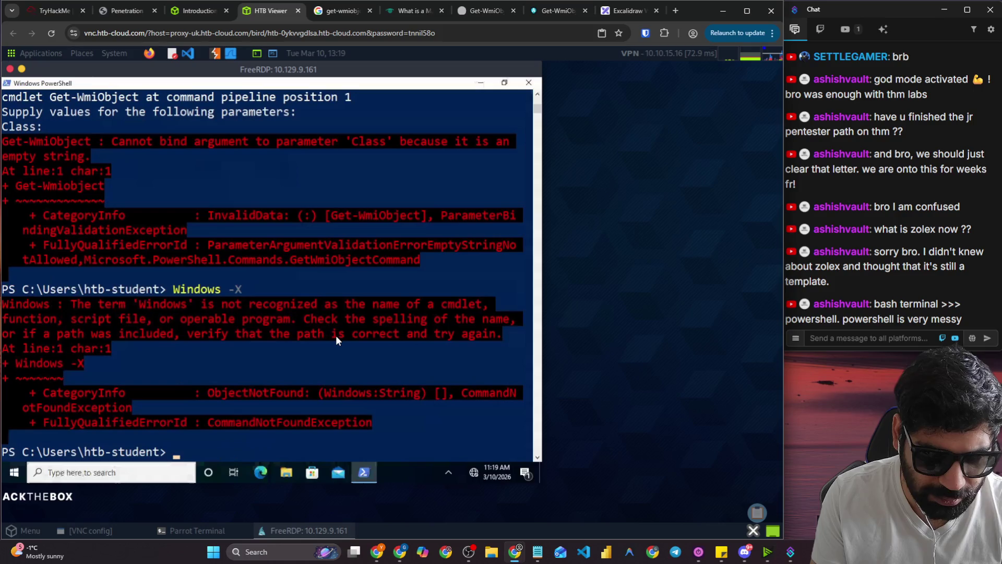
click(222, 11)
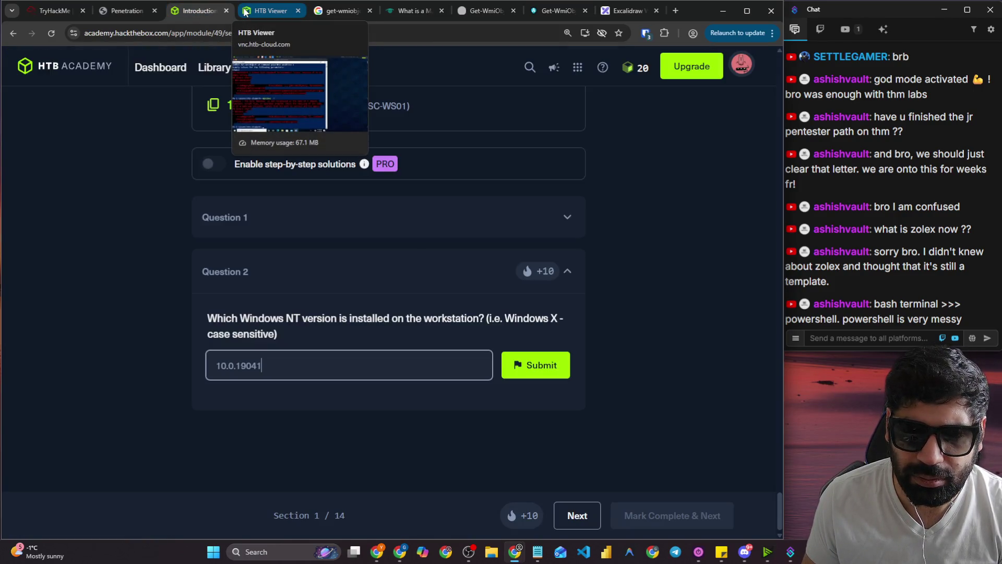
Copy the Win32_OperatingSystem Version command from the get-wmiobject search results.
click(244, 11)
click(342, 11)
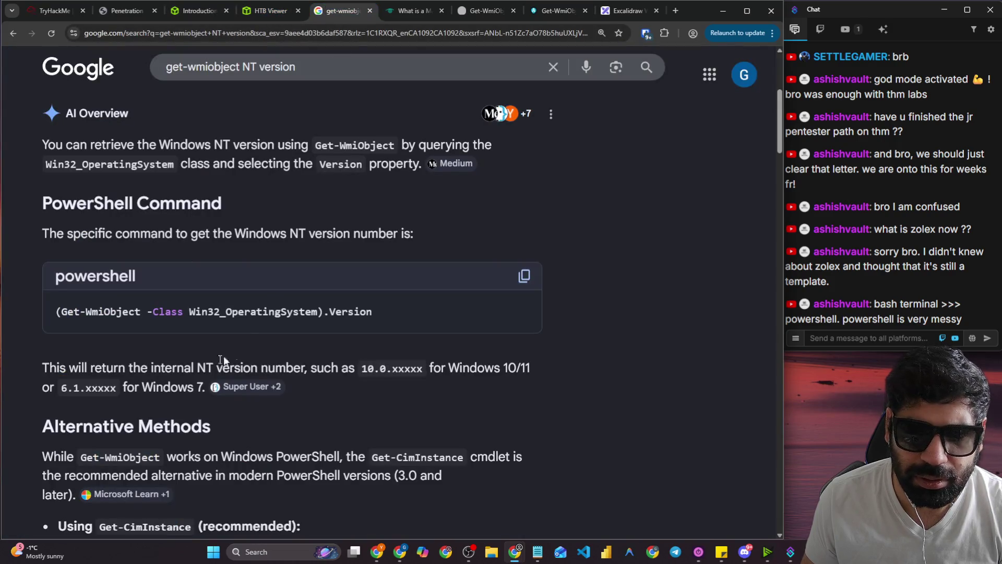
click(525, 277)
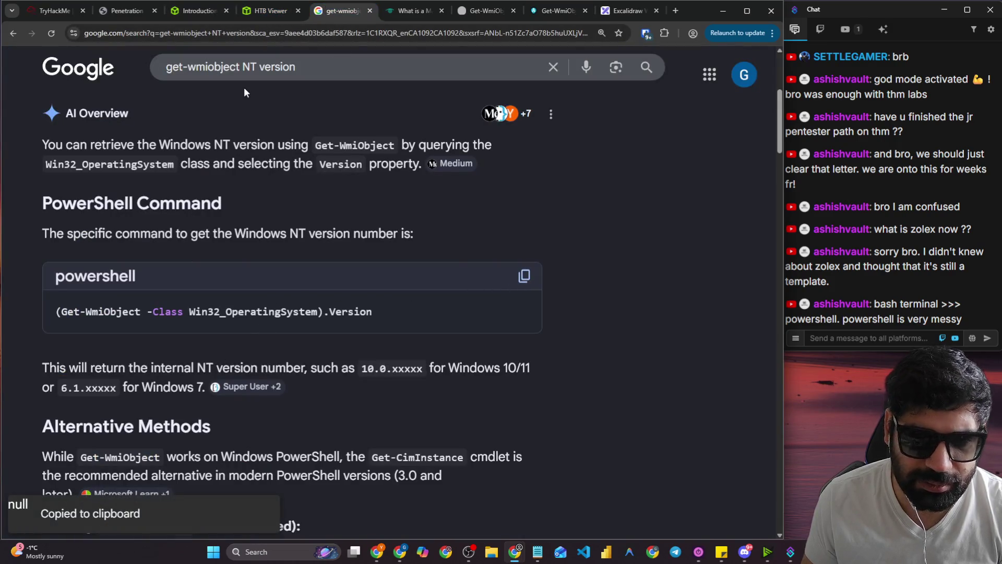
click(257, 16)
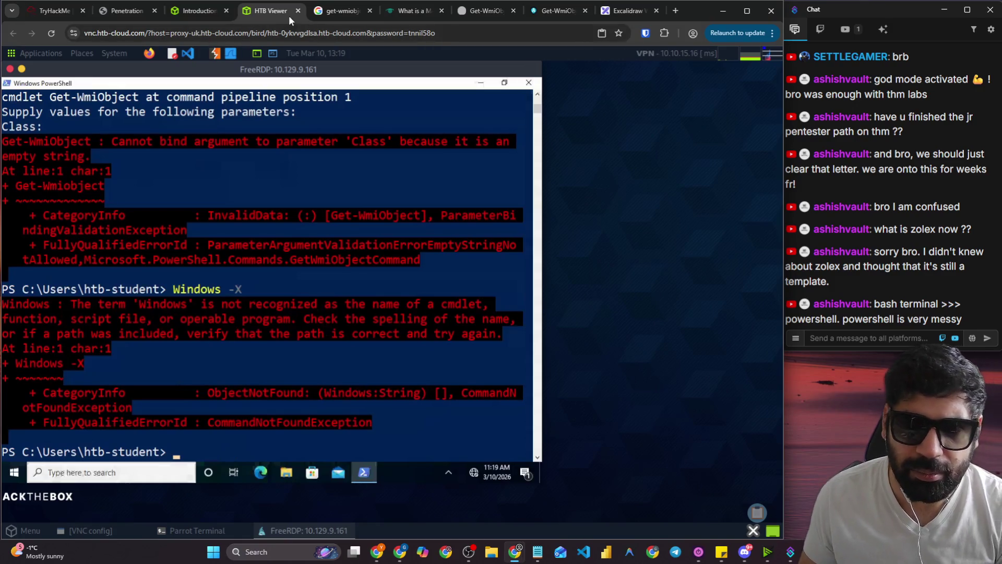
Highlight the example NT version format 10.0.xxxxx and scroll through the alternative answers.
click(320, 12)
scroll(202, 340, down, 2)
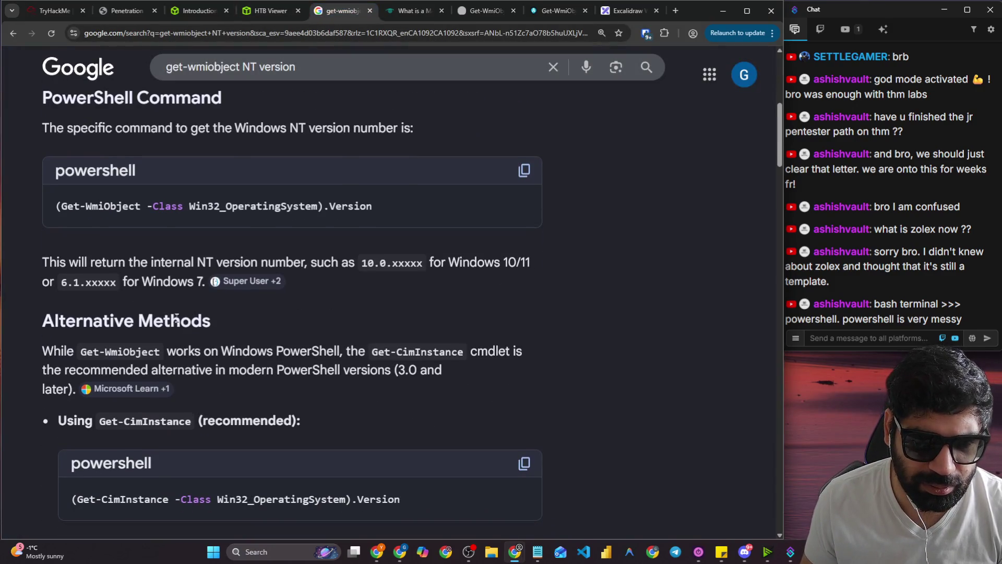
drag(426, 264, 361, 270)
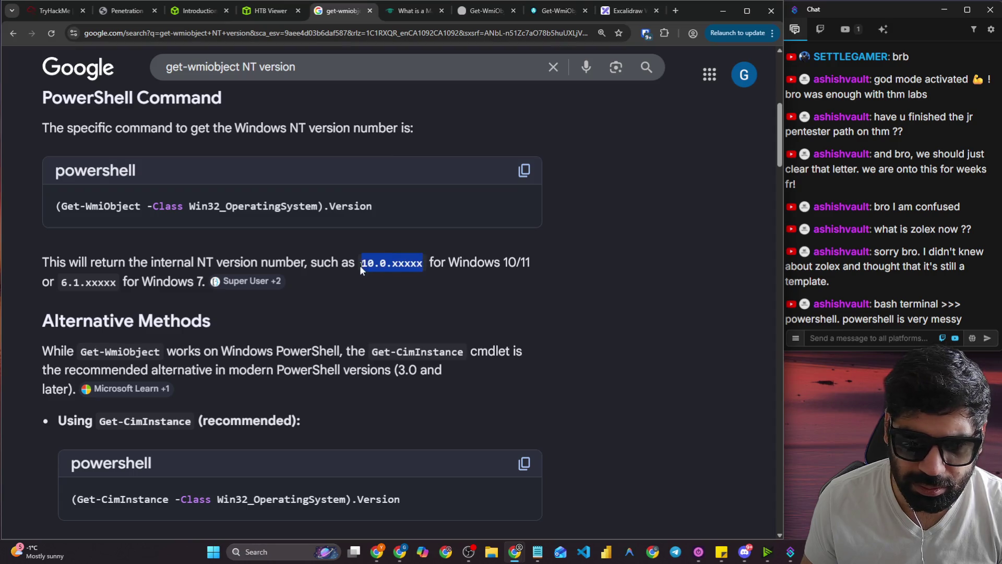
click(318, 262)
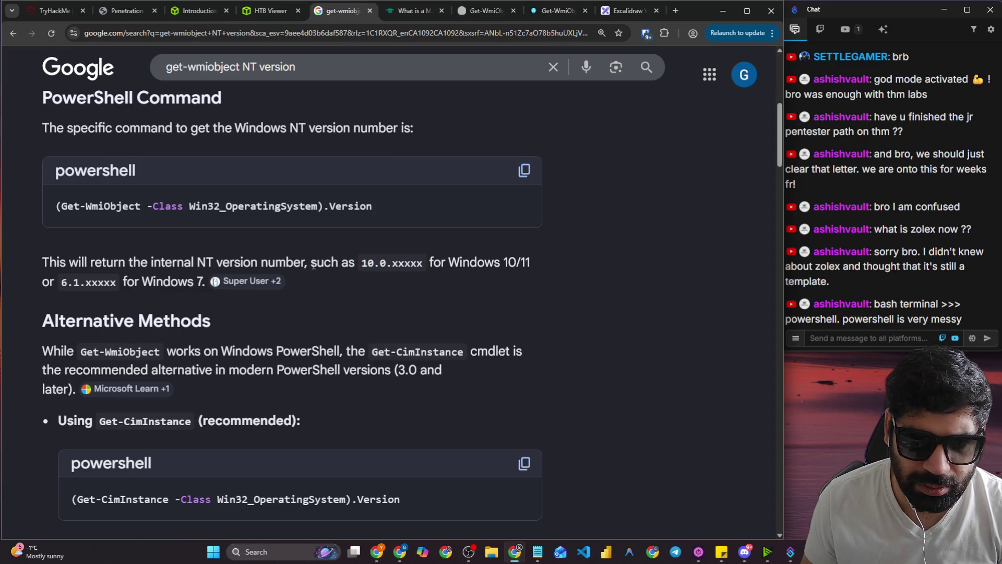
drag(130, 262, 309, 264)
scroll(336, 274, down, 2)
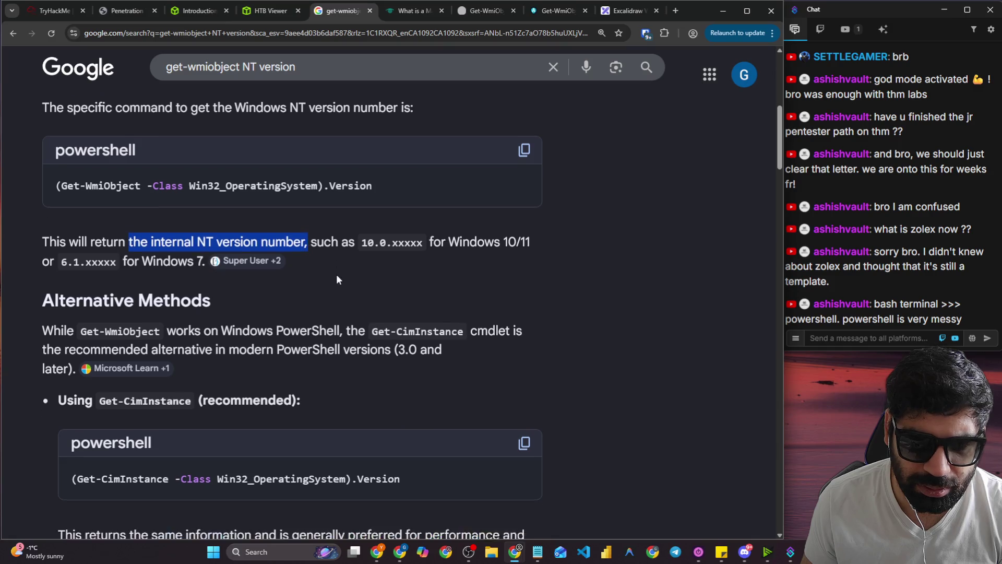
scroll(336, 276, down, 1)
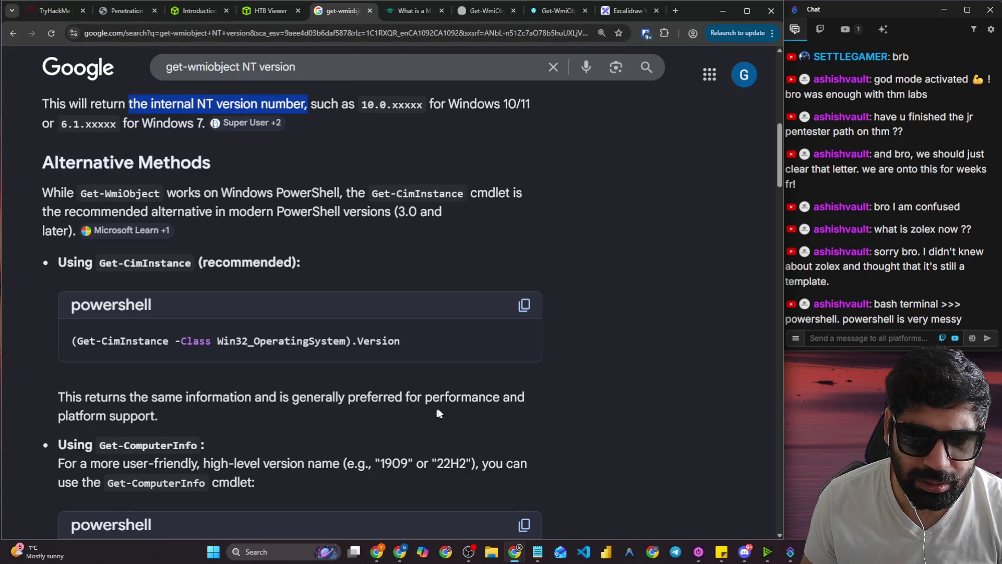
click(266, 11)
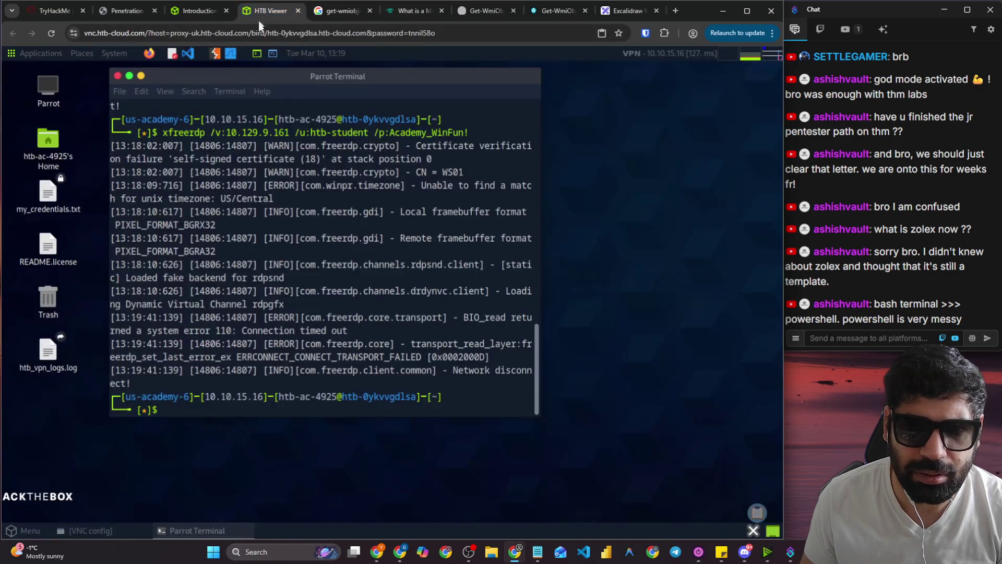
Strip the '10.0.' prefix and submit 19041 as the Question 2 answer.
click(199, 11)
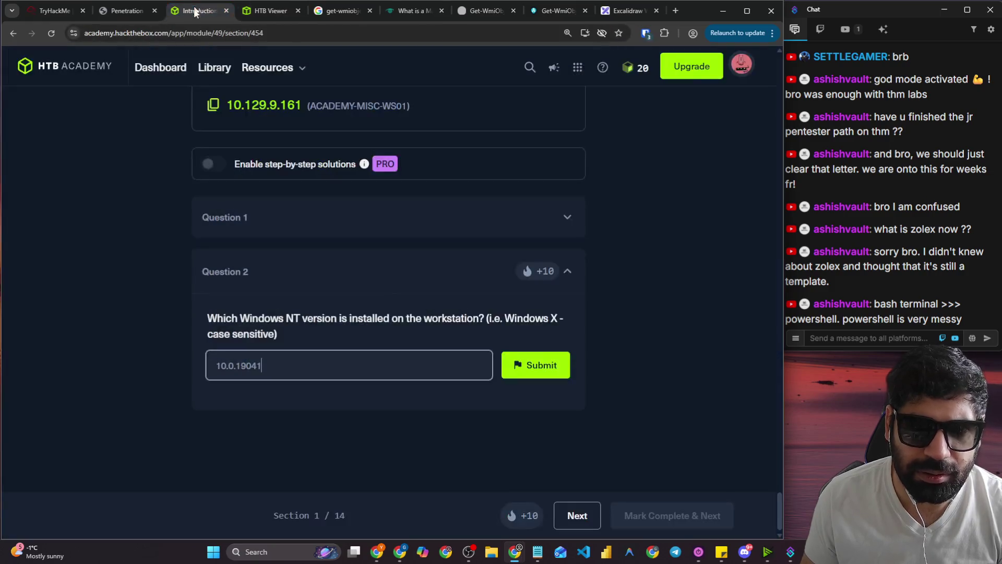
click(261, 366)
key(shift+Home)
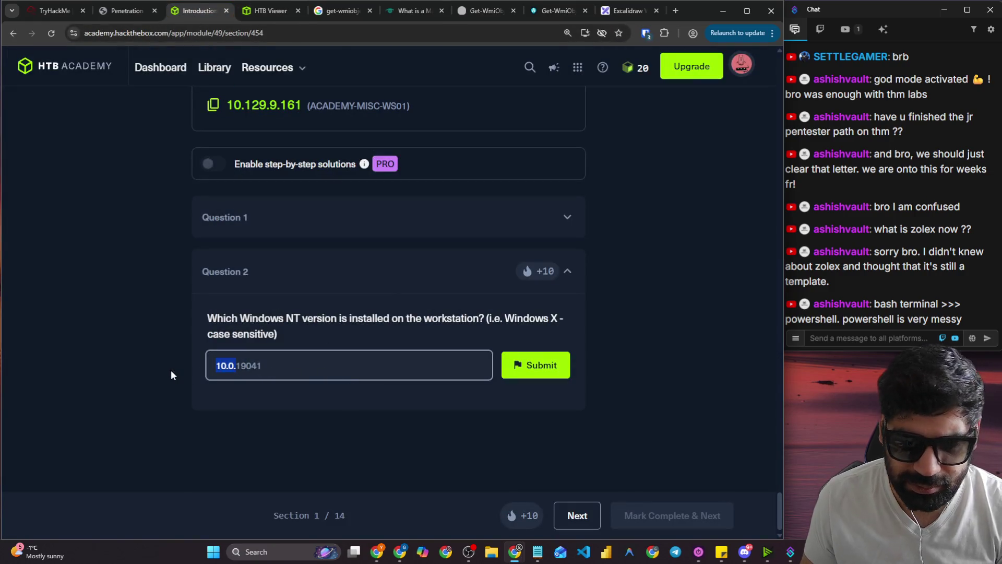
key(BackSpace)
key(Return)
click(345, 364)
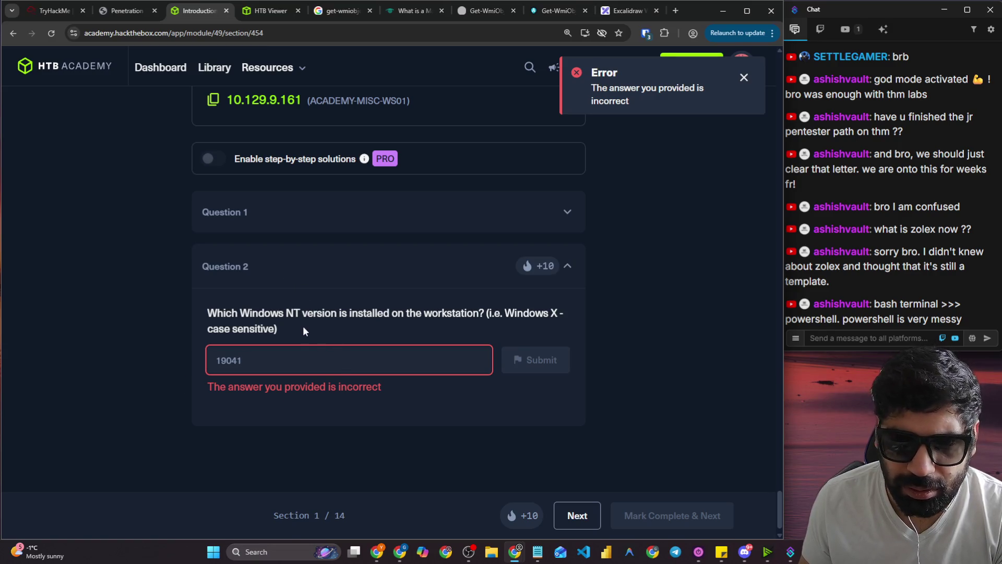
Reread the Question 2 wording, then select the old Google query to replace it.
drag(201, 317, 475, 319)
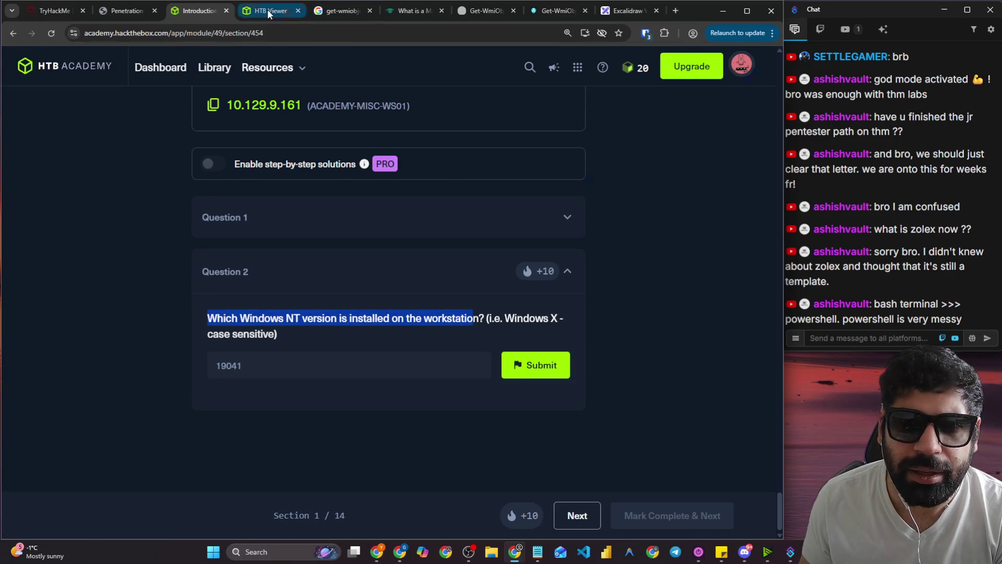
click(342, 10)
drag(341, 63, 159, 70)
Search Google for 'what is windows NT version using powershell'.
text(what )
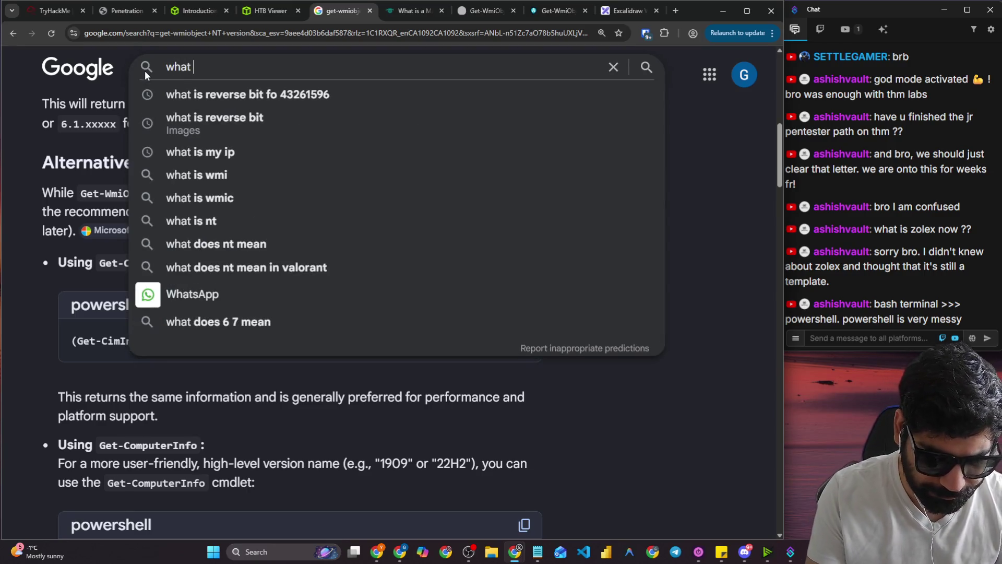
text(is windows)
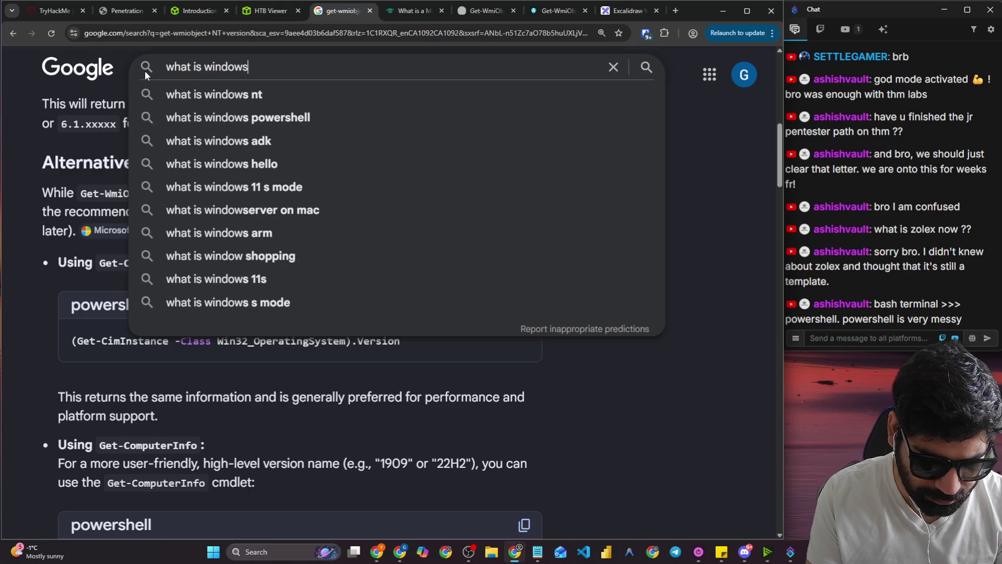
text( NT vw)
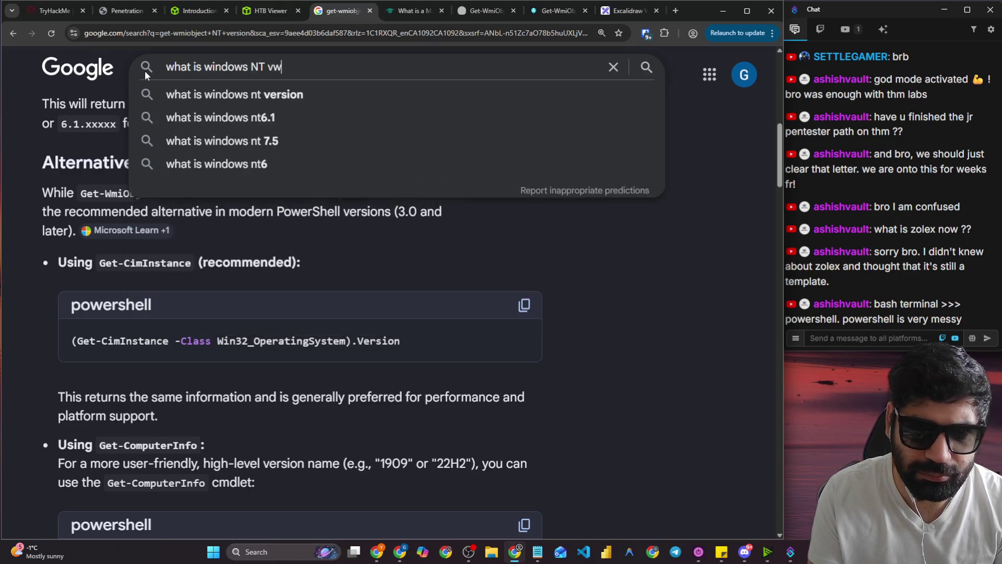
key(Down)
text(on )
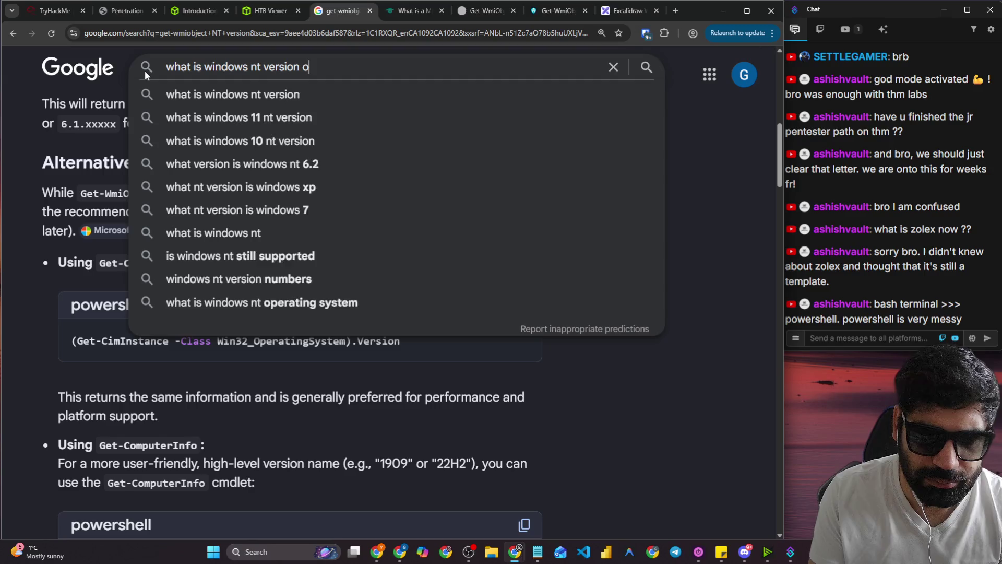
text(m)
key(BackSpace)
key(BackSpace)
key(BackSpace)
text(usi)
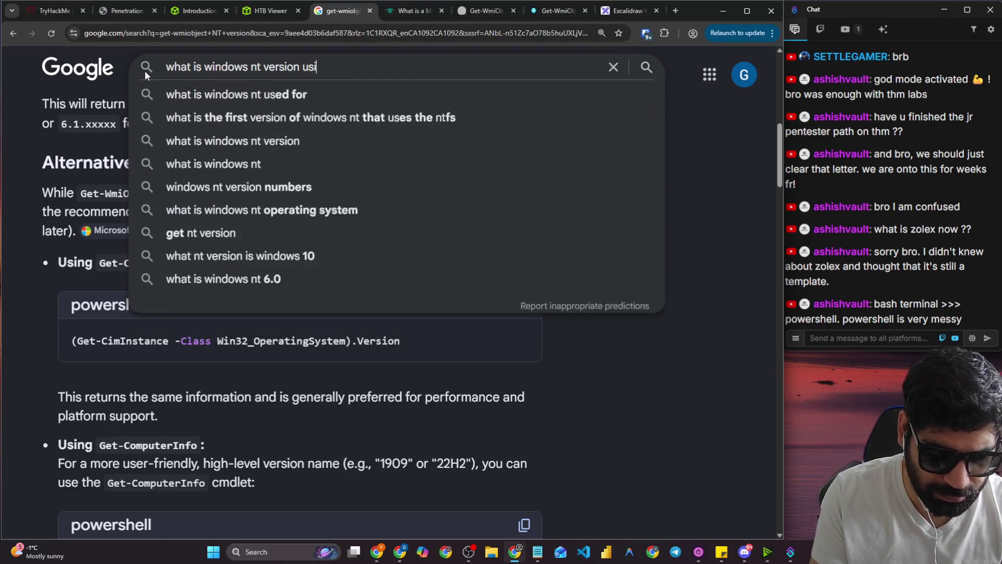
text(ng powershell)
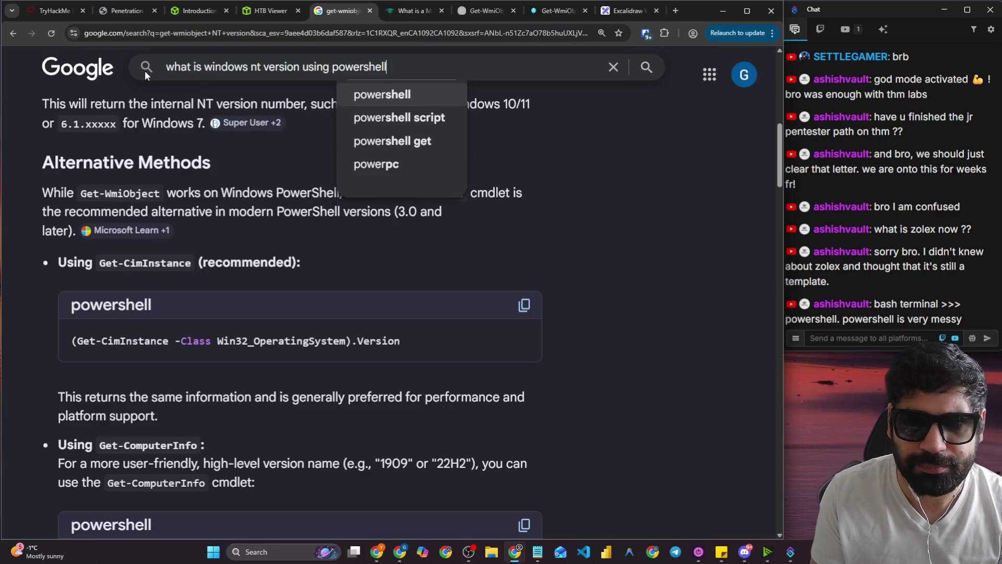
key(Return)
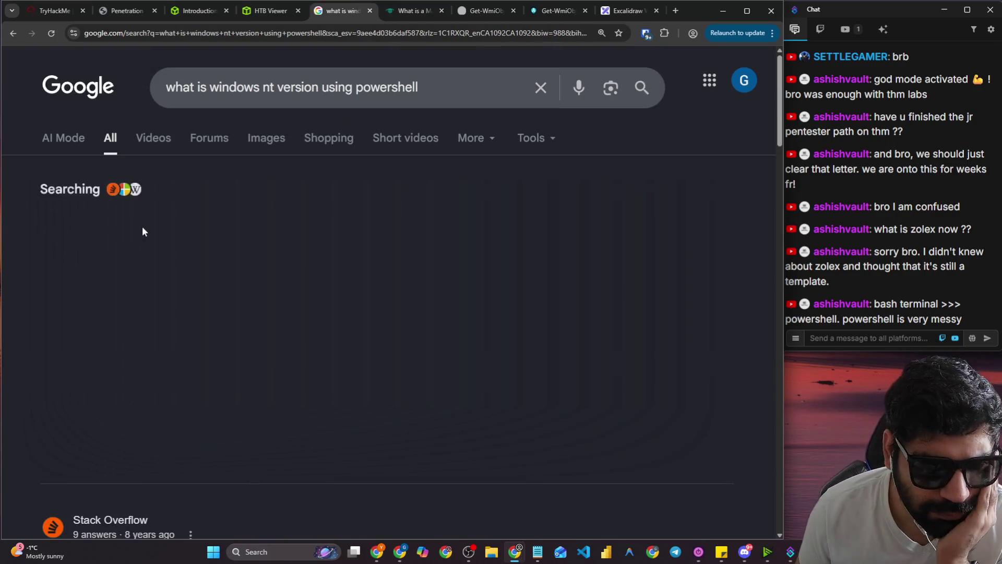
Copy the Get-CimInstance Win32_OperatingSystem command from the expanded AI overview, then bring up the Pwnbox terminal.
scroll(192, 331, down, 2)
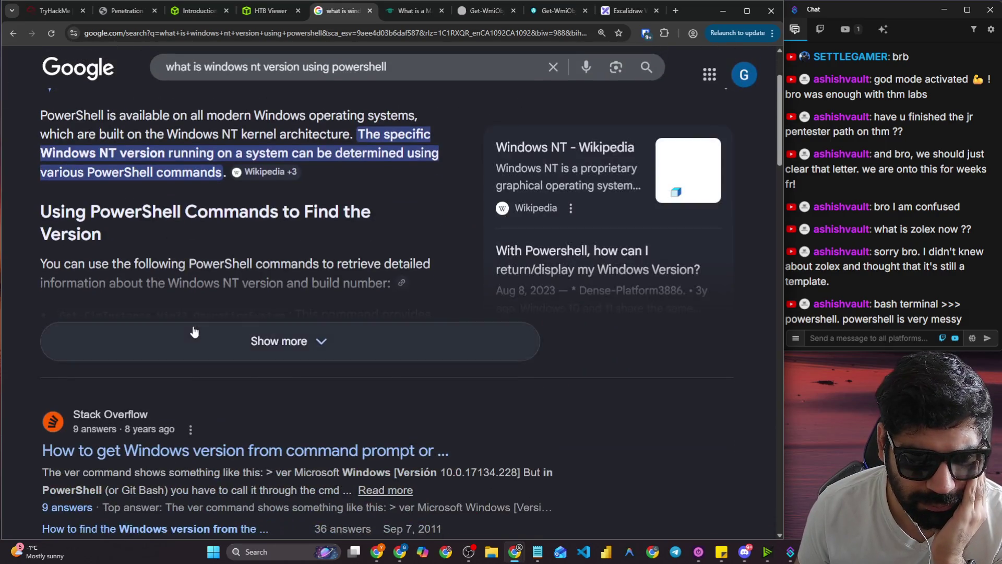
click(193, 331)
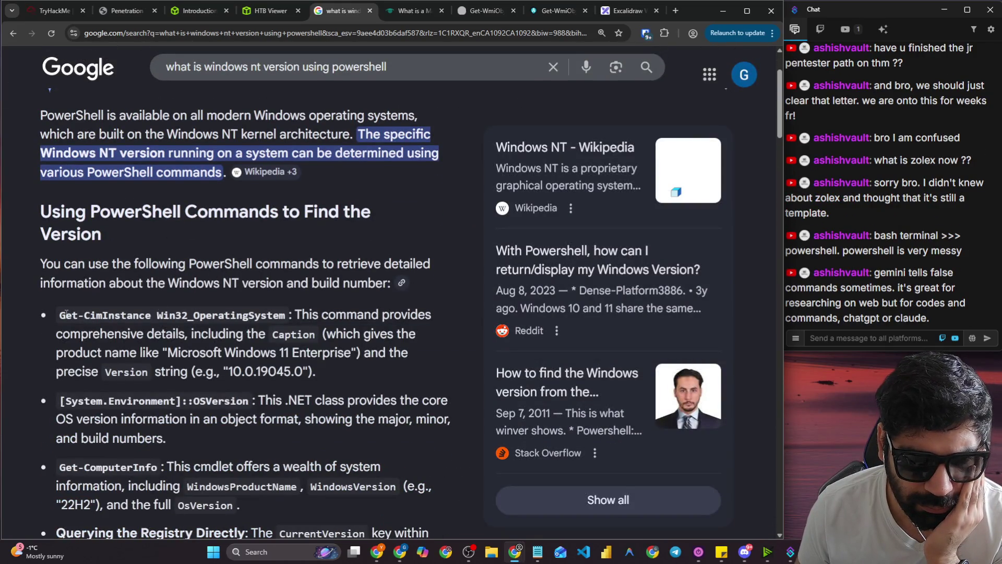
drag(59, 315, 284, 314)
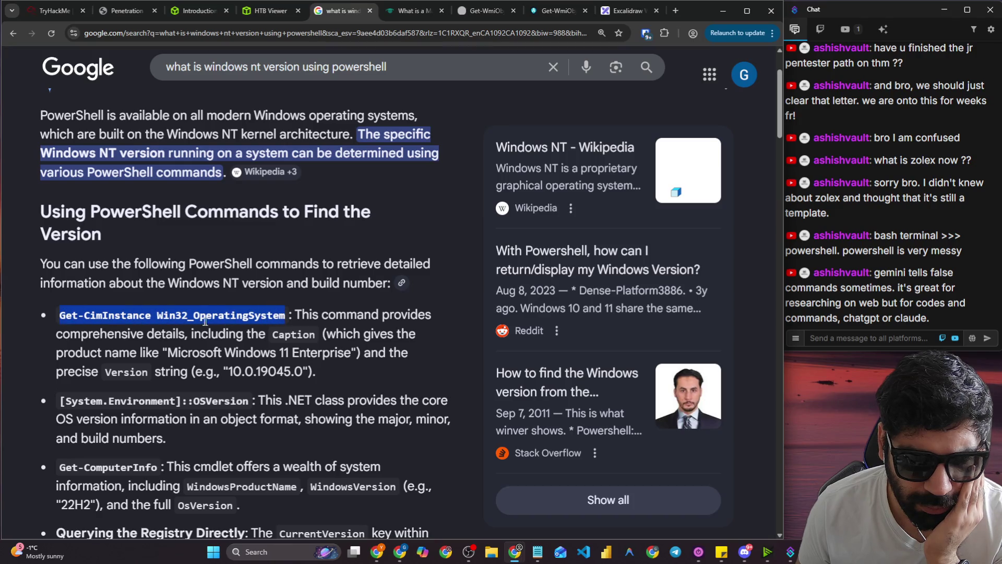
right_click(287, 313)
click(300, 321)
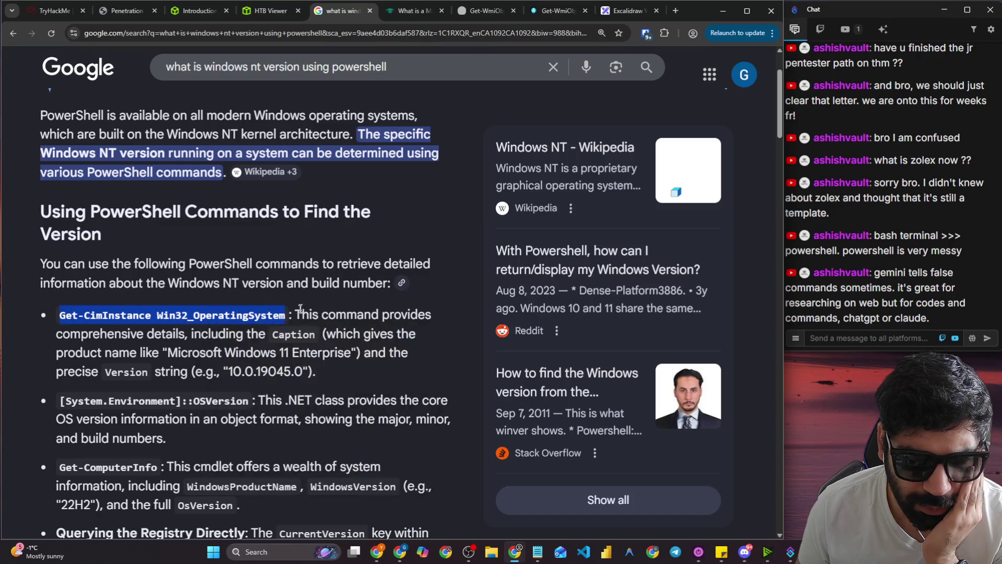
click(266, 10)
right_click(278, 213)
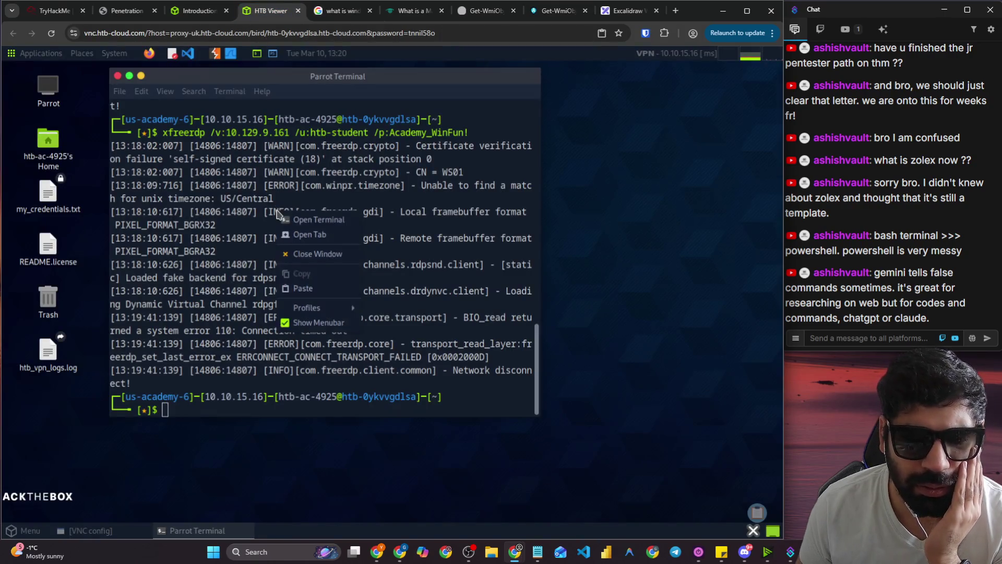
Rerun the previous xfreerdp command to reconnect to the workstation and shift the FreeRDP window right.
click(230, 317)
key(Up)
key(Return)
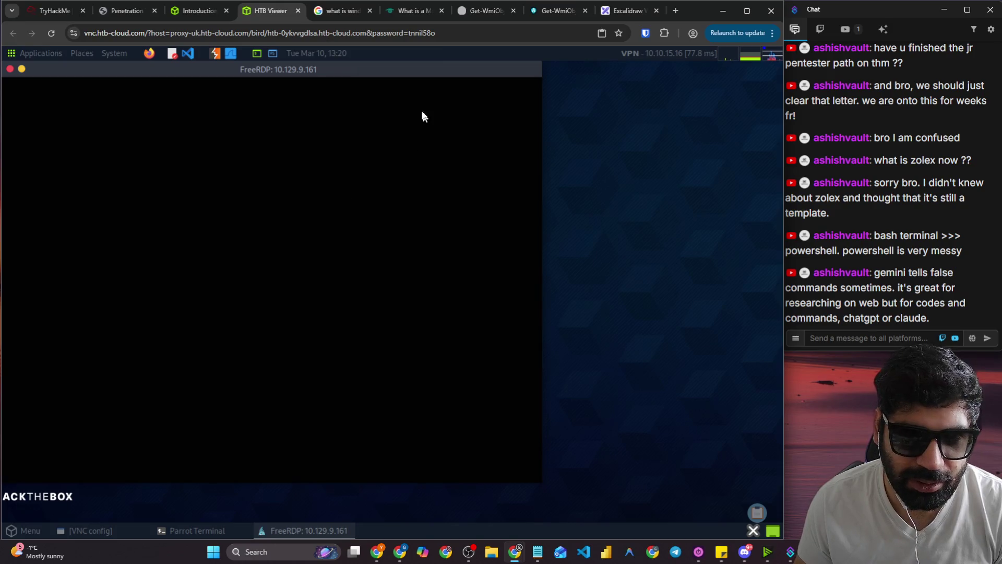
drag(359, 74, 386, 71)
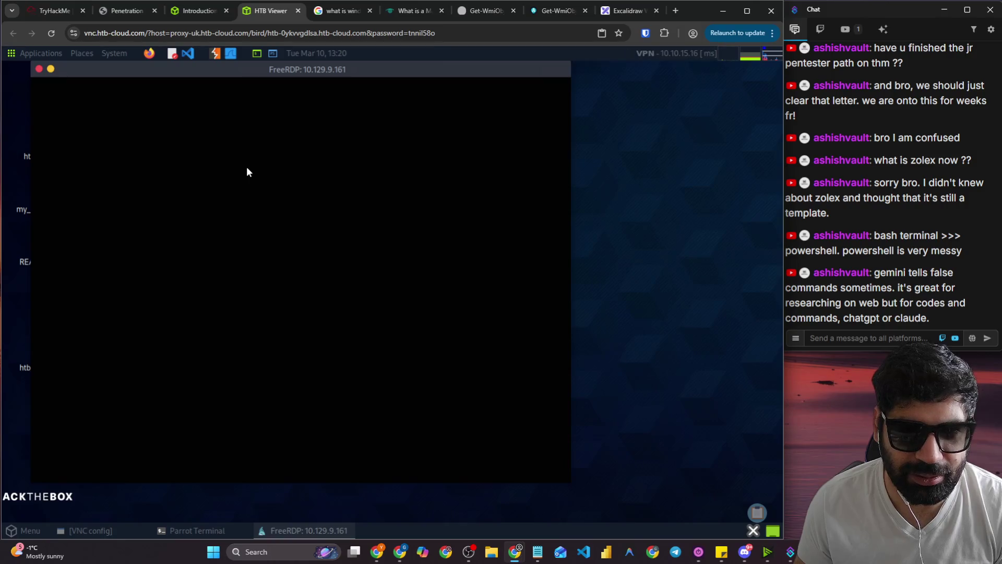
click(342, 71)
drag(342, 70, 421, 71)
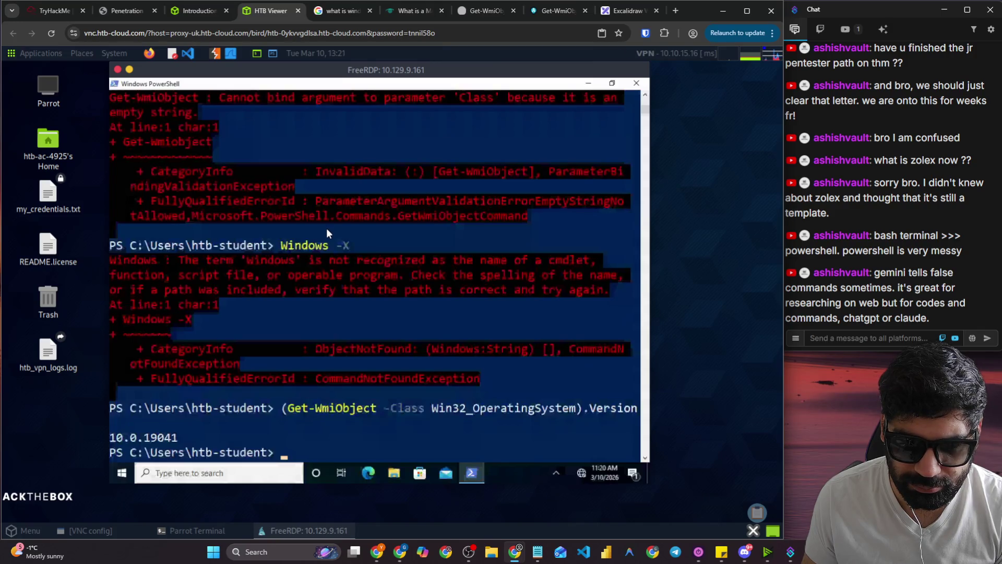
click(348, 16)
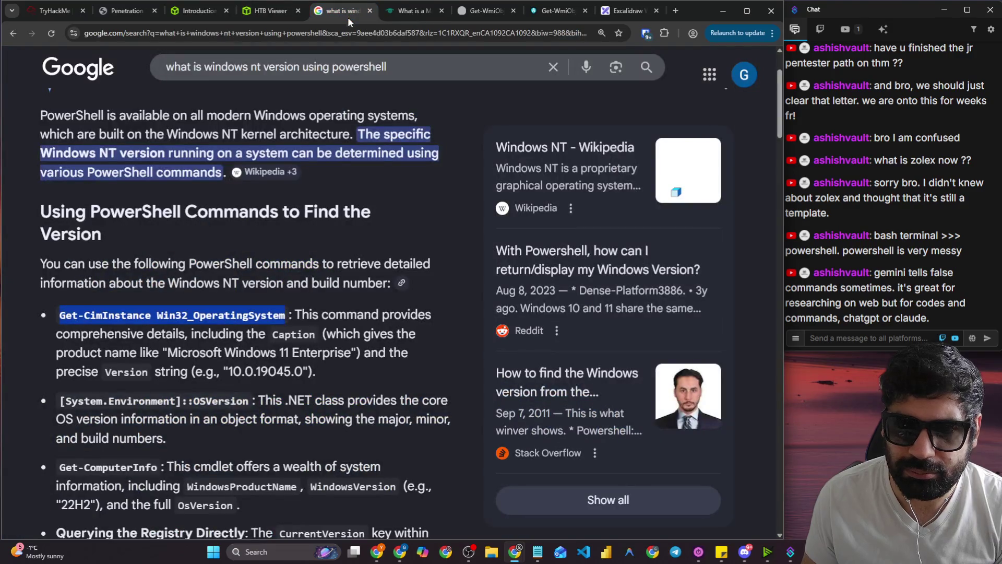
Copy the Get-CimInstance command again and select the Get-ComputerInfo cmdlet further down the results.
right_click(246, 313)
click(275, 325)
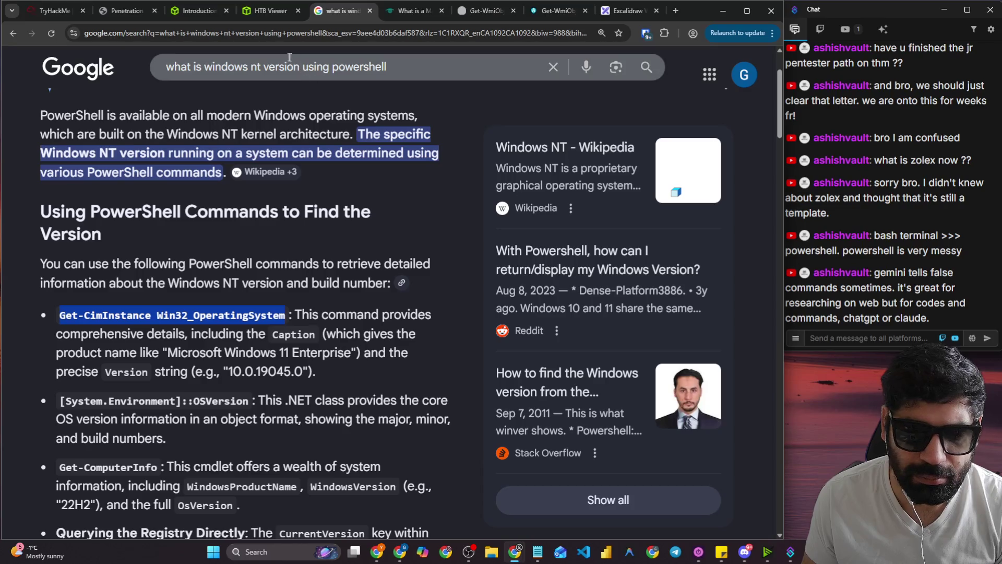
click(273, 13)
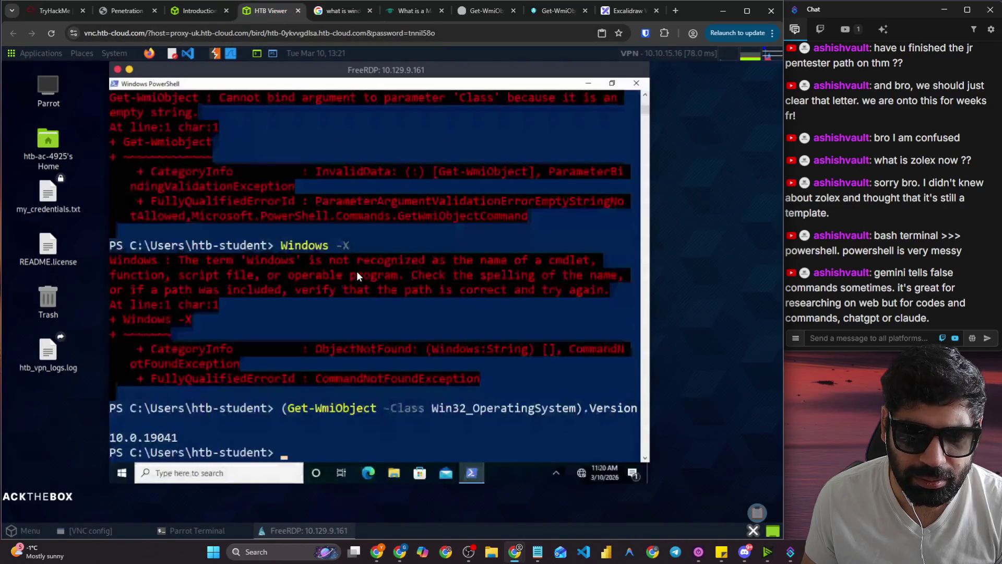
click(342, 10)
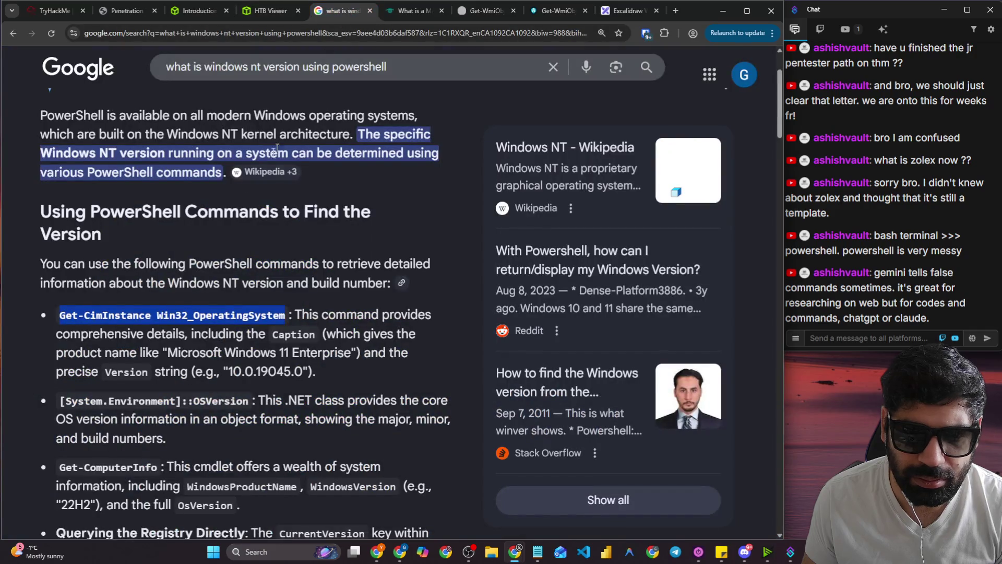
scroll(193, 248, down, 2)
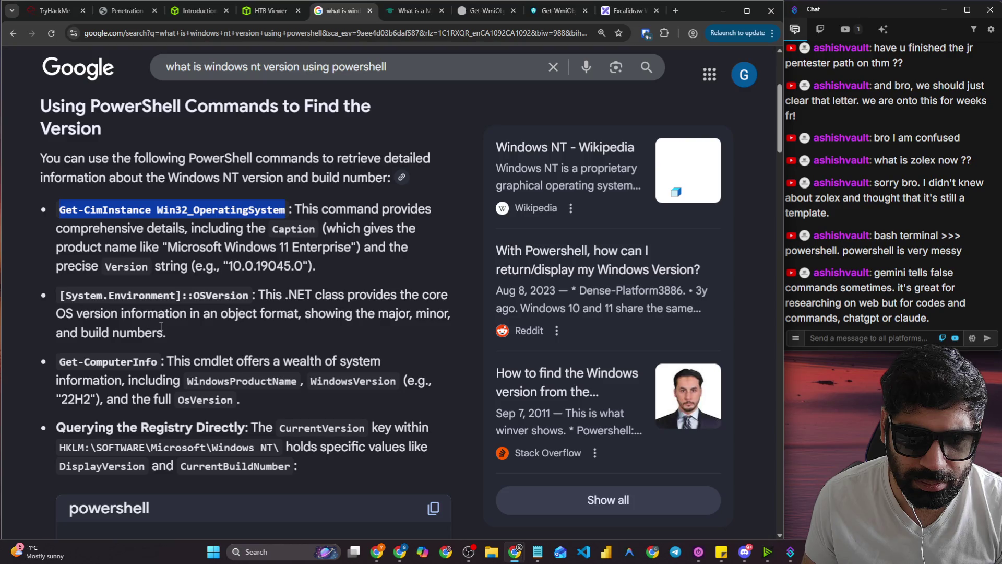
drag(158, 363, 62, 368)
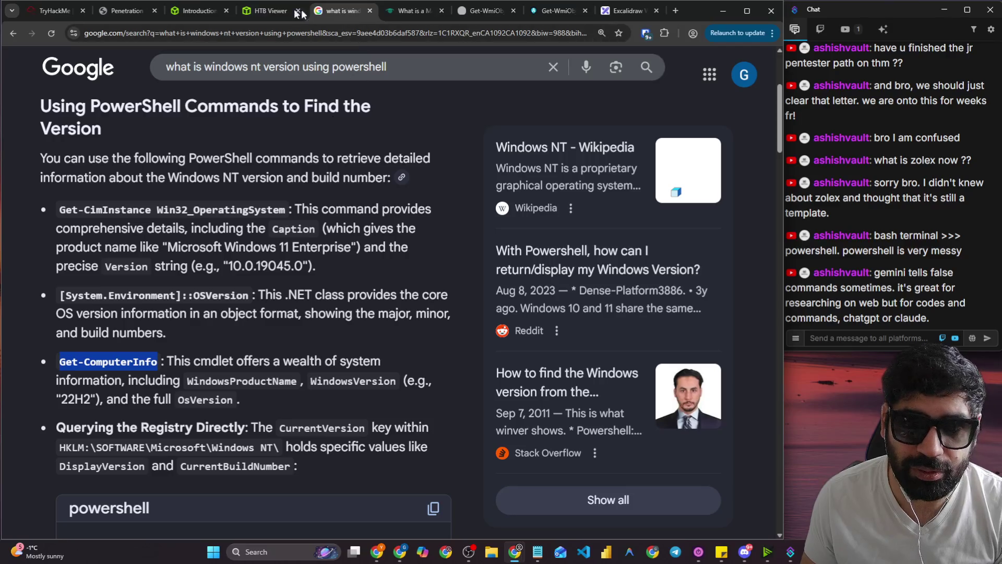
click(282, 10)
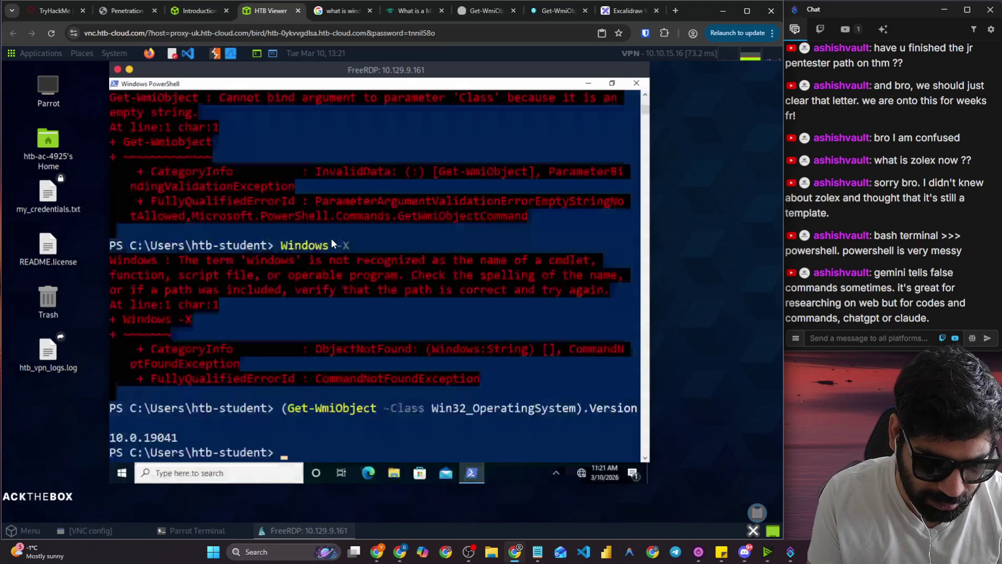
Run Get-CimInstance Win32_OperatingSystem in the remote PowerShell, showing BuildNumber 19041.
text(Get-CimInstance Win32_OperatingSystemGet-Computer)
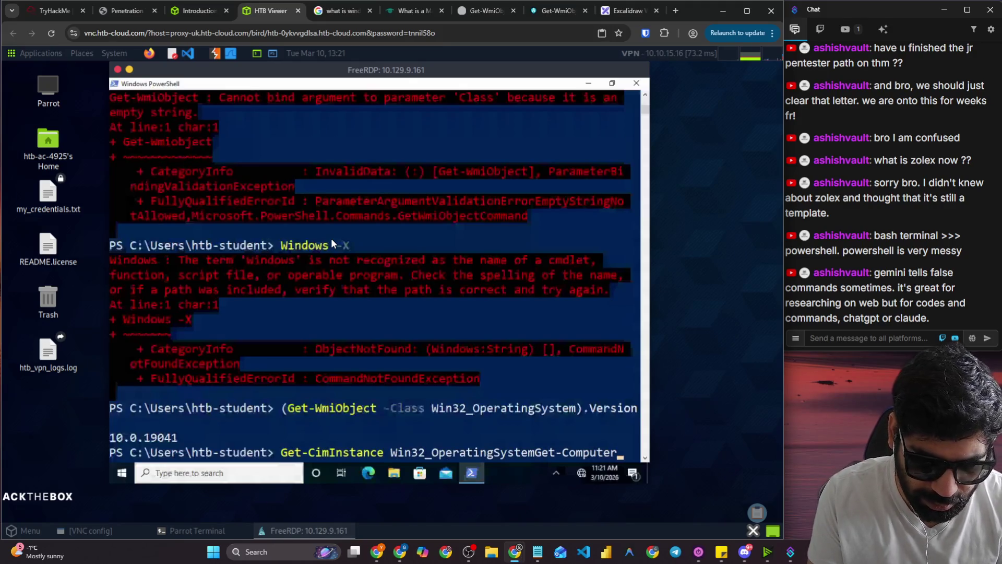
key(BackSpace)
key(BackSpace)
key(BackSpace)
key(BackSpace)
key(BackSpace)
key(BackSpace)
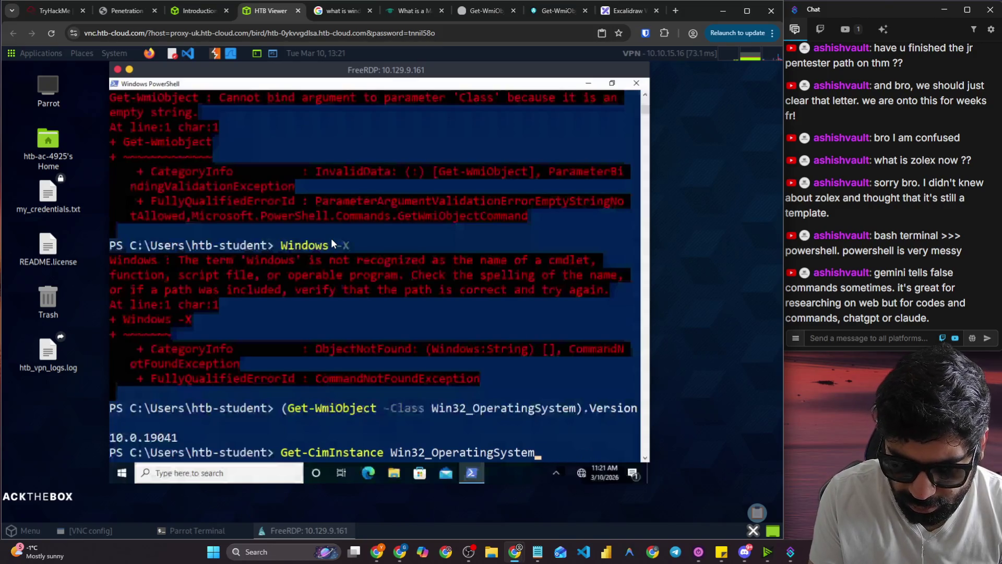
key(Return)
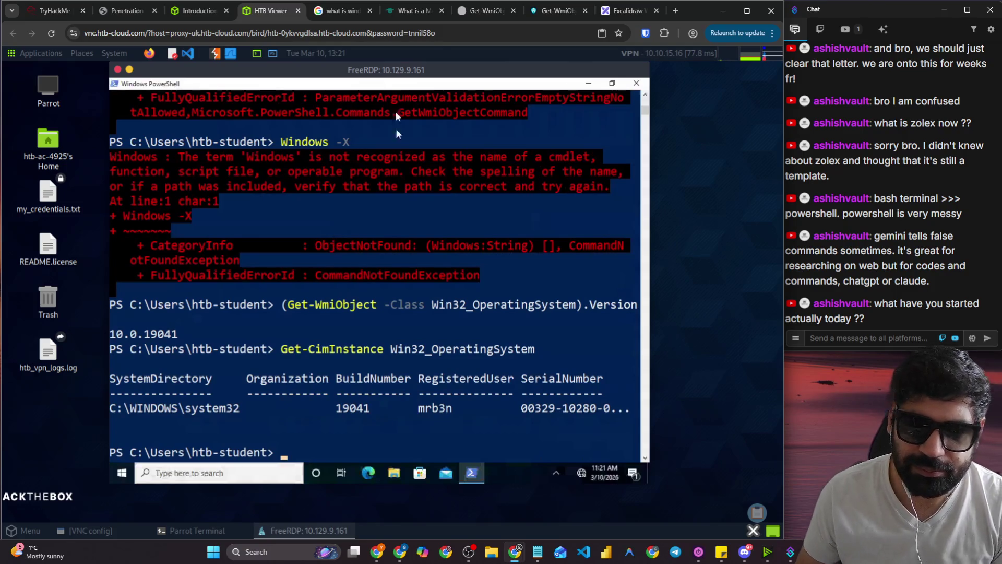
click(346, 14)
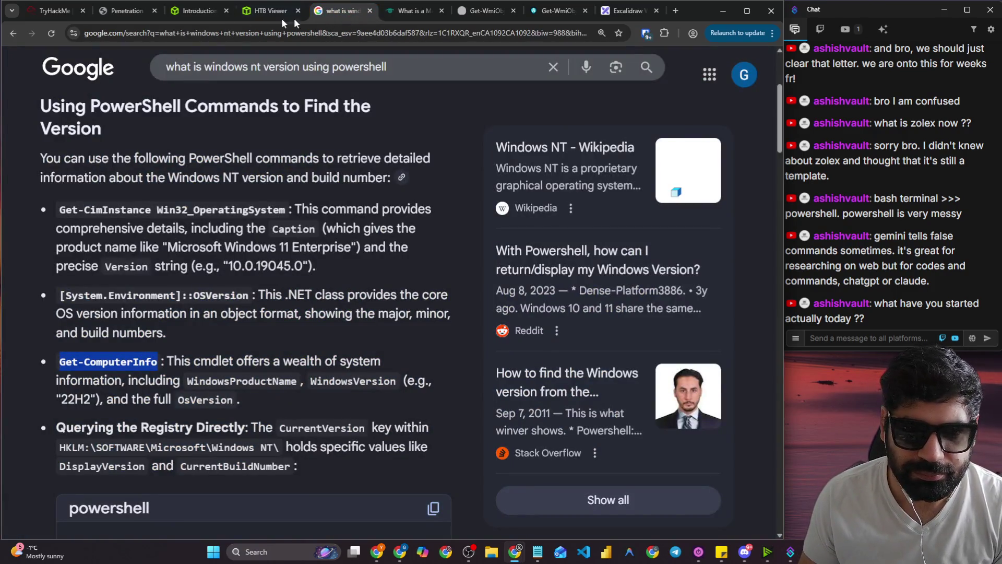
click(254, 14)
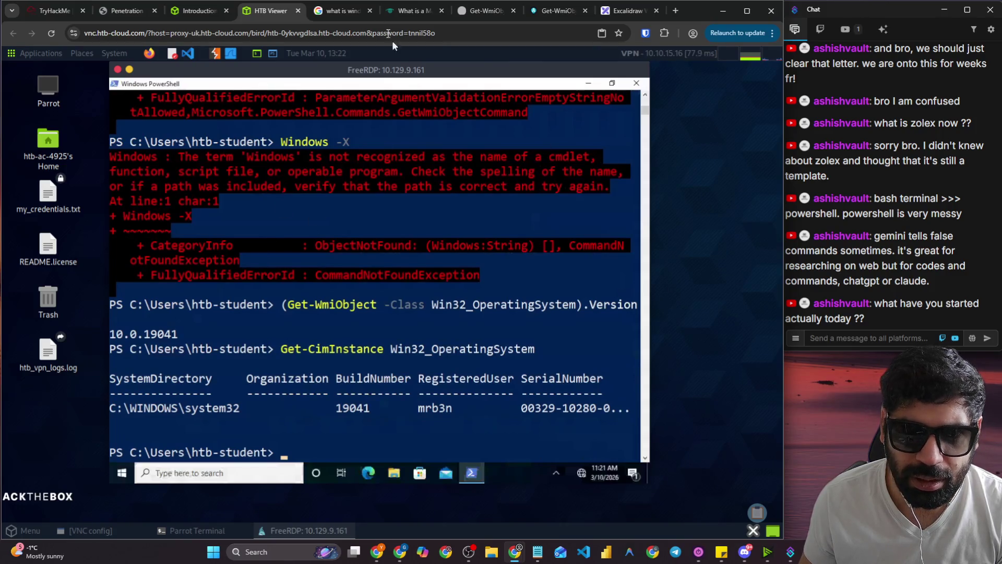
click(197, 12)
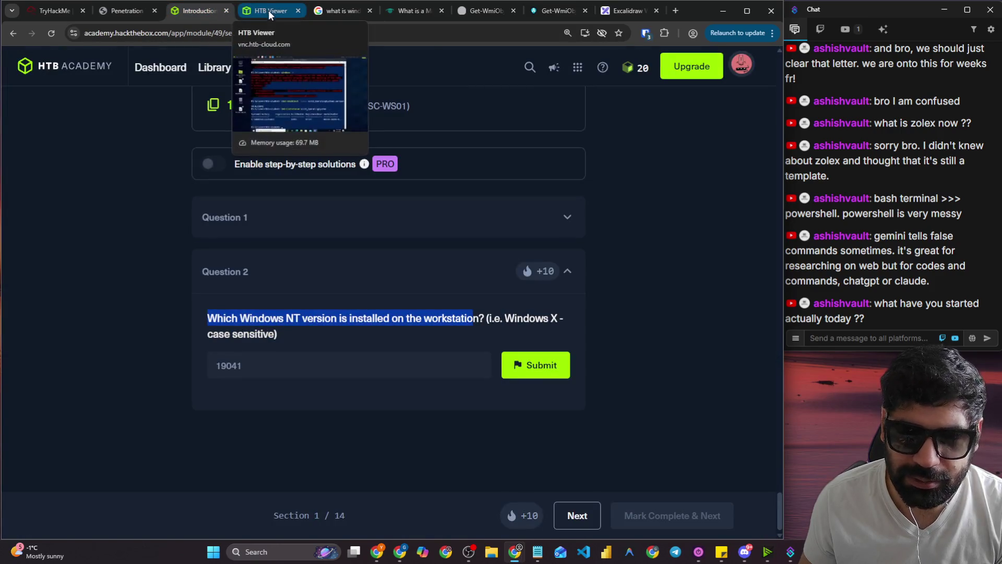
scroll(312, 270, up, 5)
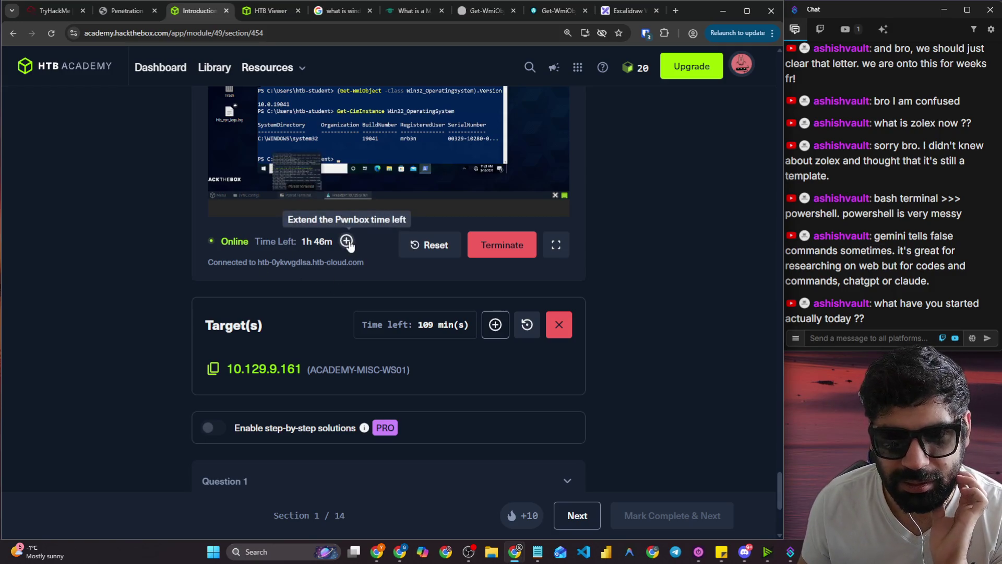
click(268, 10)
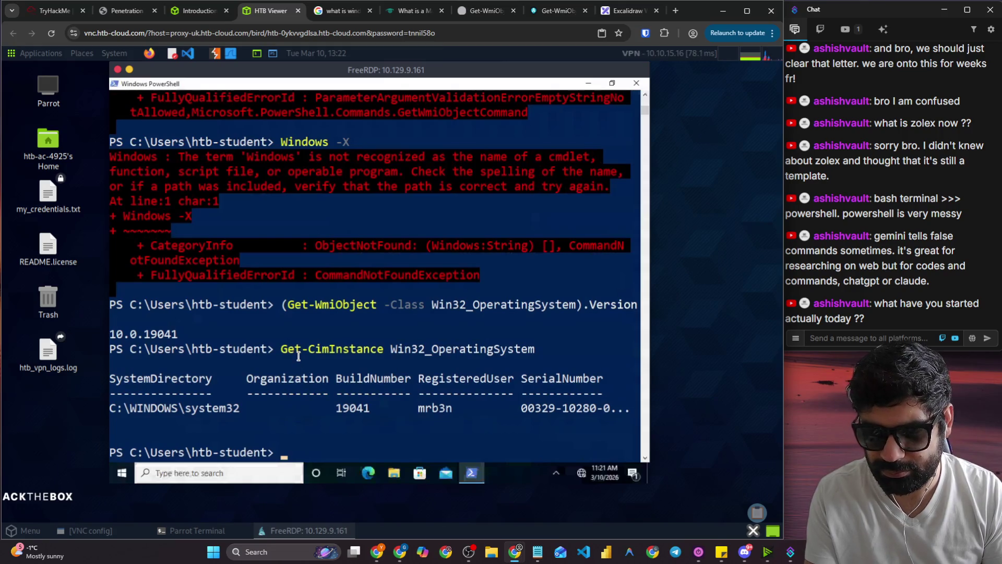
text(s)
key(Return)
Rerun the xfreerdp command from shell history to reconnect, and move the FreeRDP window right.
text(s)
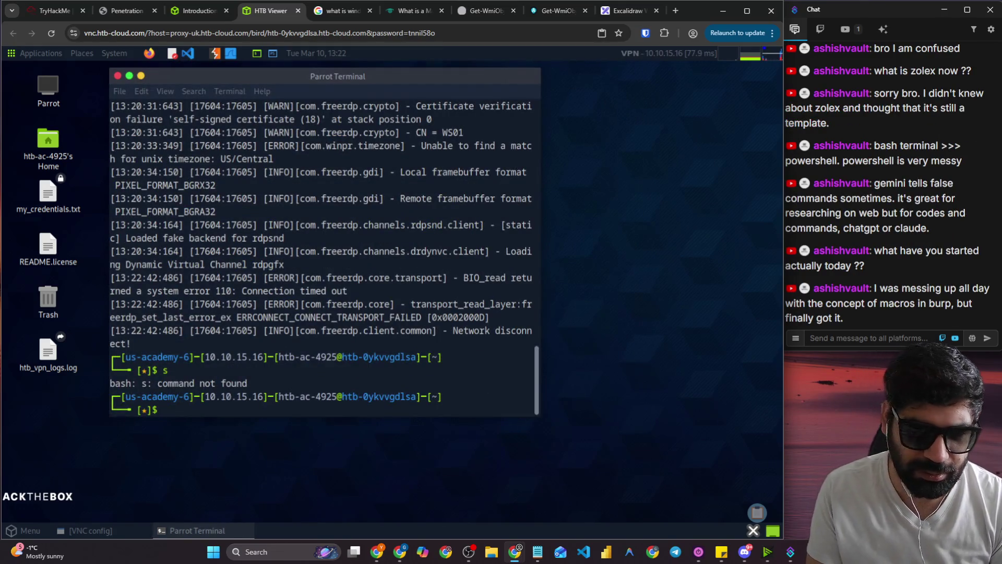
key(Return)
key(Up)
key(Up)
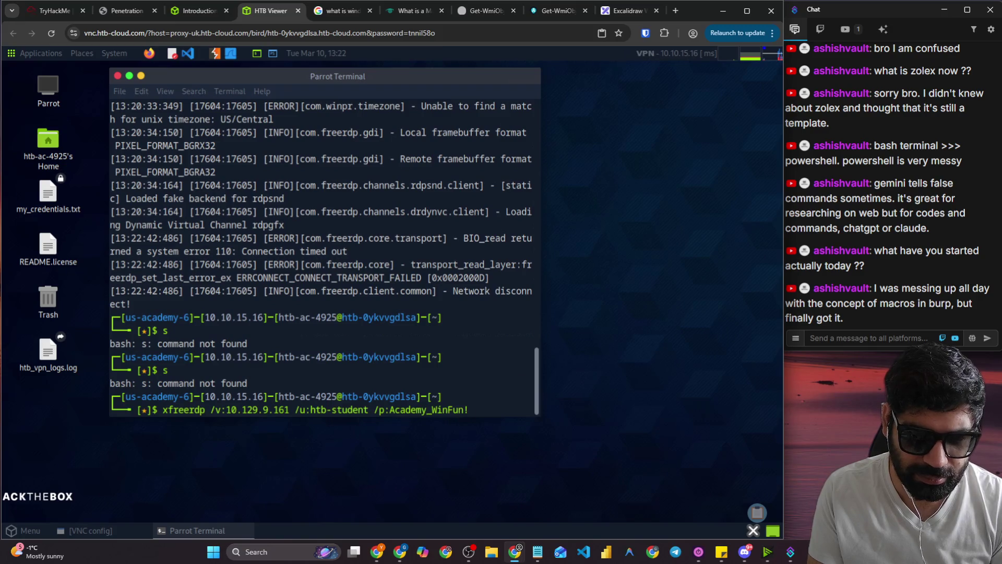
key(Return)
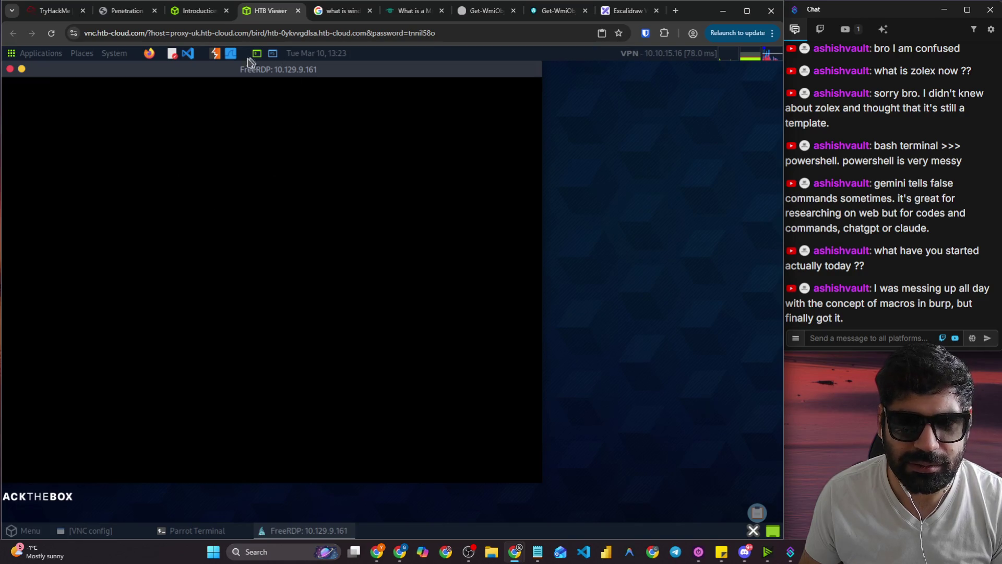
drag(245, 70, 303, 70)
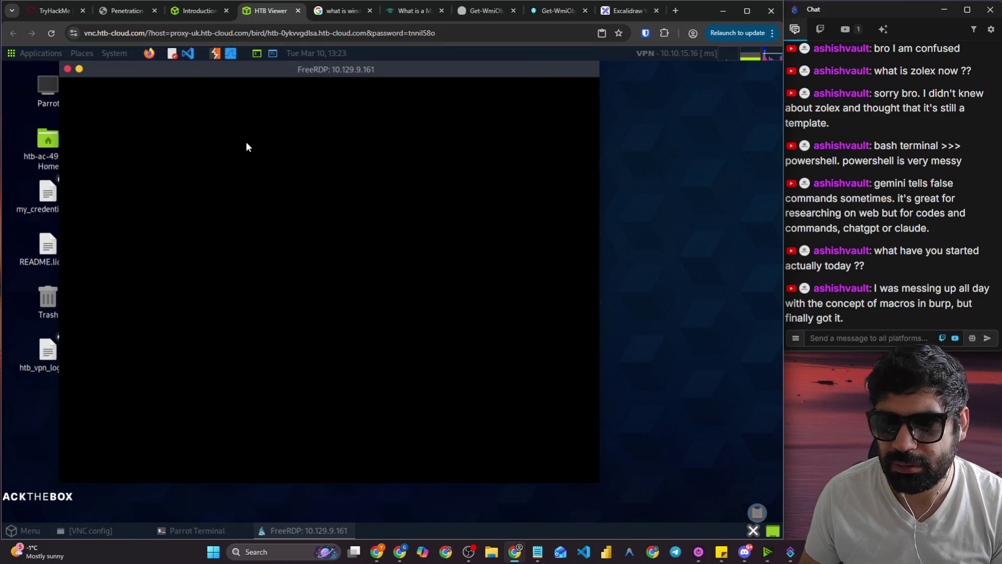
click(183, 9)
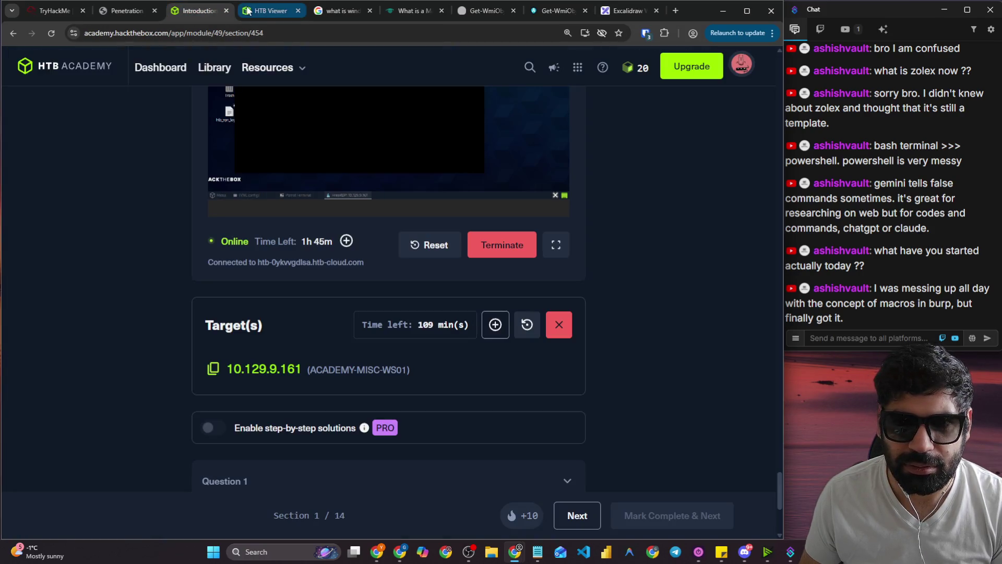
click(263, 12)
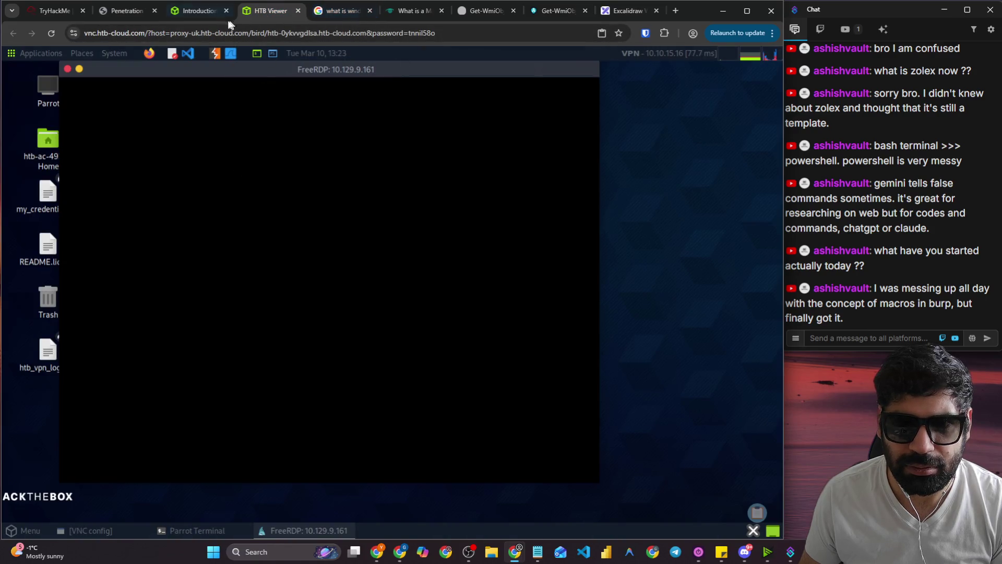
click(472, 13)
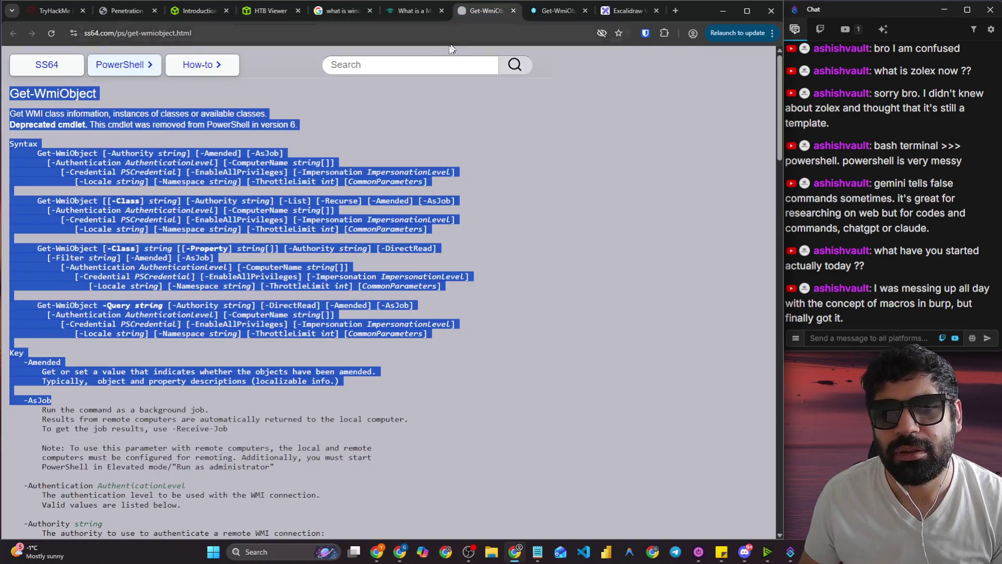
Search the Get-WmiObject page for 'nt', then 'version', finding it was removed in PowerShell 6.
key(ctrl+f)
text(net)
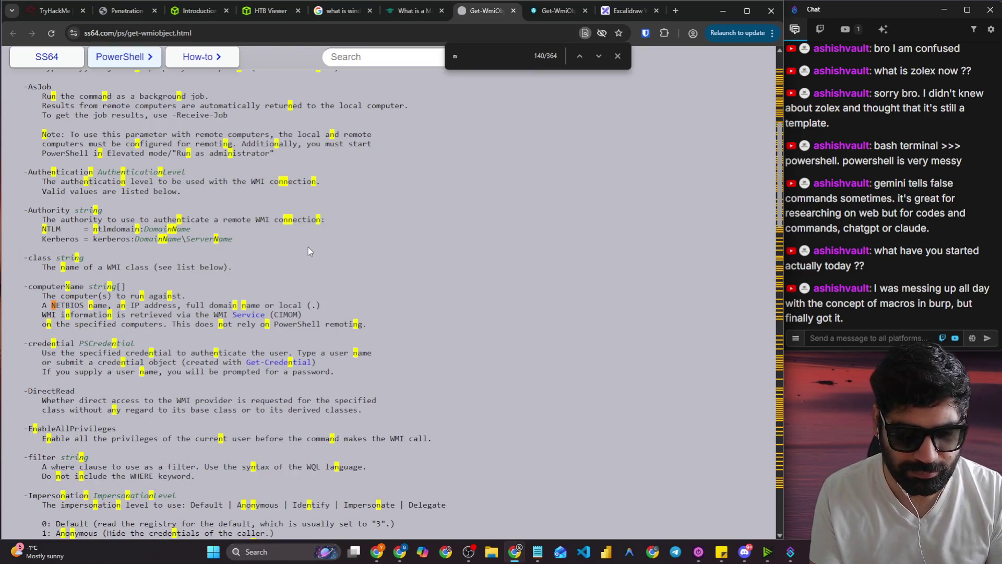
text(t)
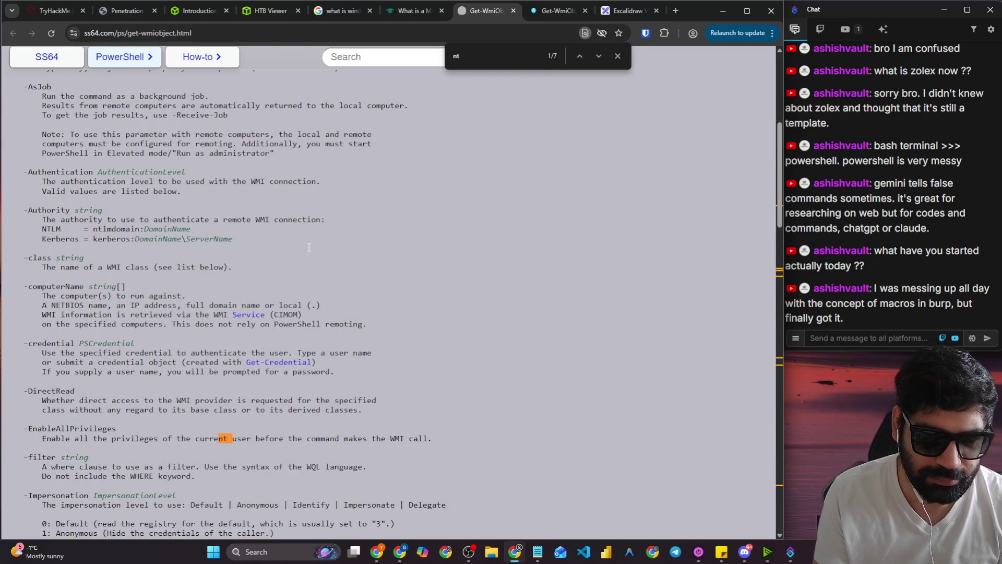
key(Return)
key(Return)
key(Return)
key(Return)
key(Return)
key(Return)
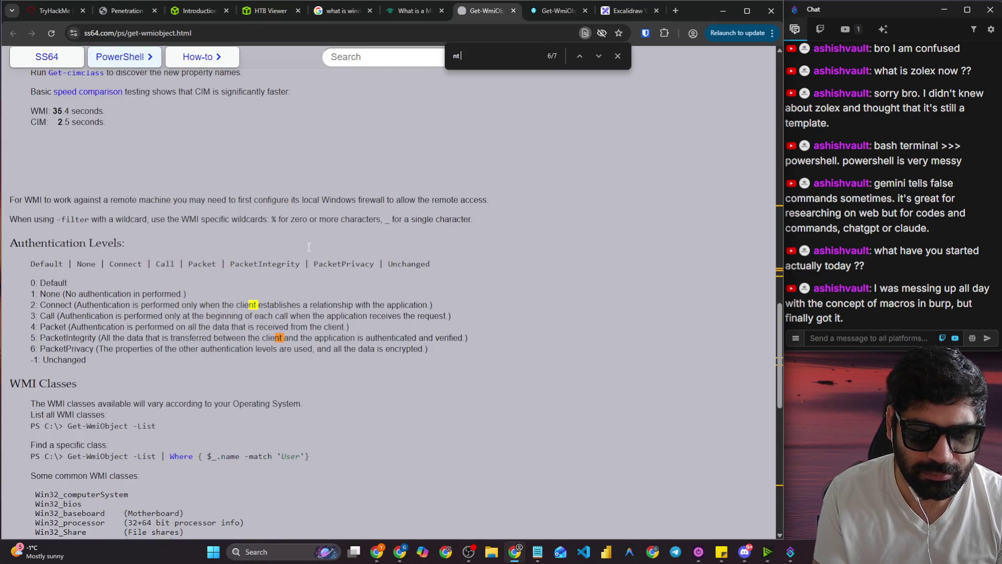
key(Return)
key(BackSpace)
key(BackSpace)
text(ersion)
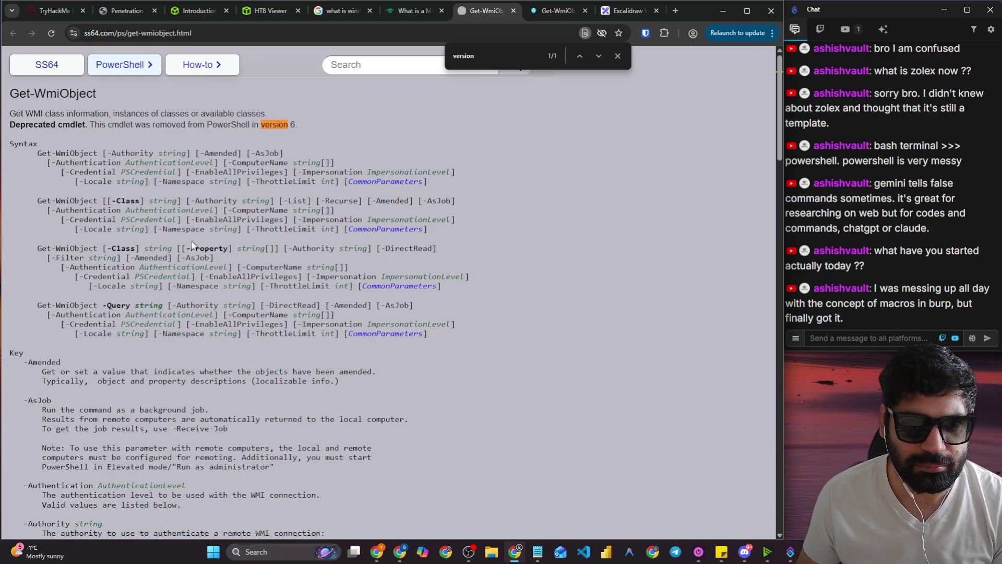
click(338, 18)
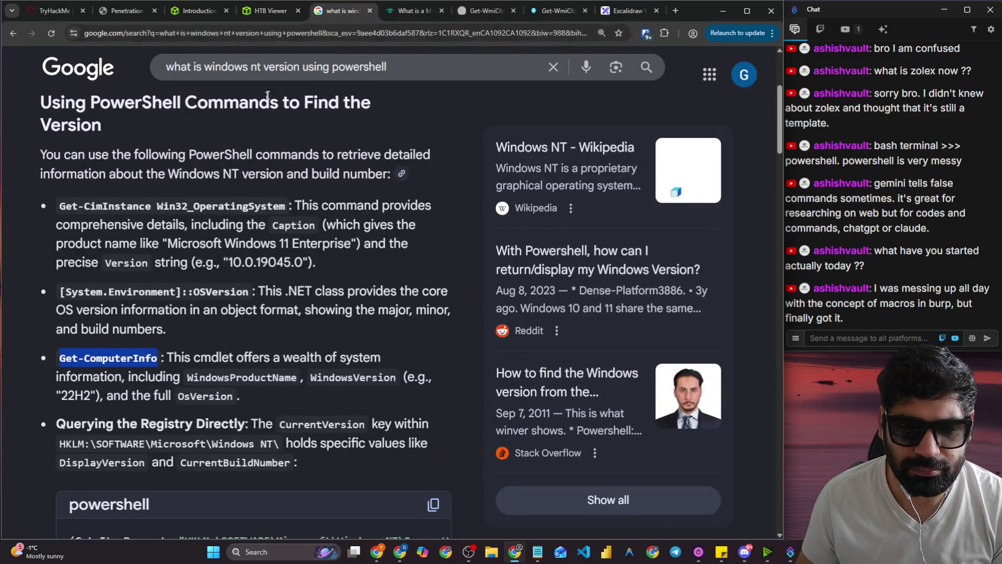
Scroll to the table mapping Windows 10, 11 and Server 2025 to NT version 10.0.
scroll(266, 98, down, 5)
scroll(280, 174, down, 4)
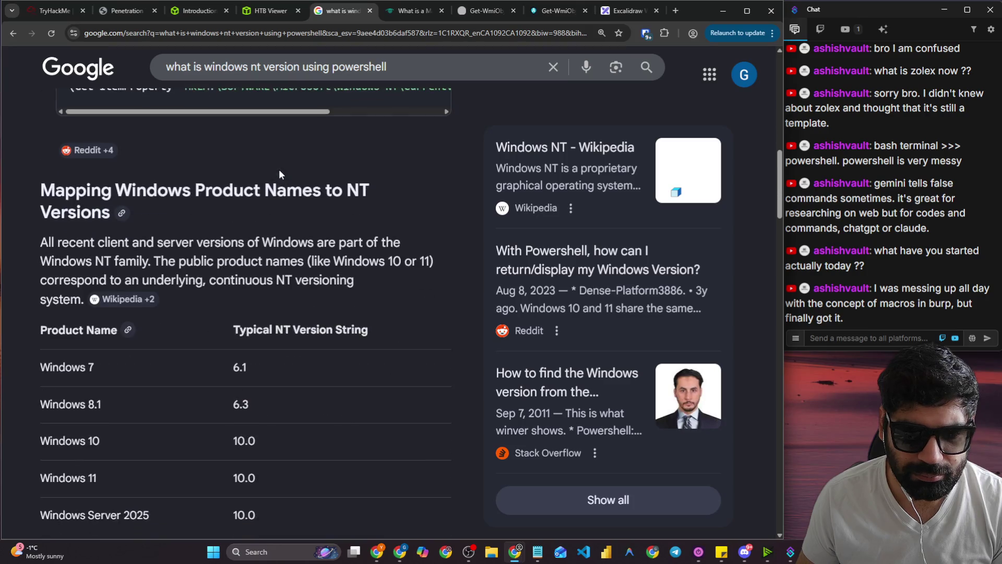
scroll(258, 196, down, 2)
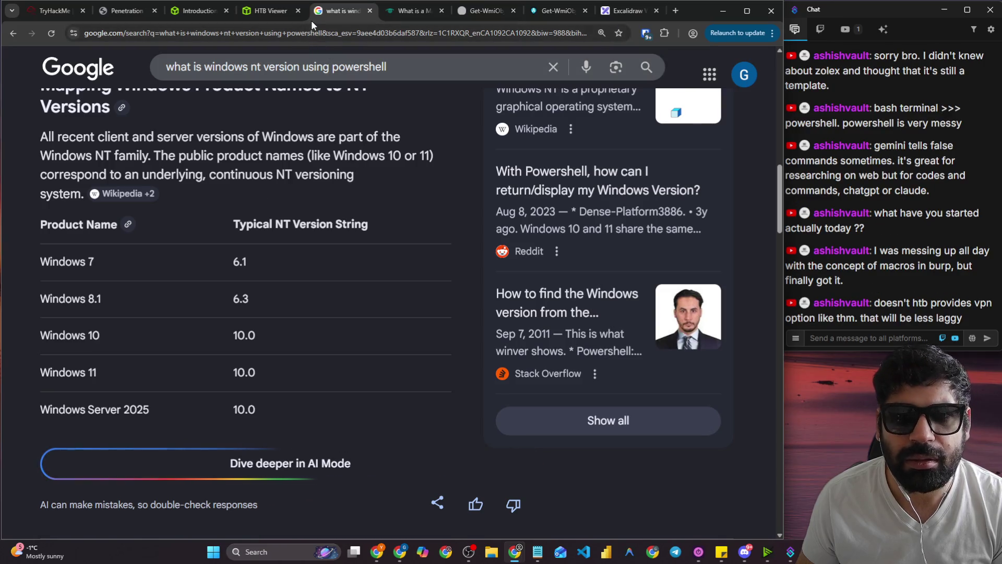
click(275, 18)
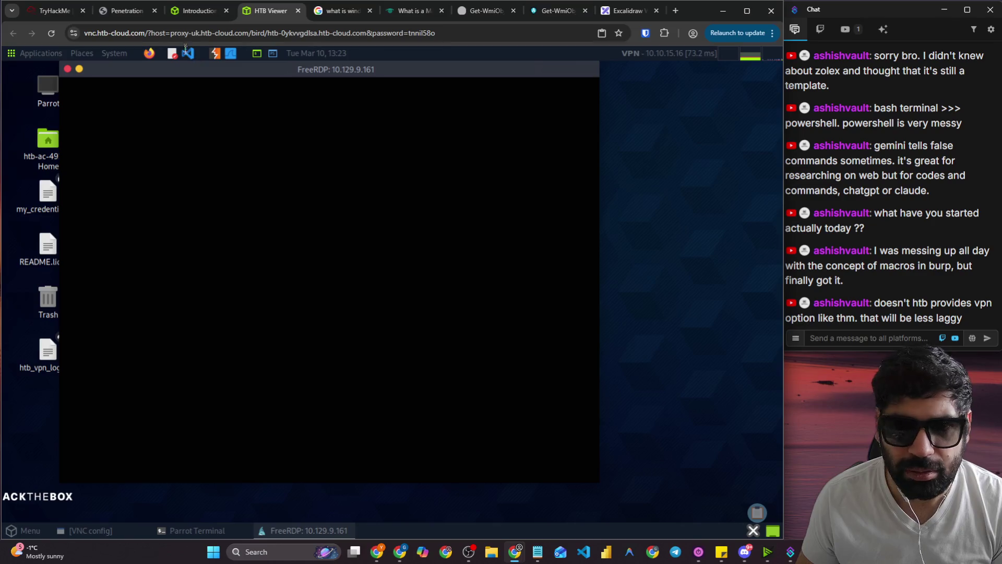
Replace 19041 with 10.0 in the Question 2 answer, submit it, then clear the rejected entry.
click(198, 15)
scroll(358, 380, down, 5)
click(416, 369)
key(BackSpace)
key(BackSpace)
key(BackSpace)
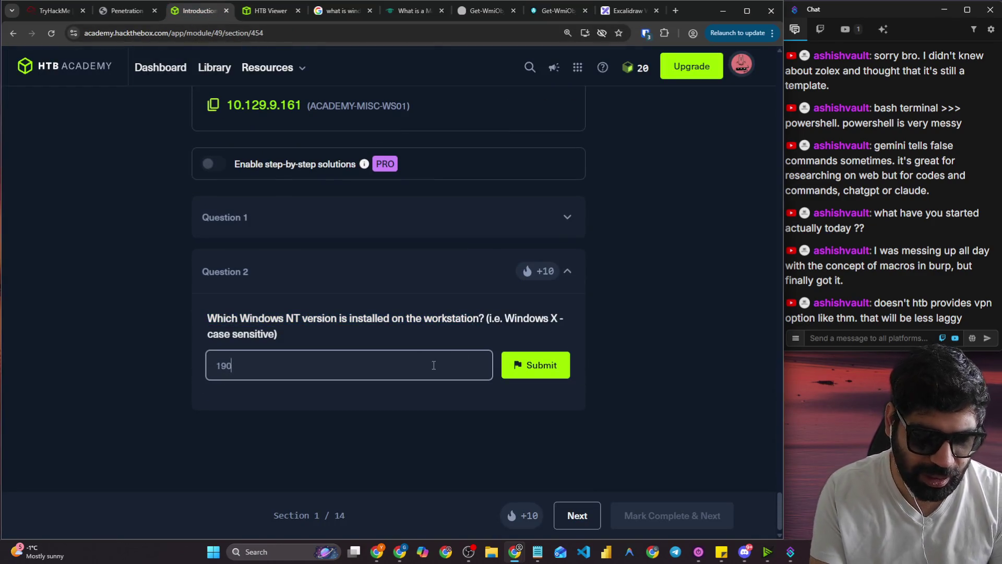
text(10.0)
key(Return)
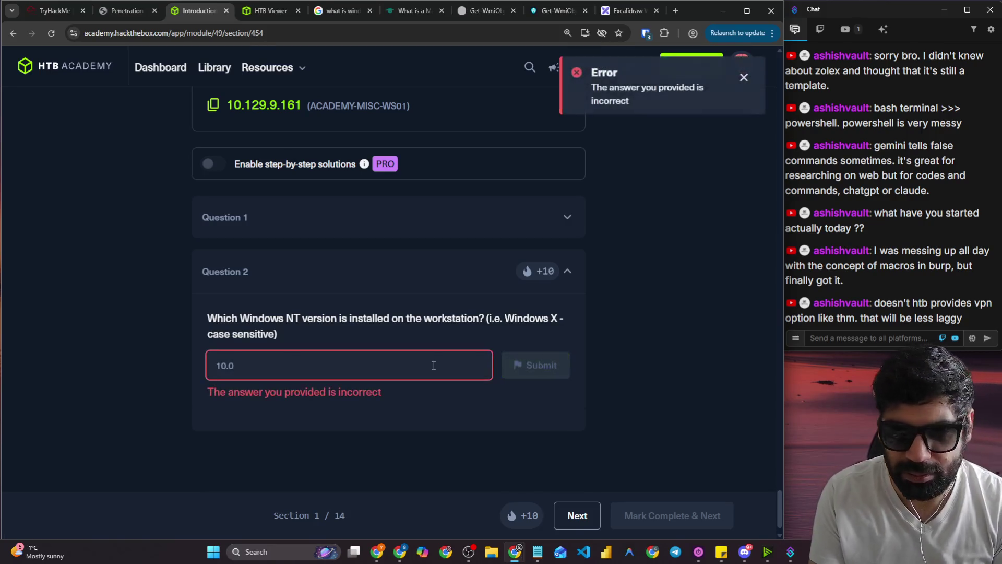
key(BackSpace)
key(BackSpace)
key(BackSpace)
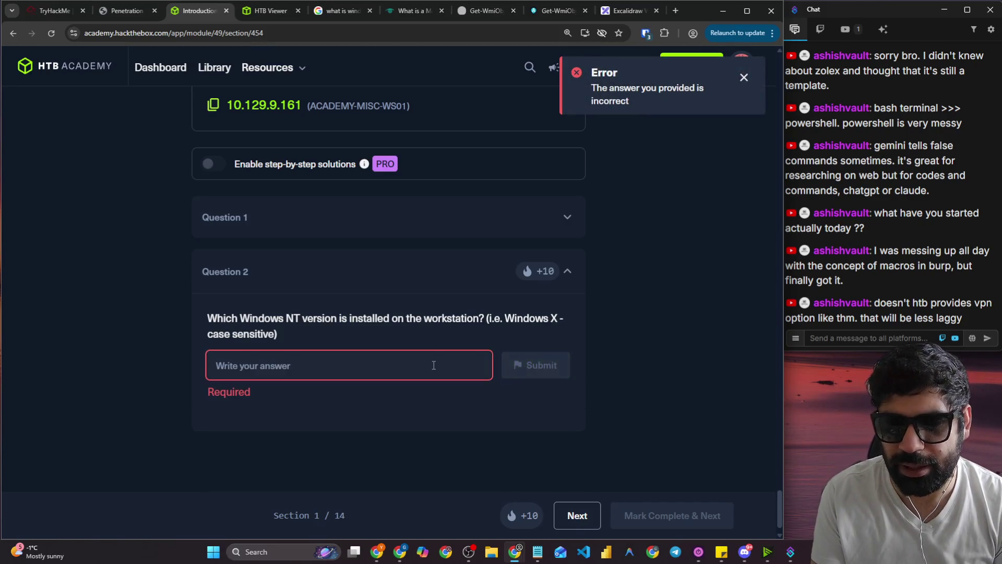
click(264, 14)
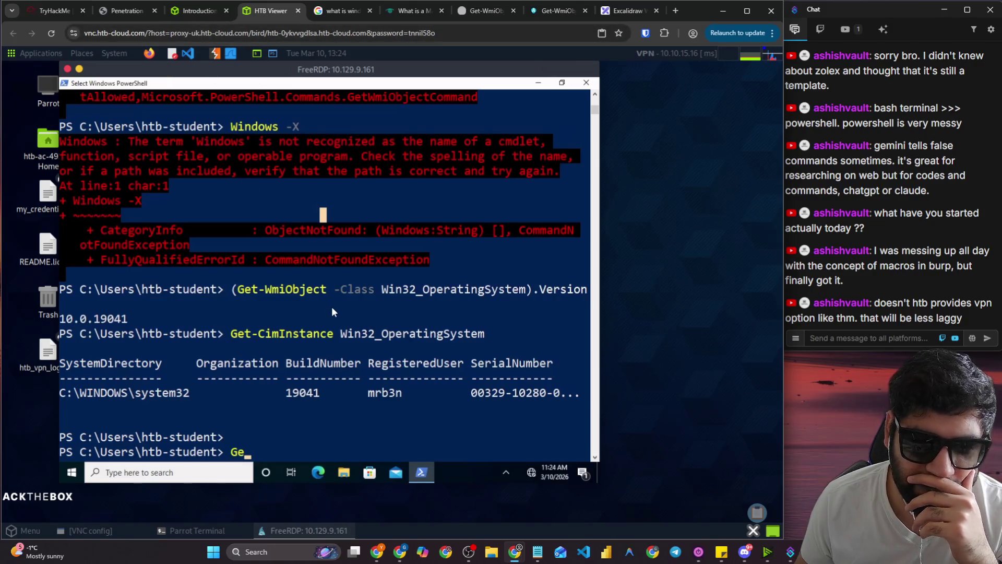
Copy the [System.Environment]::OSVersion command from the Stack Overflow answer.
key(Escape)
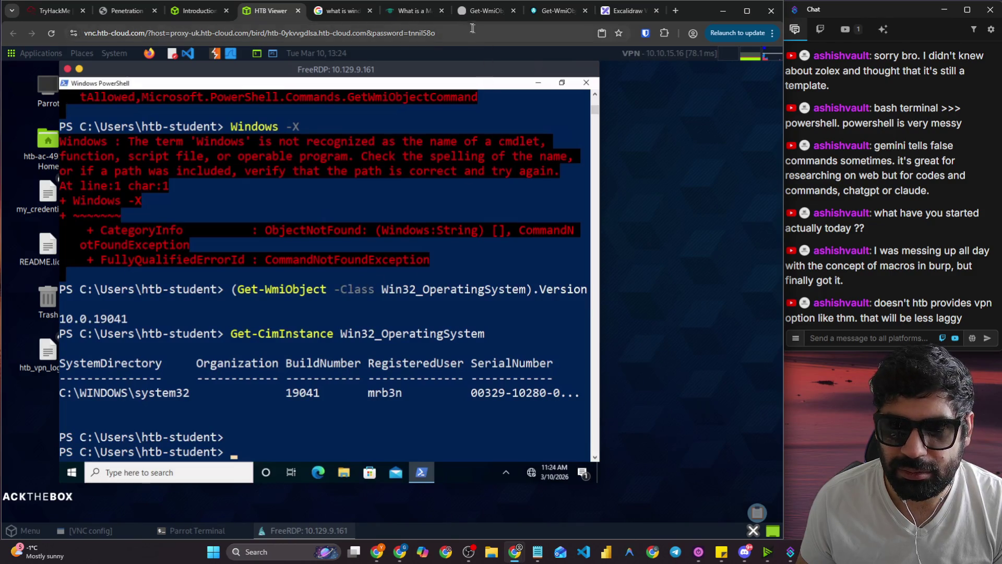
click(340, 13)
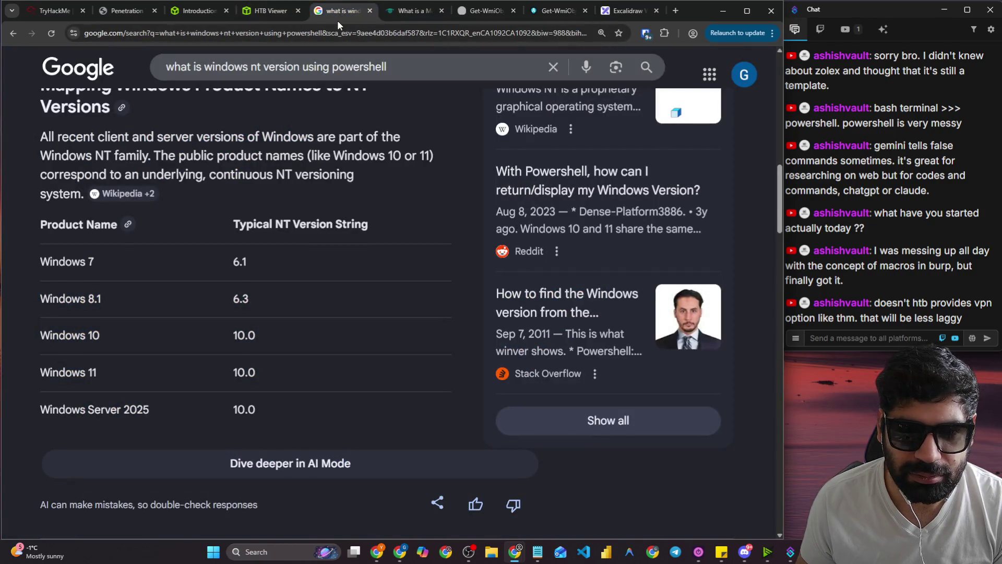
key(alt+Right)
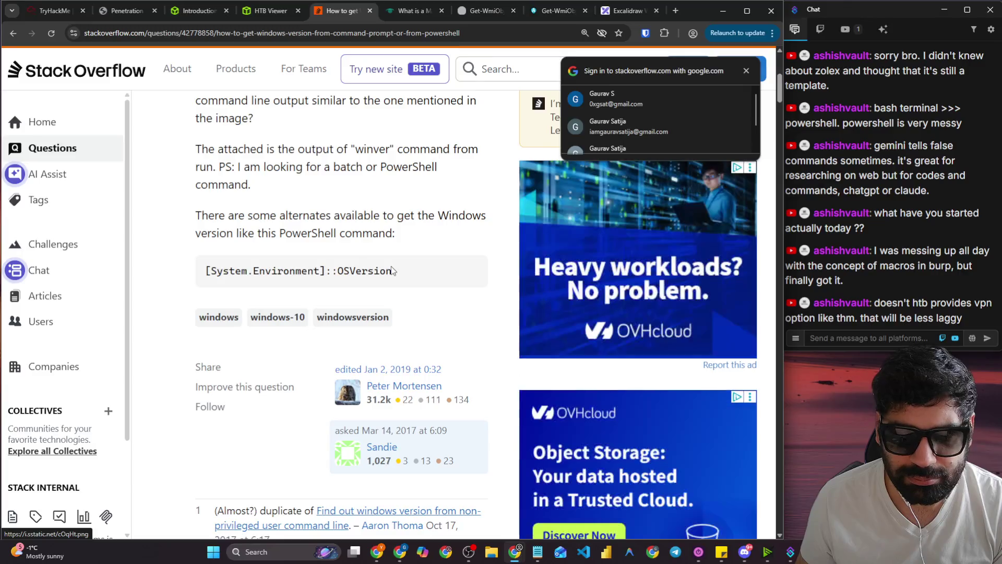
drag(392, 271, 210, 270)
right_click(253, 271)
click(292, 287)
Run [System.Environment]::OSVersion in the remote PowerShell, reporting Windows NT 10.0.19041.0.
click(271, 11)
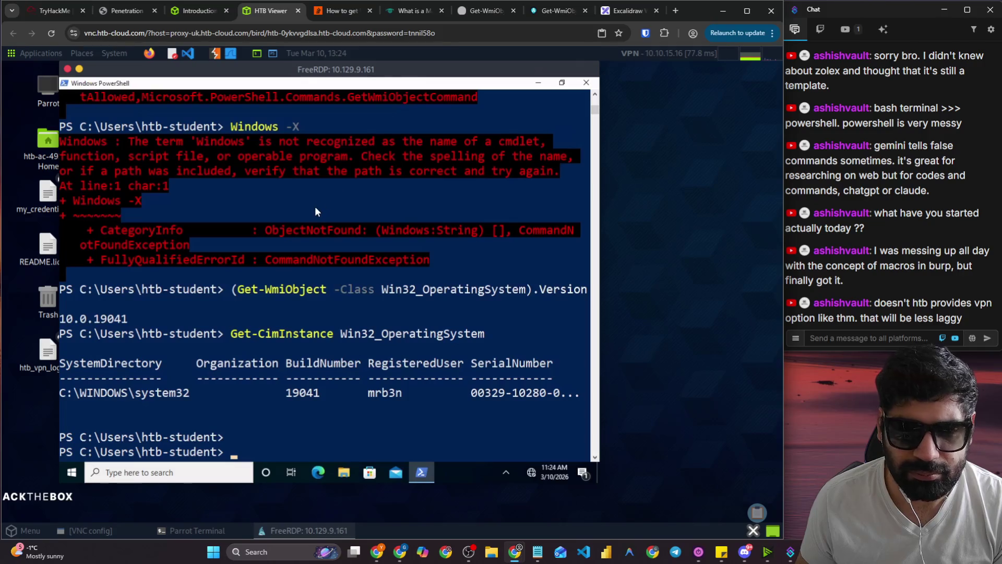
key(ctrl+v)
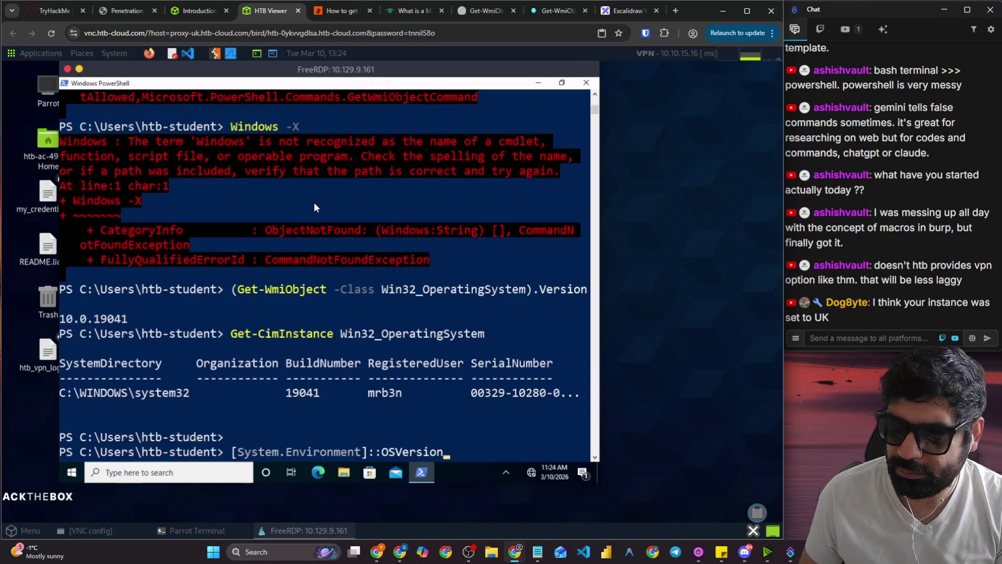
key(Return)
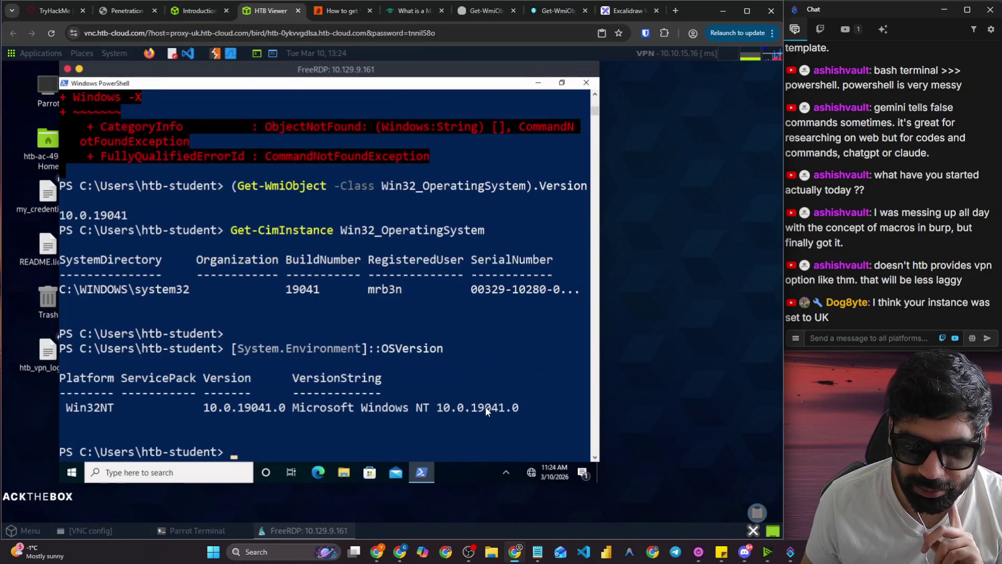
click(204, 10)
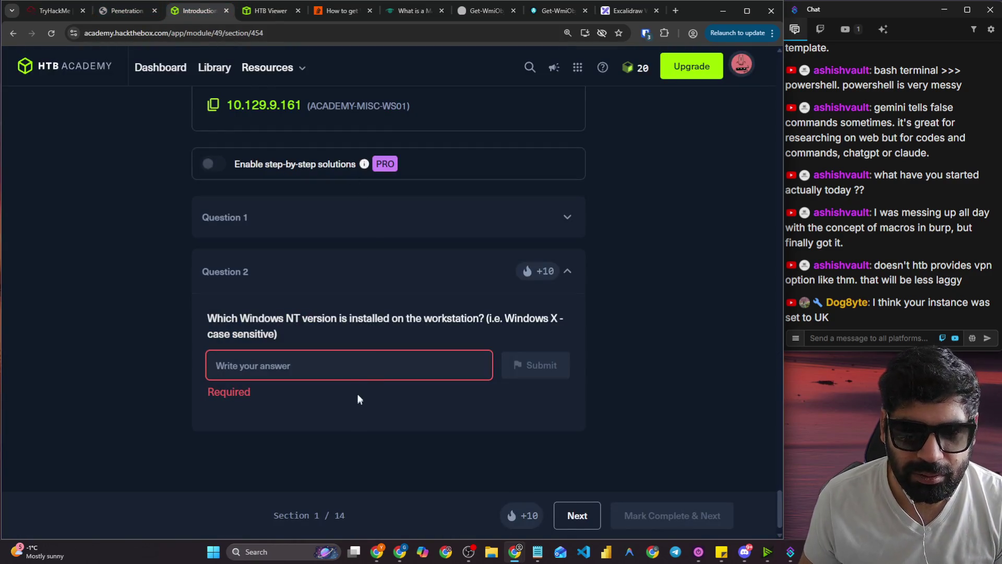
Submit 10.0.19041.0 as the Question 2 answer; it is rejected.
click(359, 365)
text(10.0.19041.0)
key(Return)
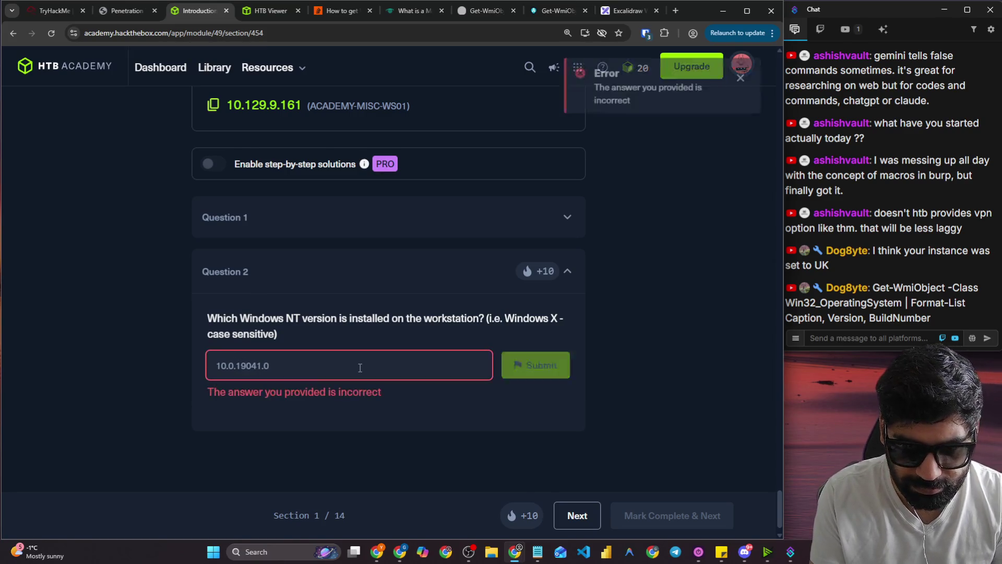
Return to the remote PowerShell OSVersion output and select the word 'Microsoft'.
click(254, 16)
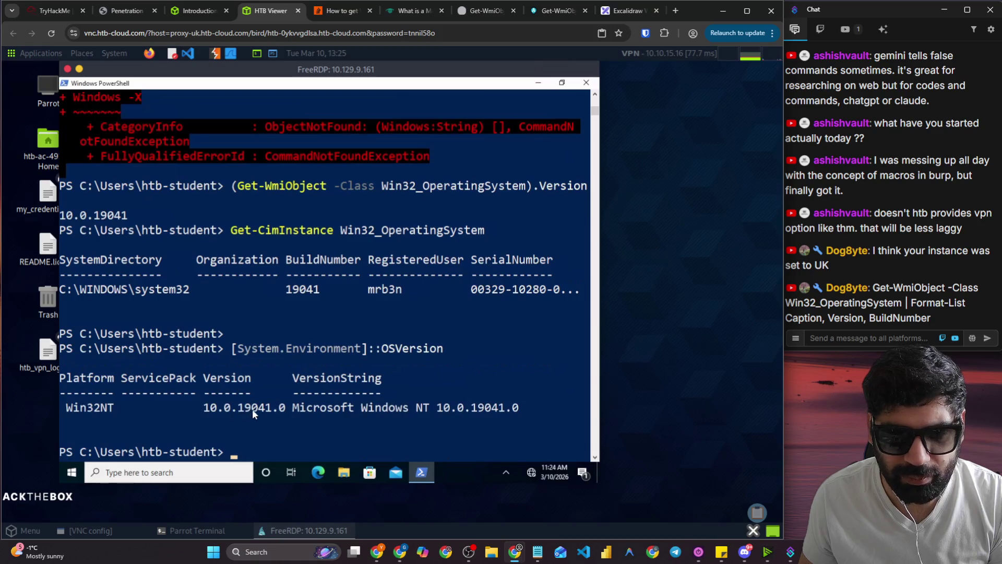
click(193, 13)
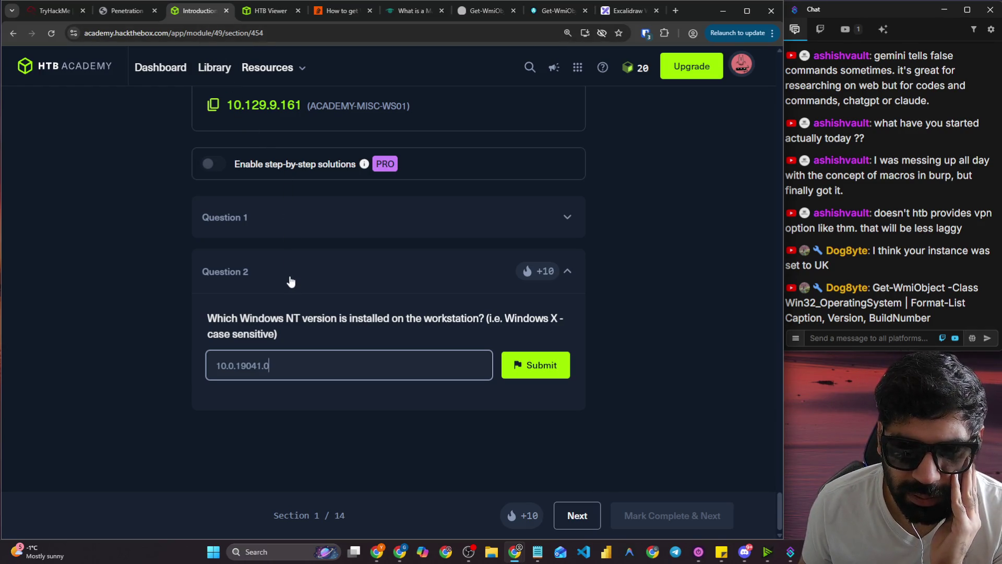
click(259, 18)
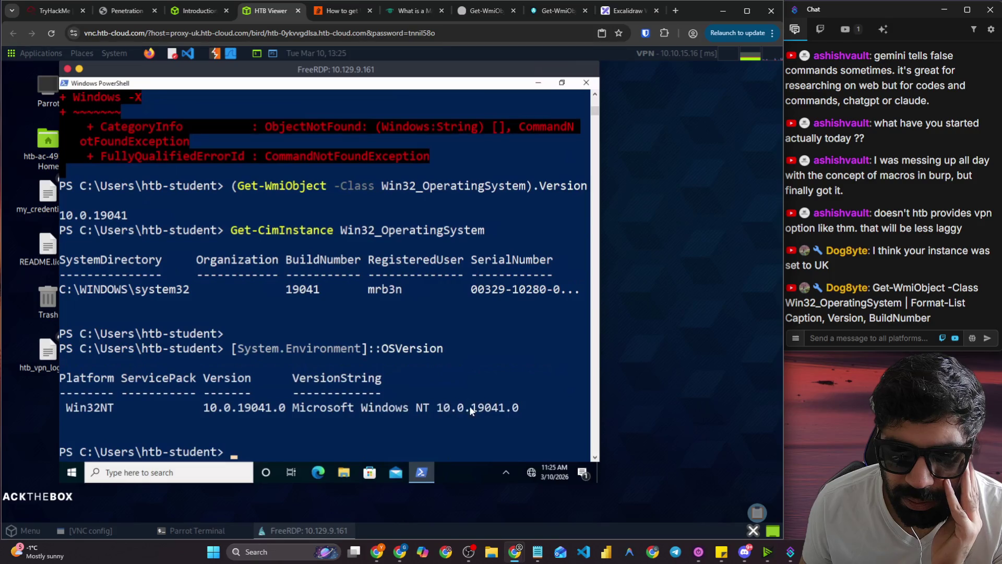
double_click(320, 407)
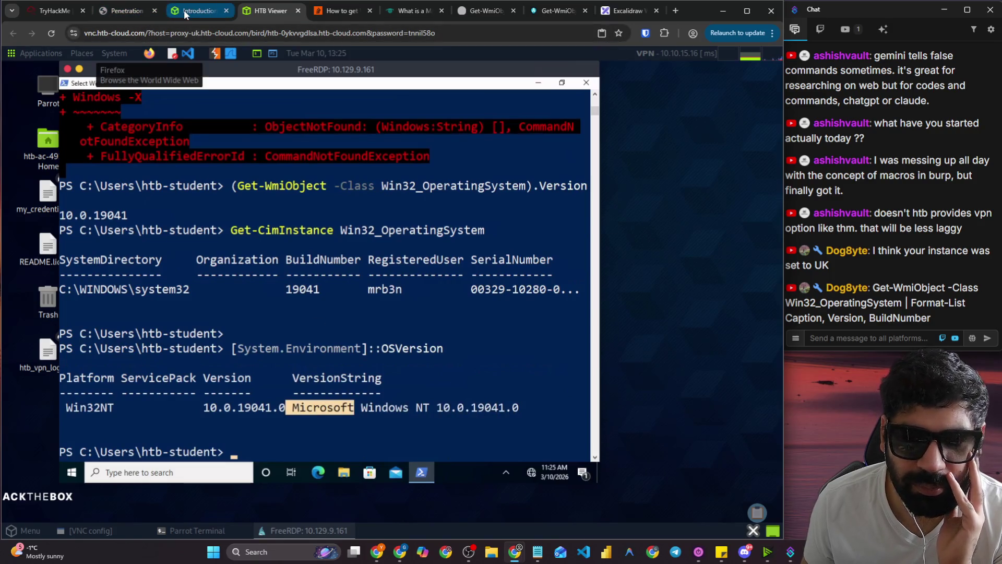
Terminate the Pwnbox and try restarting it in US WEST; it fails with no spawns left.
click(183, 11)
scroll(367, 217, up, 5)
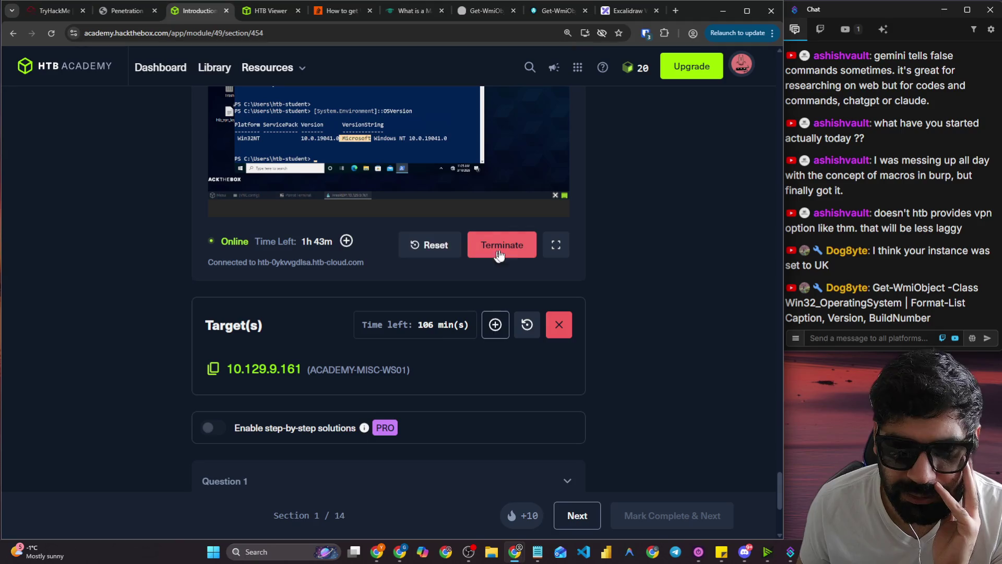
click(268, 142)
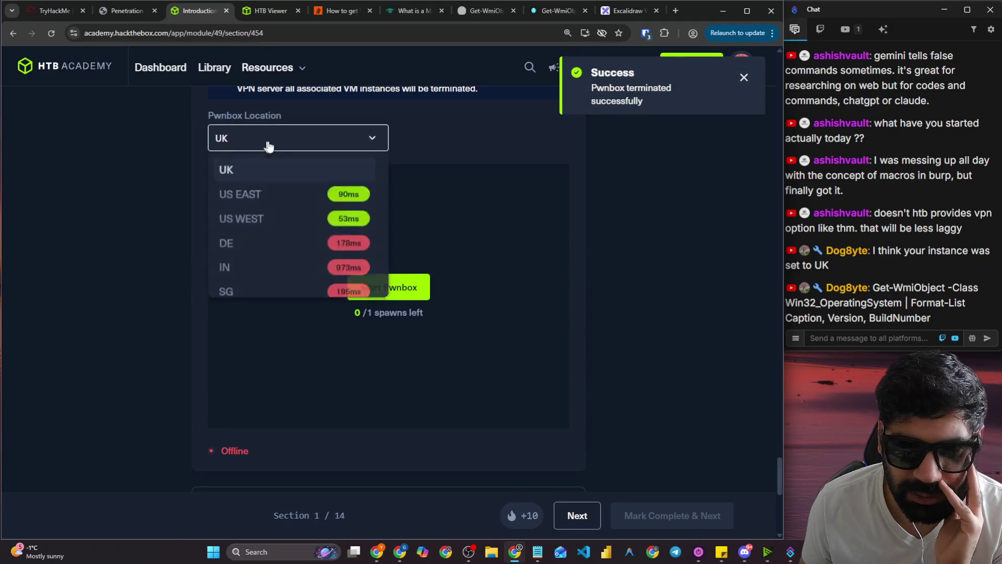
click(276, 222)
click(384, 285)
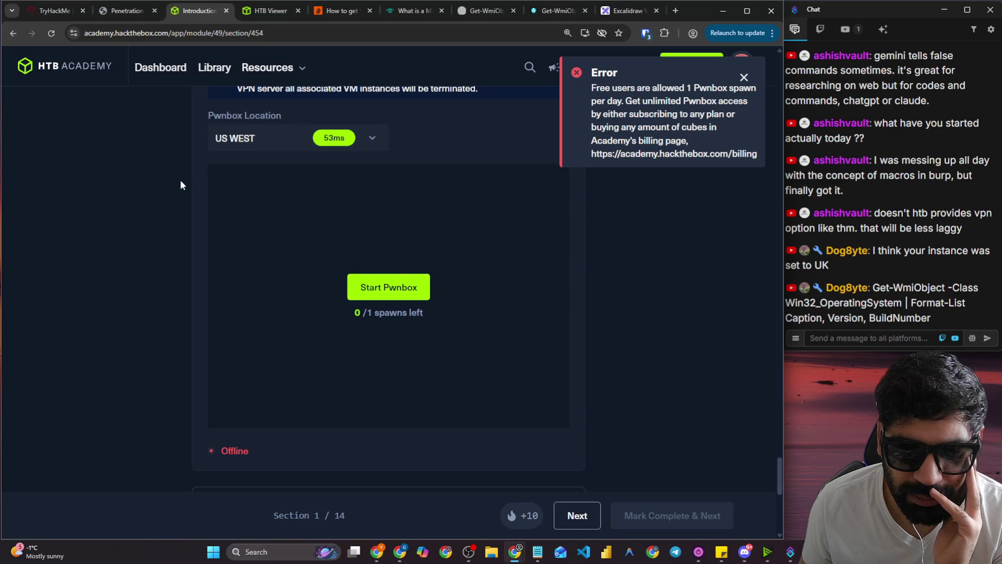
scroll(197, 294, down, 1)
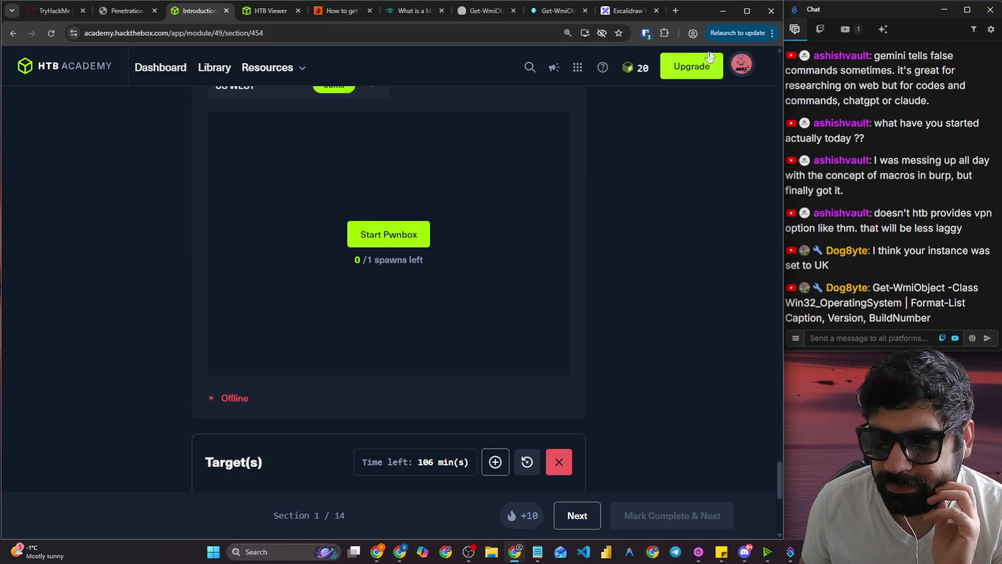
scroll(569, 233, down, 6)
scroll(290, 373, down, 2)
Submit 'Microsoft Windows NT 10.0.19041.0' as the Question 2 answer; it is rejected.
click(289, 362)
key(Left)
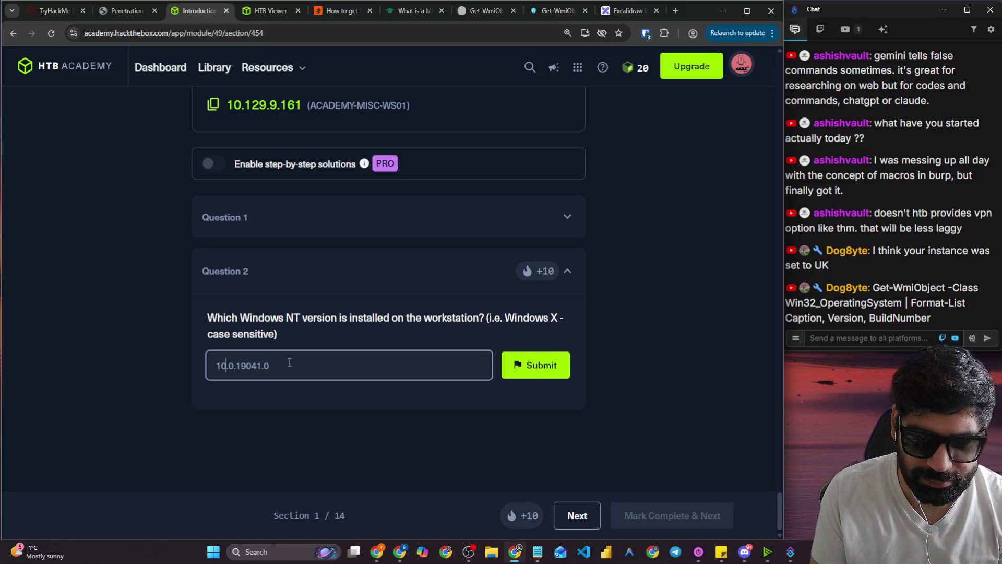
text(Micros)
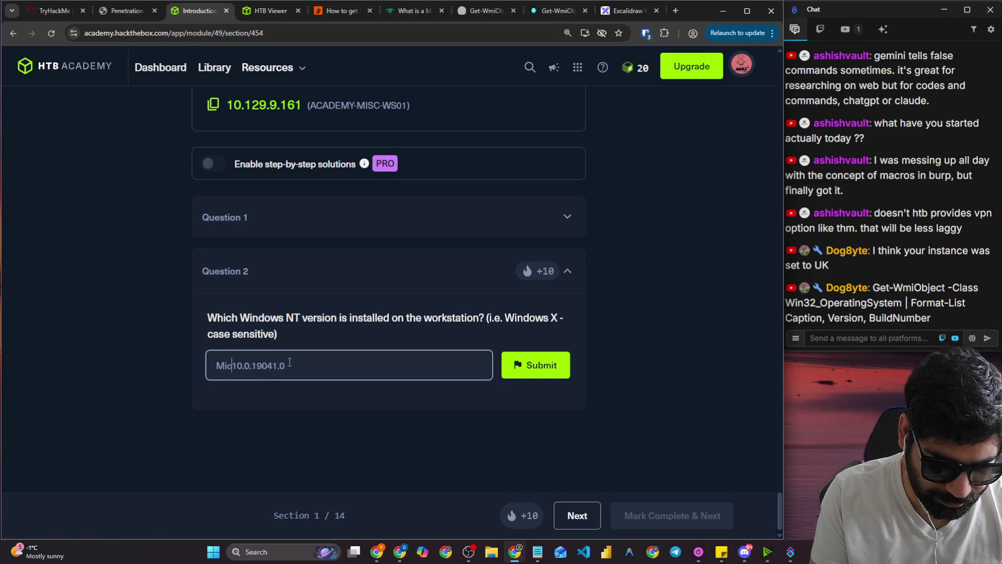
text(oft Windo)
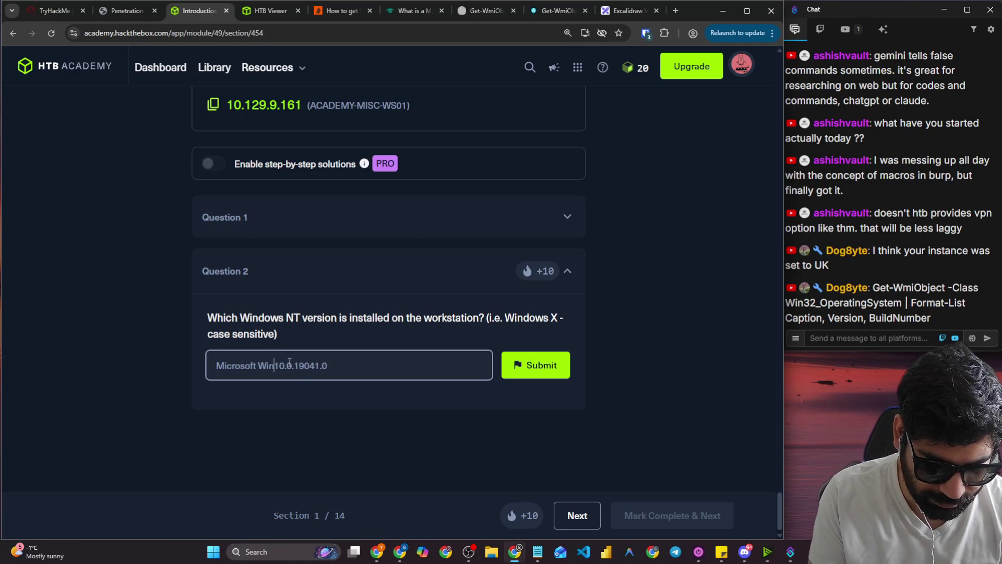
text(ws NT)
key(Return)
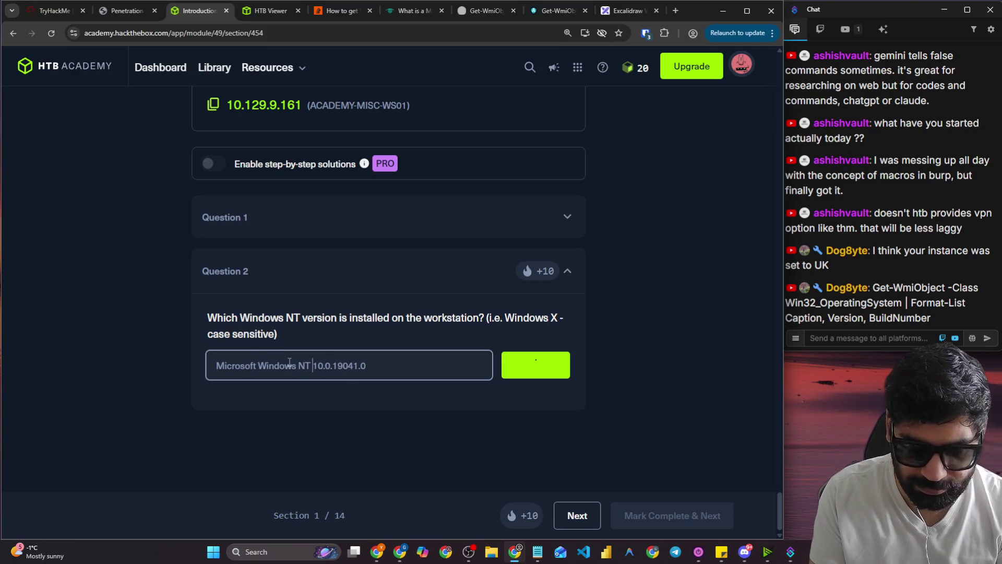
Restore the answer to 10.0.19041.0 and select the question's wording.
key(BackSpace)
key(BackSpace)
key(BackSpace)
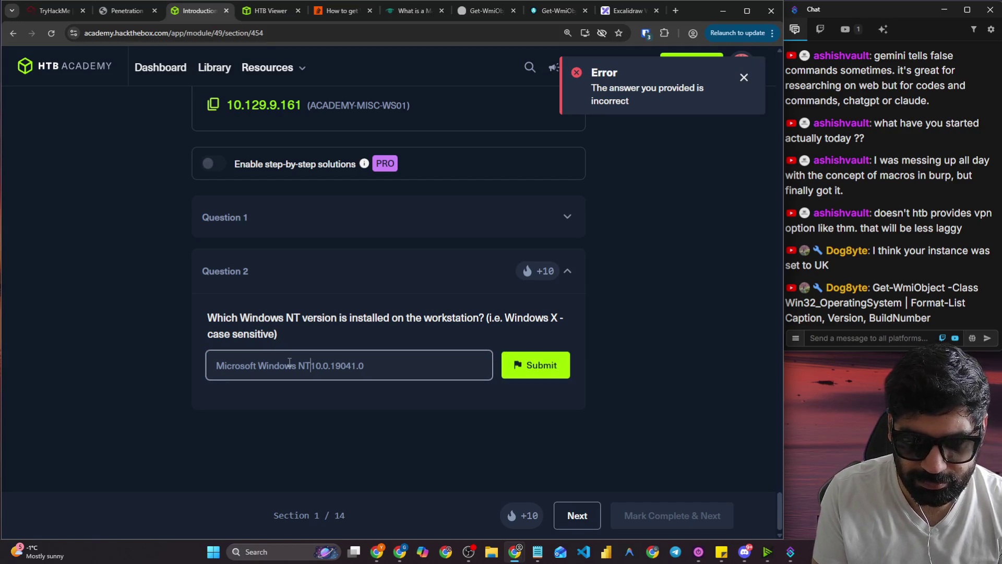
key(BackSpace)
key(BackSpace)
key(BackSpace)
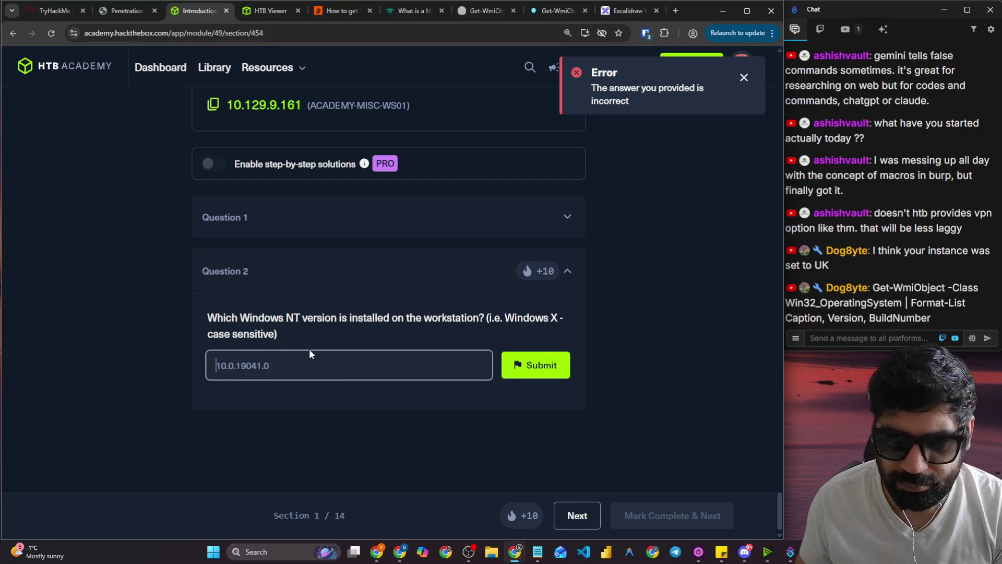
drag(208, 318, 487, 319)
key(ctrl+c)
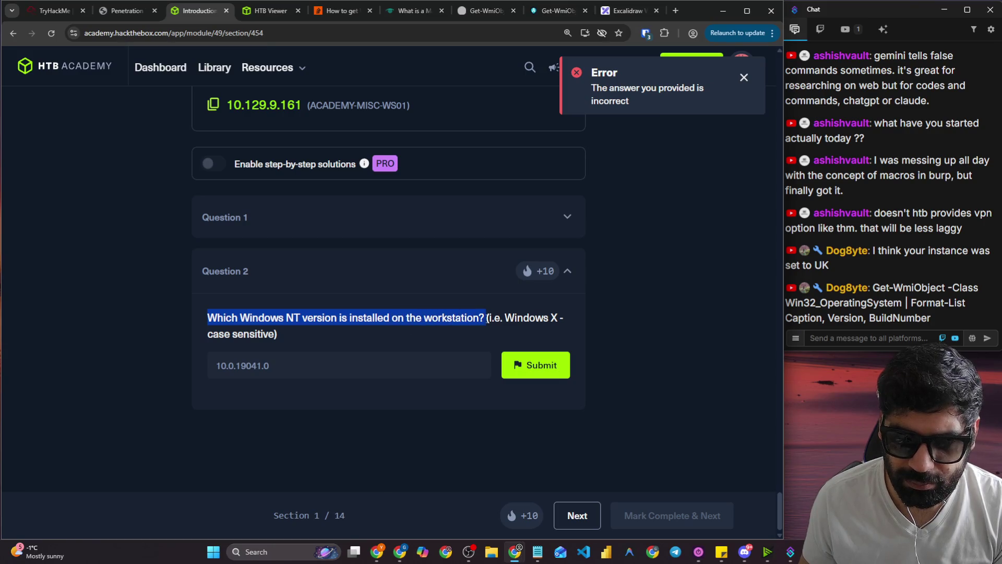
Google the copied Question 2 wording in the spare Excalidraw tab.
click(532, 12)
click(652, 14)
click(526, 33)
key(ctrl+v)
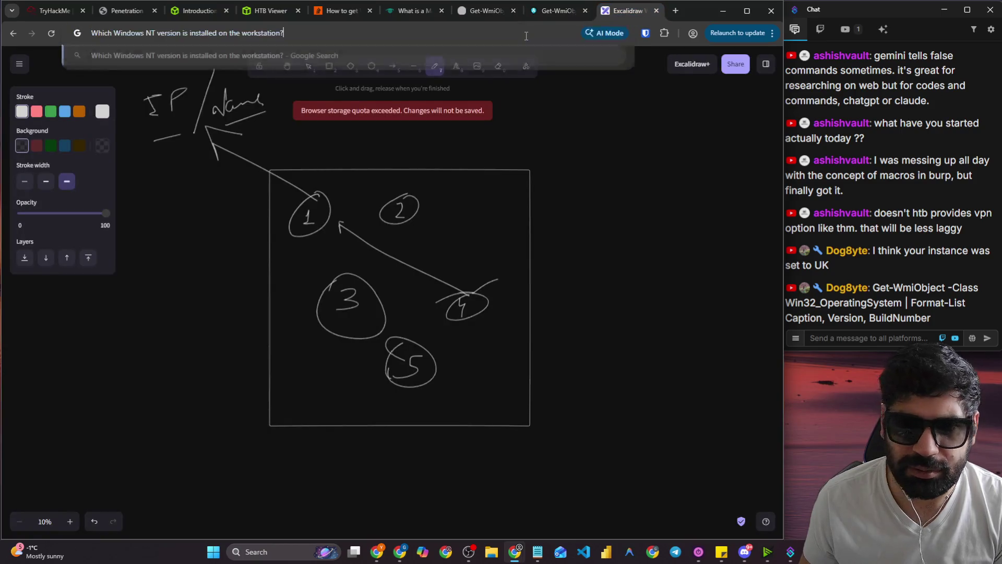
key(Return)
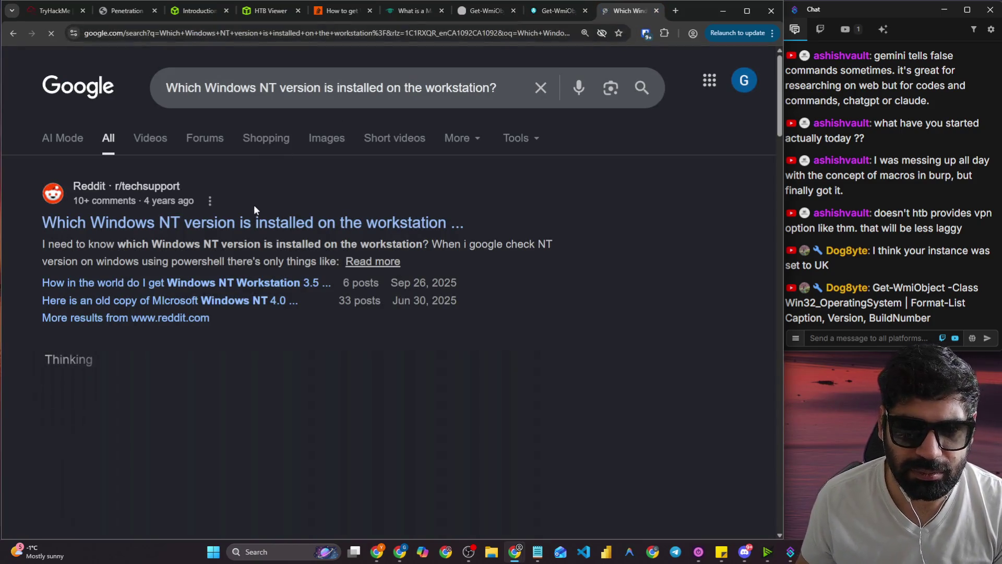
Read the Medium HTB Windows Fundamentals write-up, then return to the Academy question.
scroll(240, 245, down, 5)
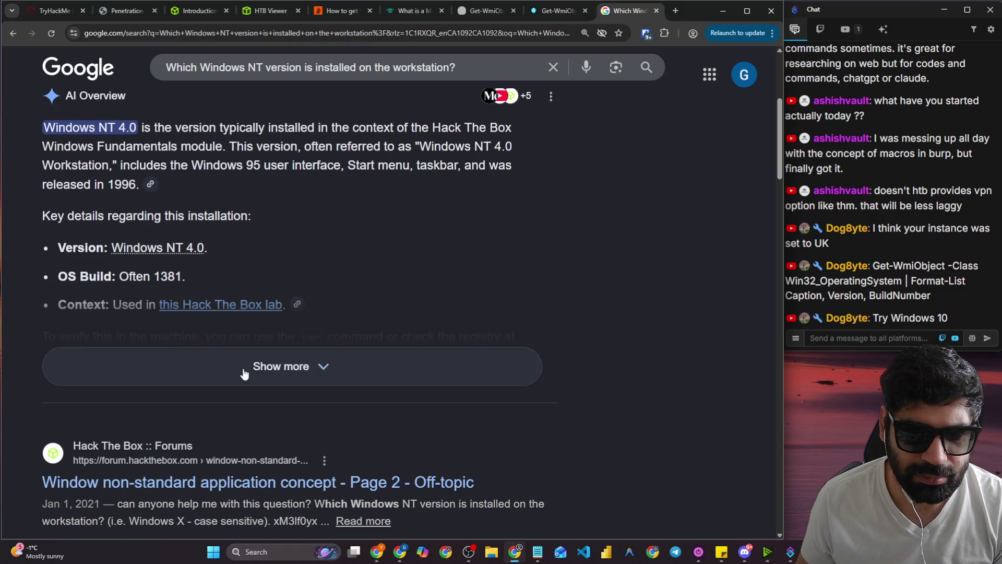
scroll(351, 287, down, 3)
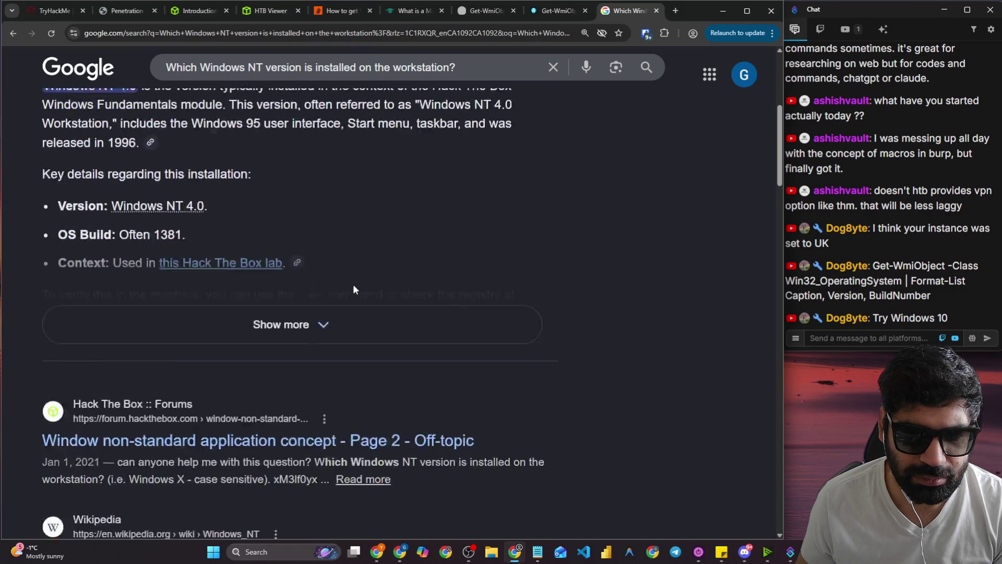
scroll(195, 326, down, 3)
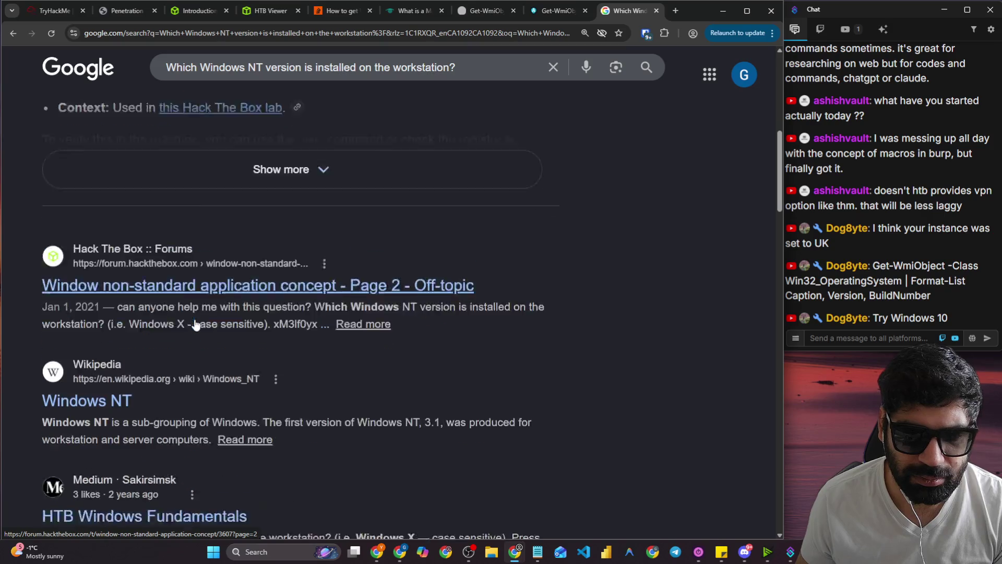
click(170, 395)
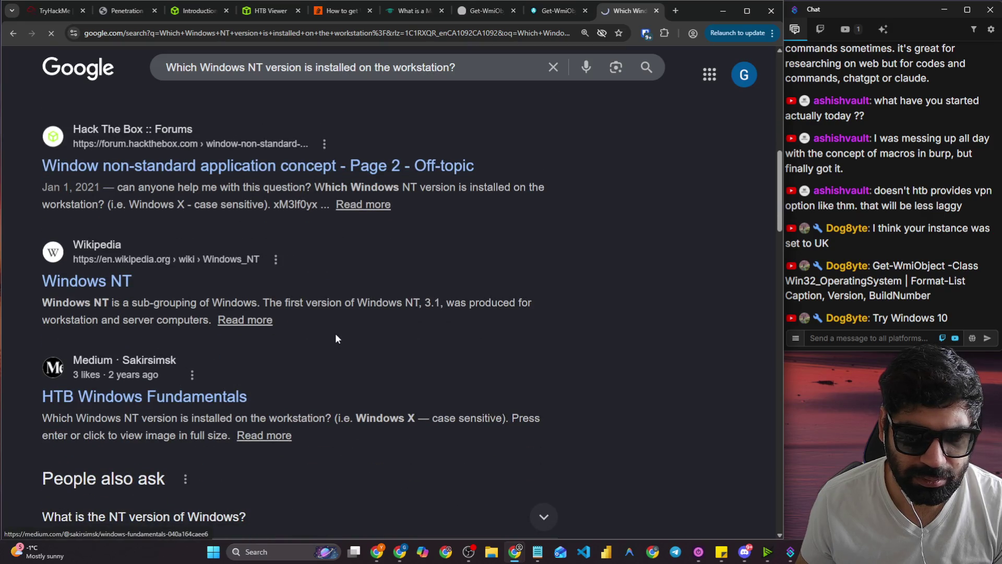
scroll(209, 332, down, 8)
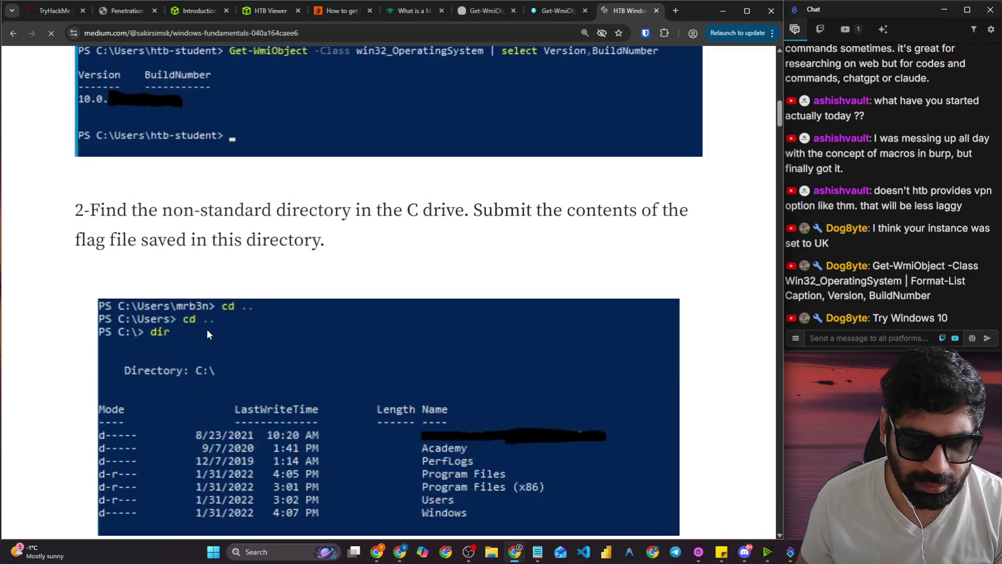
scroll(207, 328, down, 8)
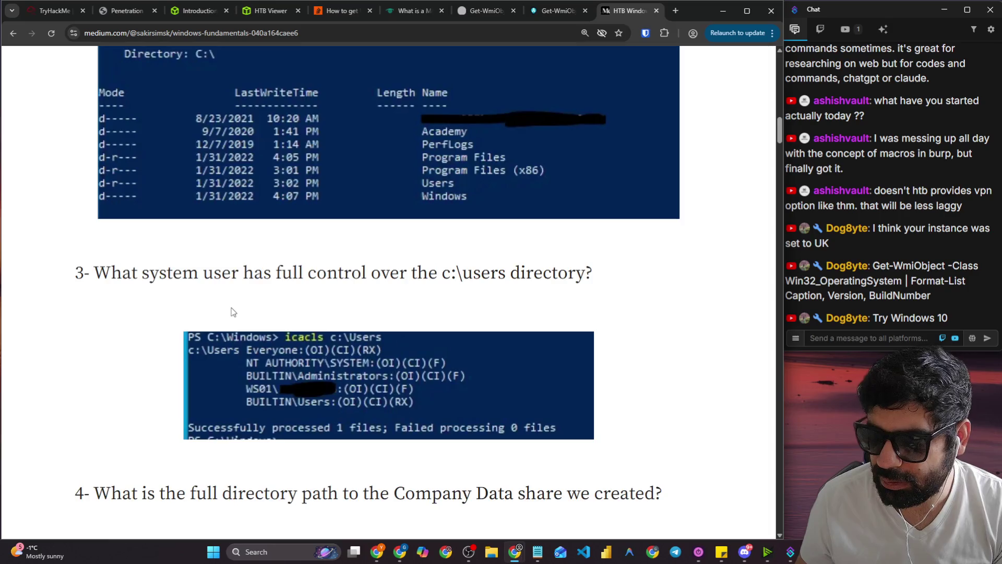
scroll(224, 303, up, 10)
click(210, 12)
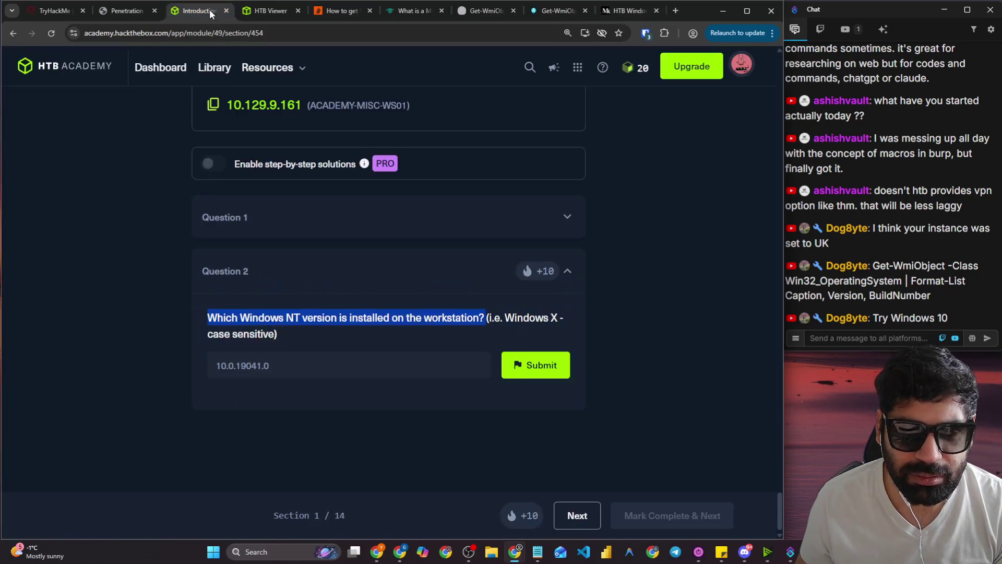
Submit 10, then 'Windows 10', as the Question 2 answer until it is accepted.
click(295, 385)
drag(287, 367, 227, 366)
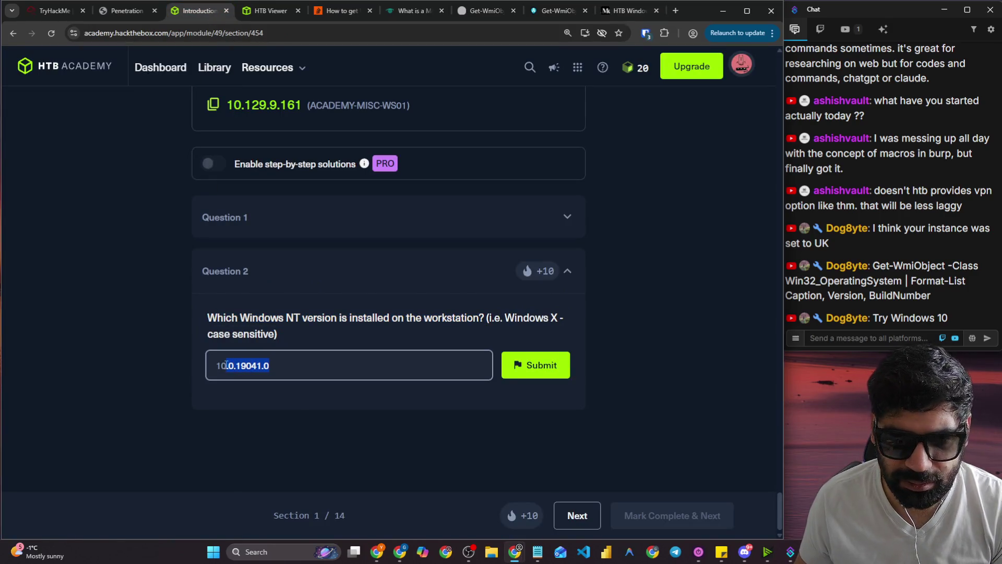
key(BackSpace)
key(Return)
double_click(222, 365)
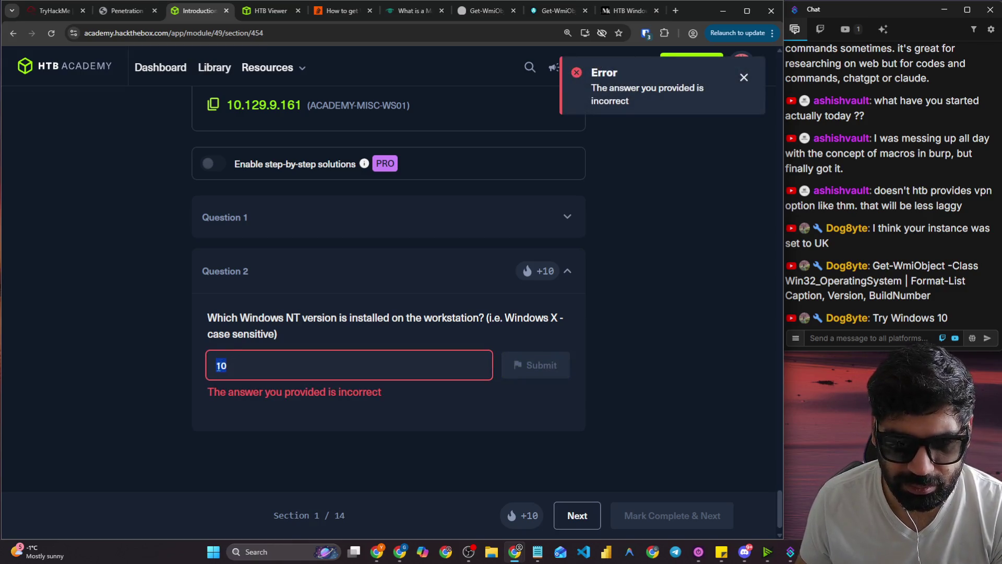
key(Home)
text(Wind)
key(Return)
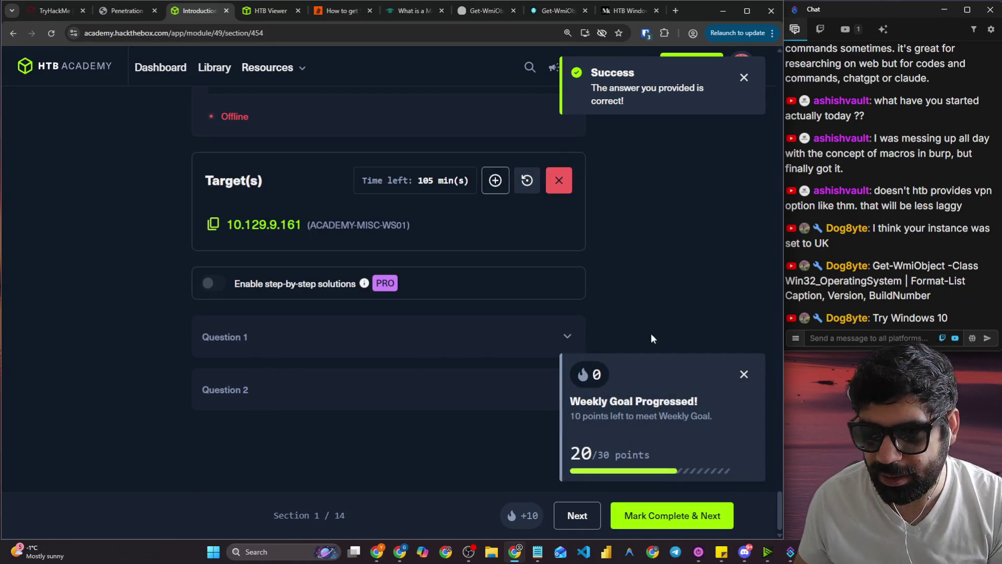
Dismiss the Weekly Goal card, check the accepted answer, and mark the introduction complete.
click(743, 374)
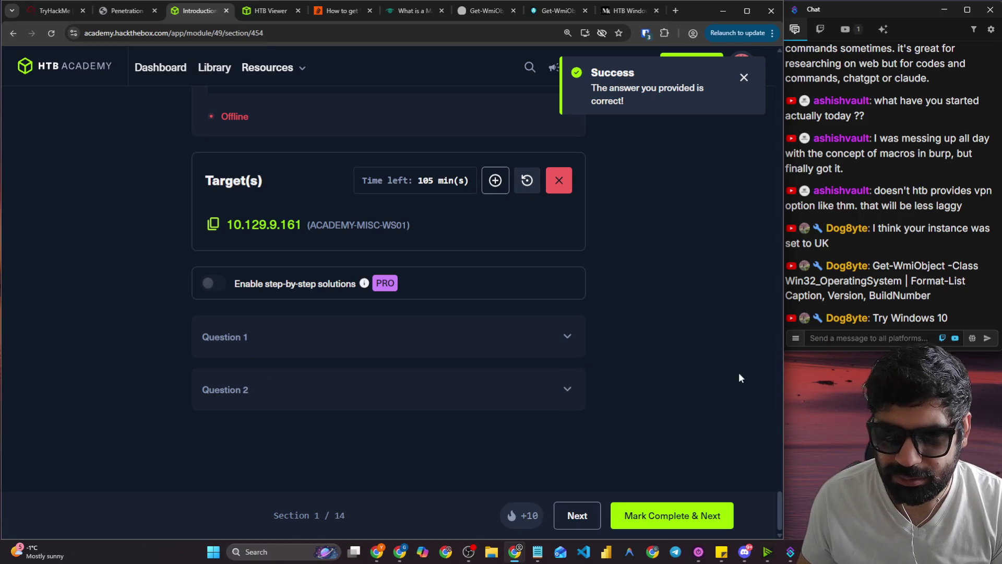
click(561, 399)
scroll(569, 389, down, 2)
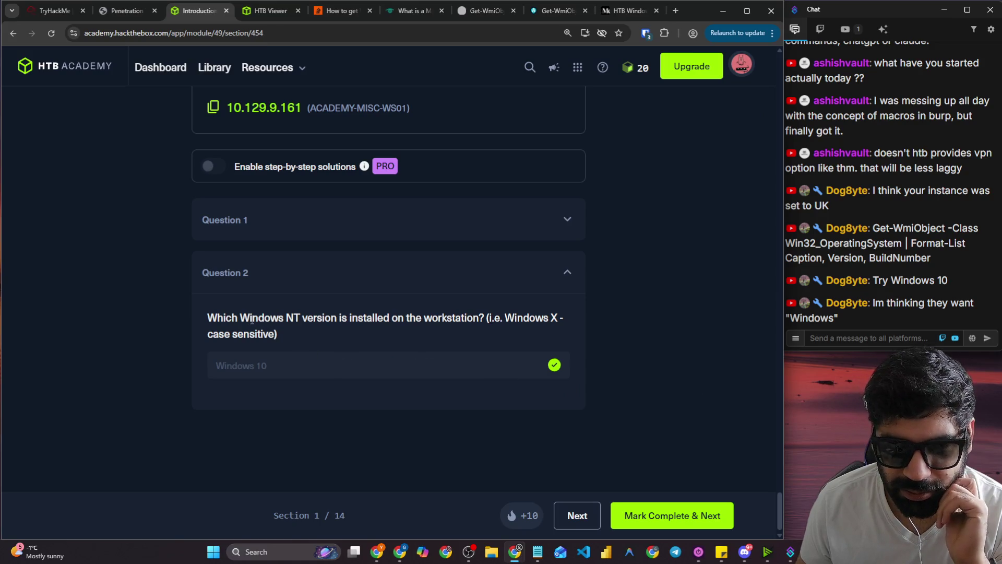
drag(252, 320, 337, 320)
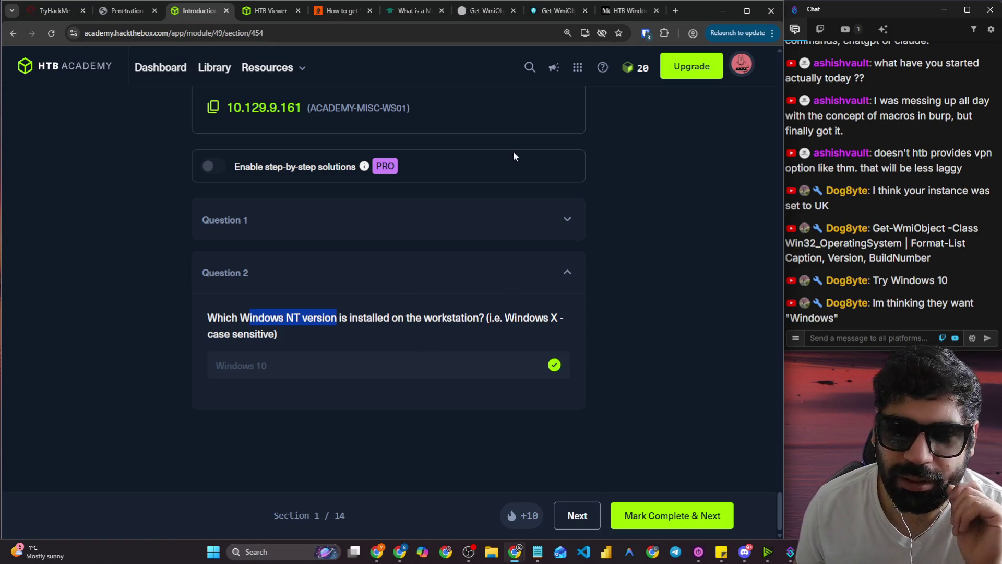
click(661, 516)
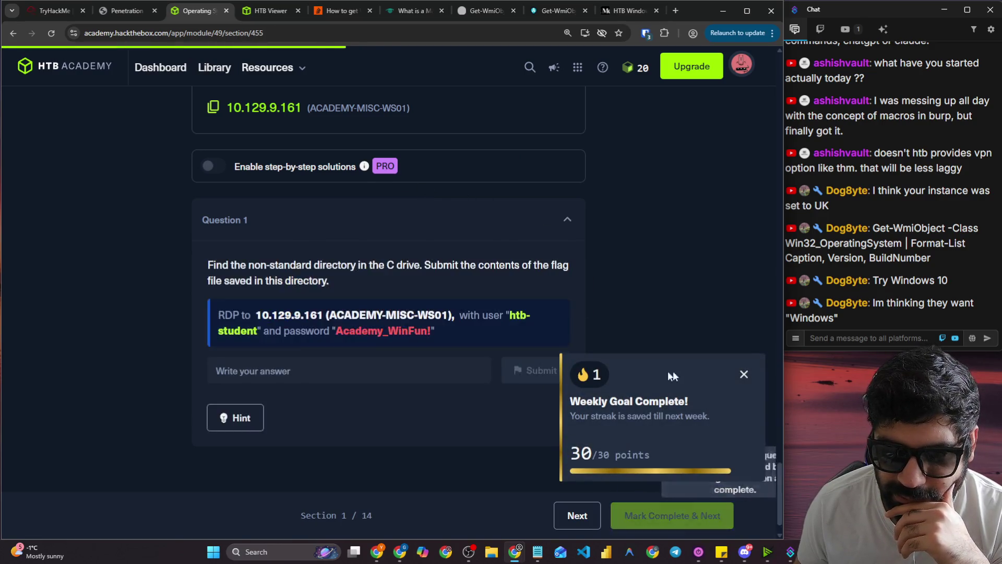
Go back to section 1 and highlight Windows 10 and version 10.0 in the versions table.
click(744, 374)
click(81, 516)
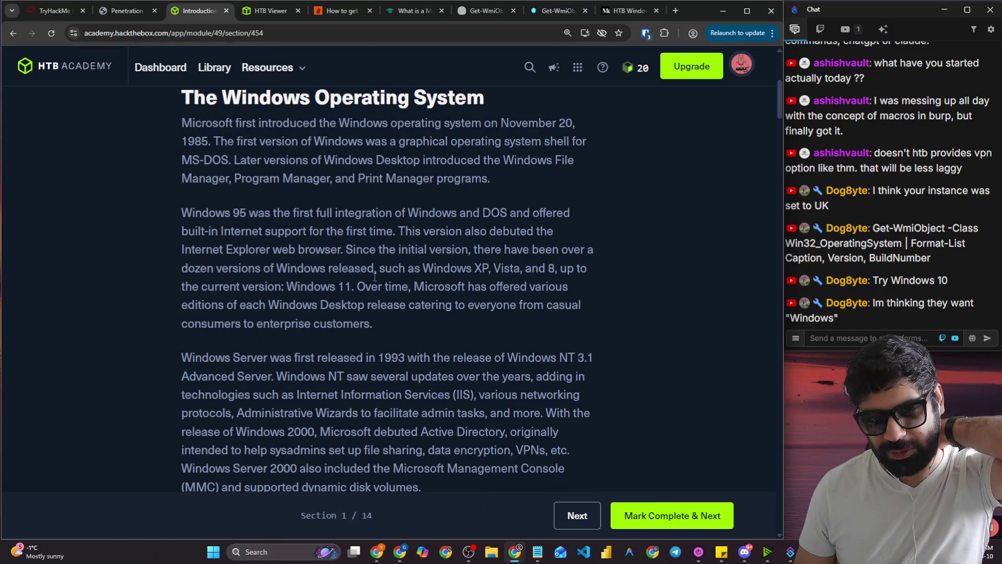
scroll(381, 272, down, 15)
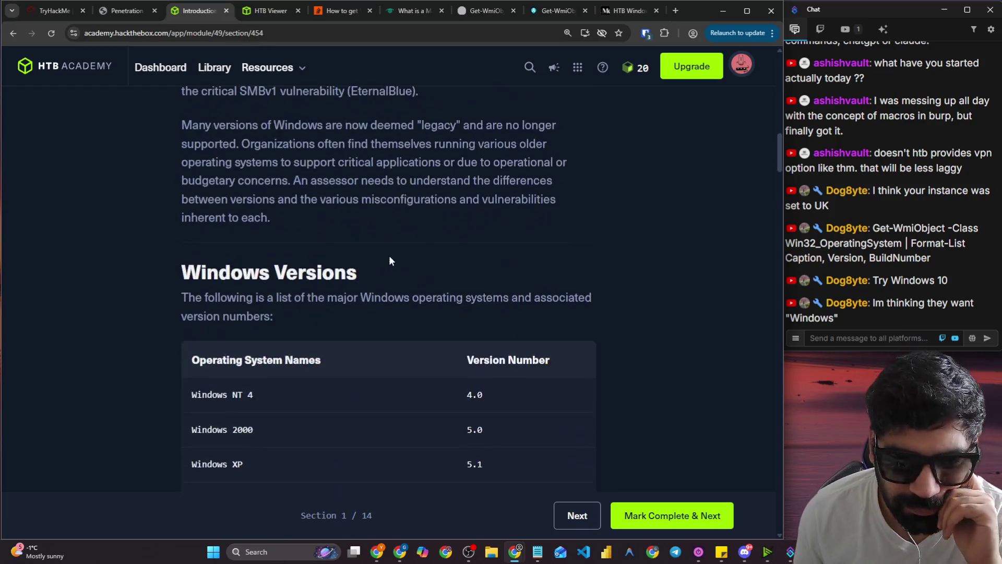
scroll(394, 268, up, 4)
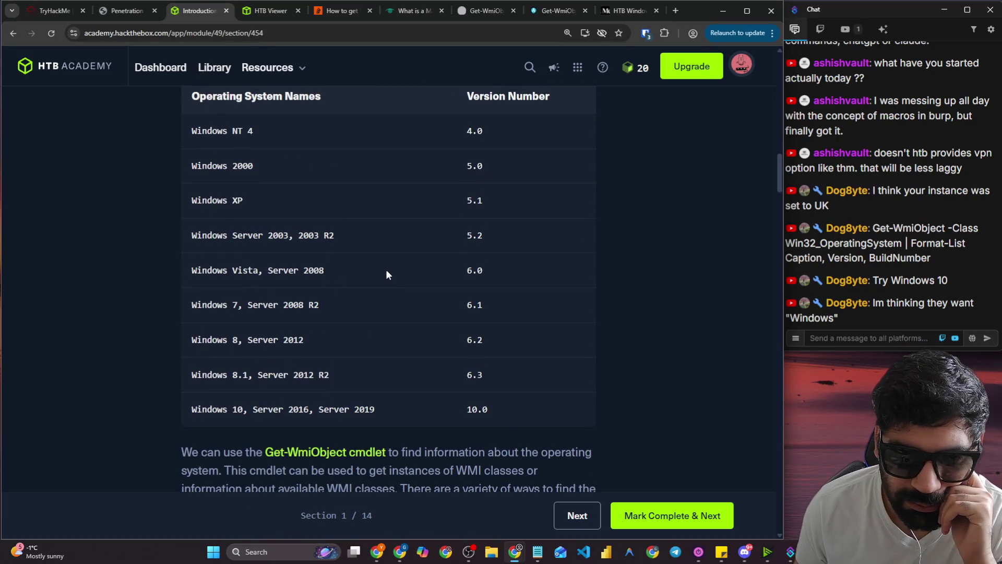
drag(489, 410, 468, 408)
drag(247, 409, 188, 409)
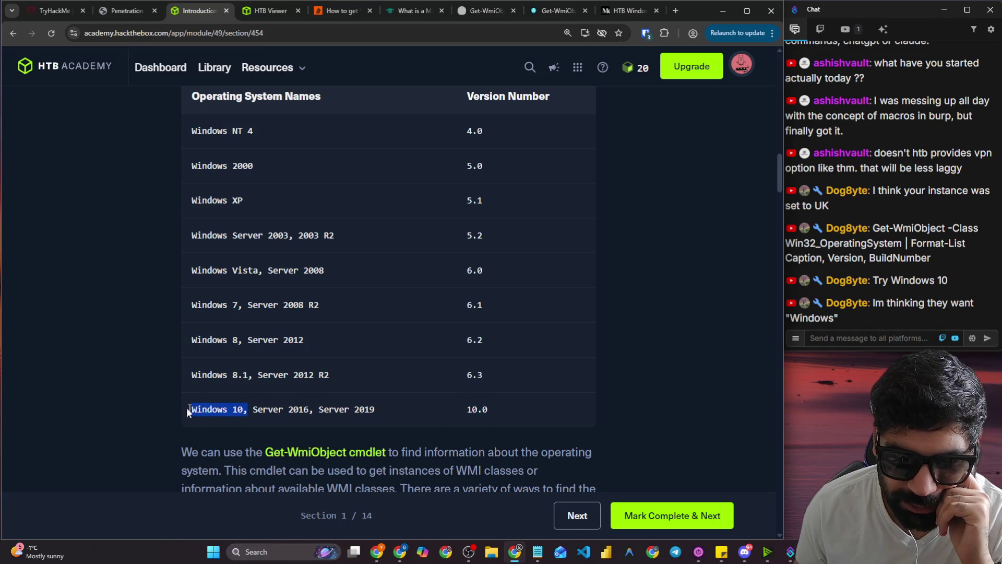
Scroll down through the introduction lesson to its questions.
scroll(433, 397, up, 2)
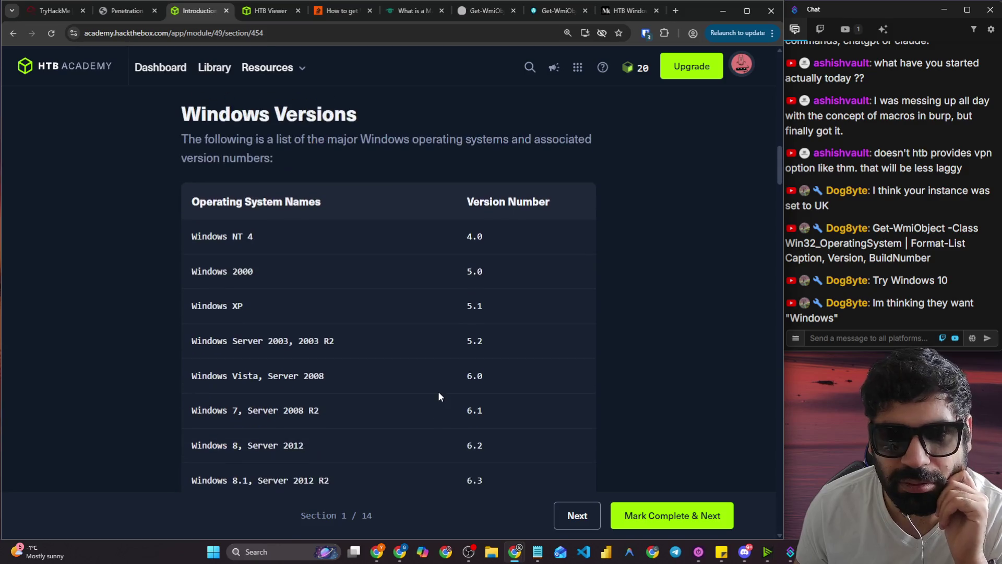
scroll(436, 386, down, 2)
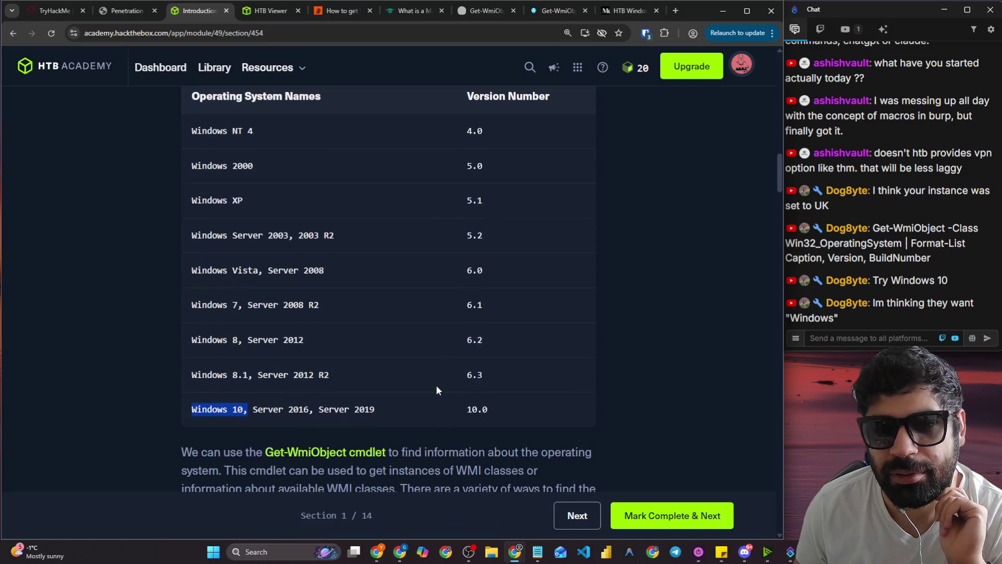
scroll(437, 386, up, 2)
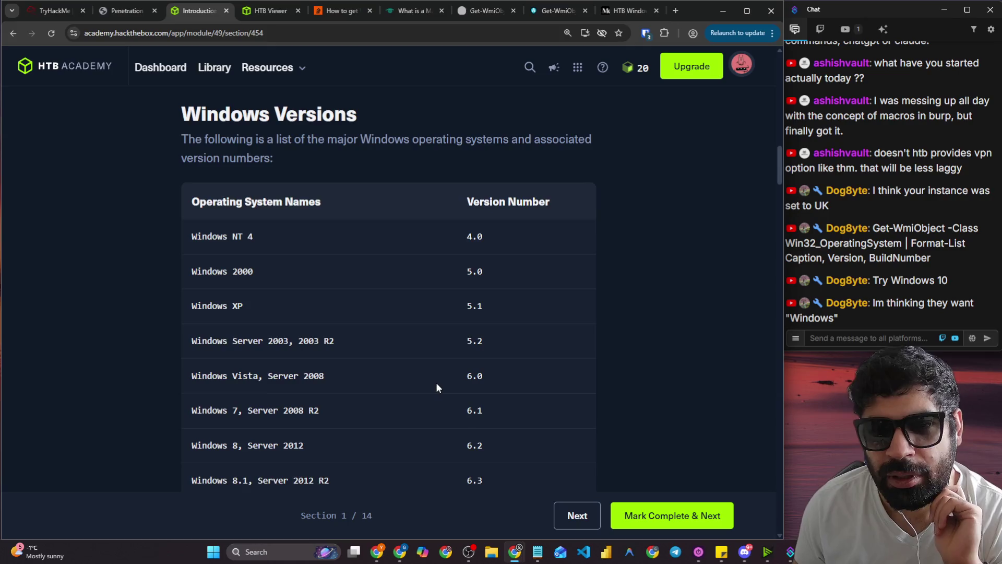
scroll(439, 387, down, 15)
scroll(467, 357, down, 20)
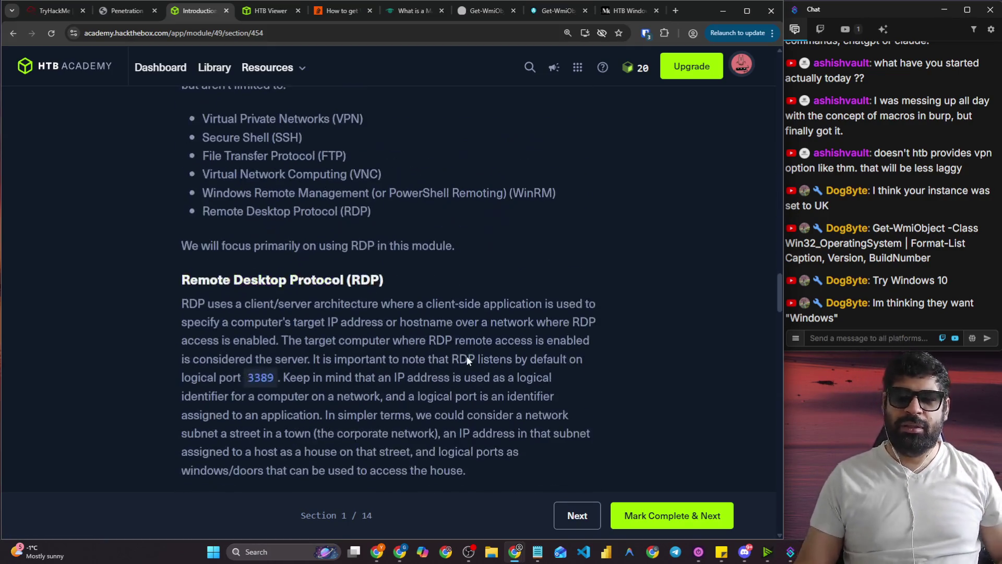
scroll(460, 350, down, 12)
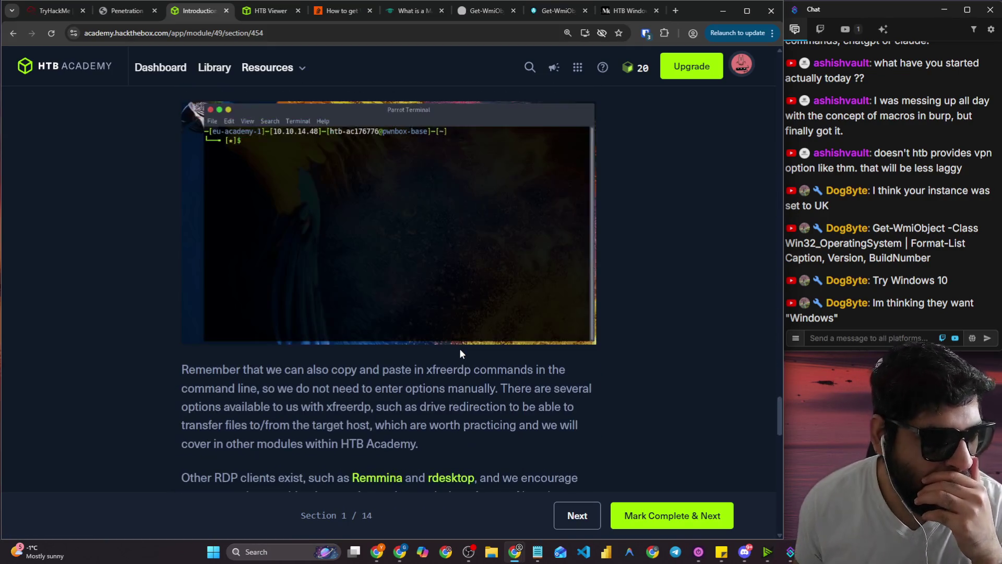
scroll(459, 335, down, 7)
scroll(459, 337, down, 8)
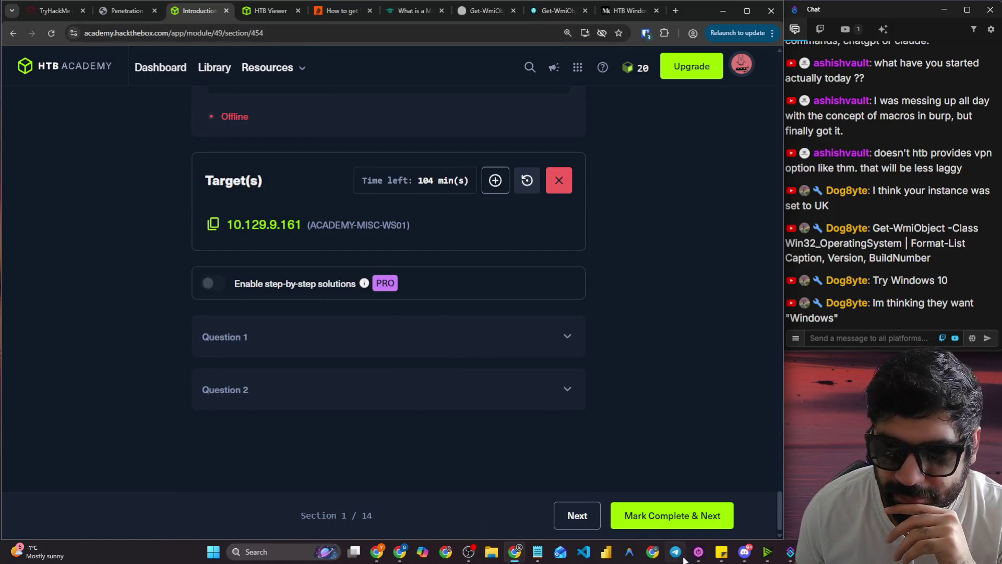
Advance to section 2, Operating System Structure, and scroll down to Question 1.
click(656, 517)
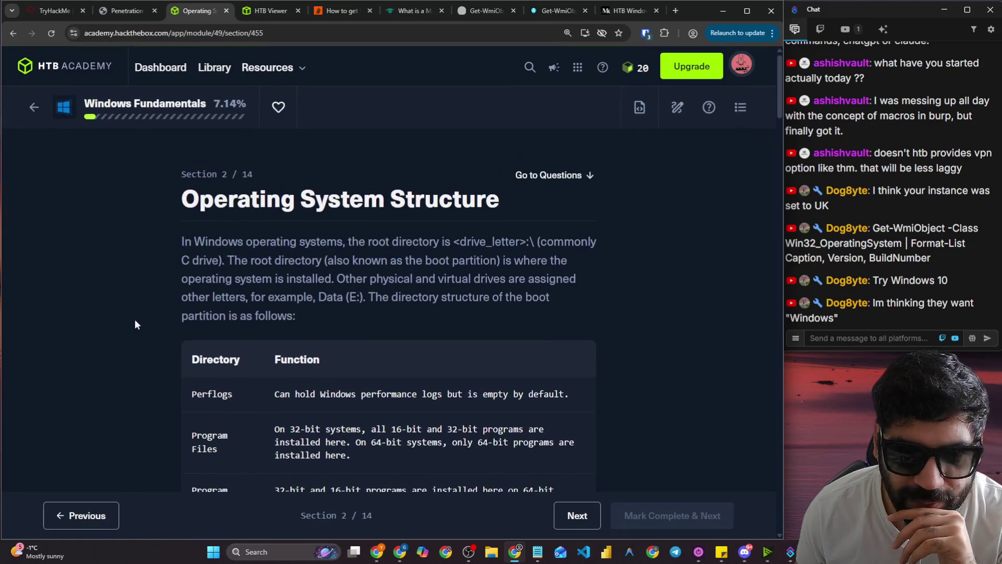
scroll(155, 319, down, 4)
scroll(153, 320, down, 10)
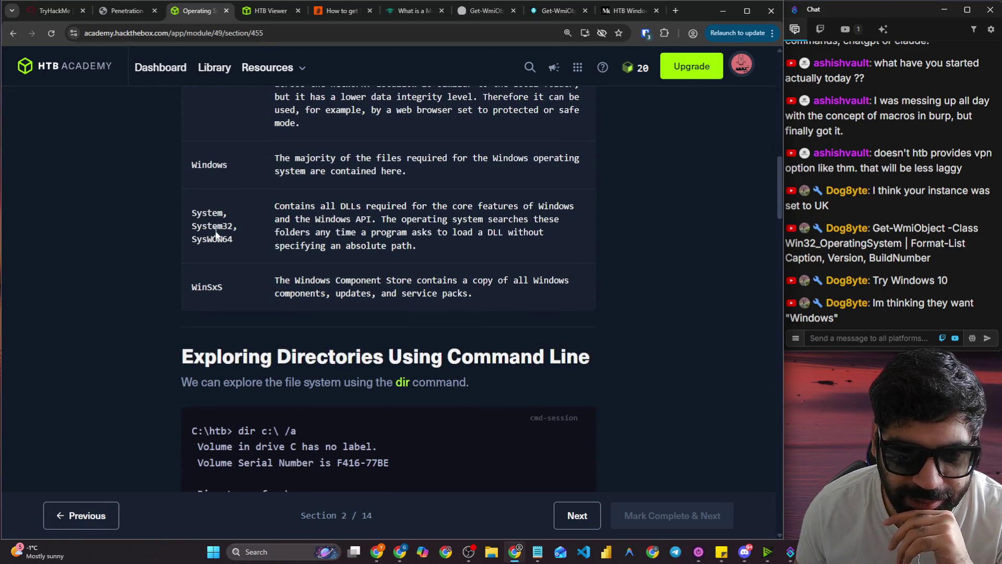
scroll(216, 245, down, 12)
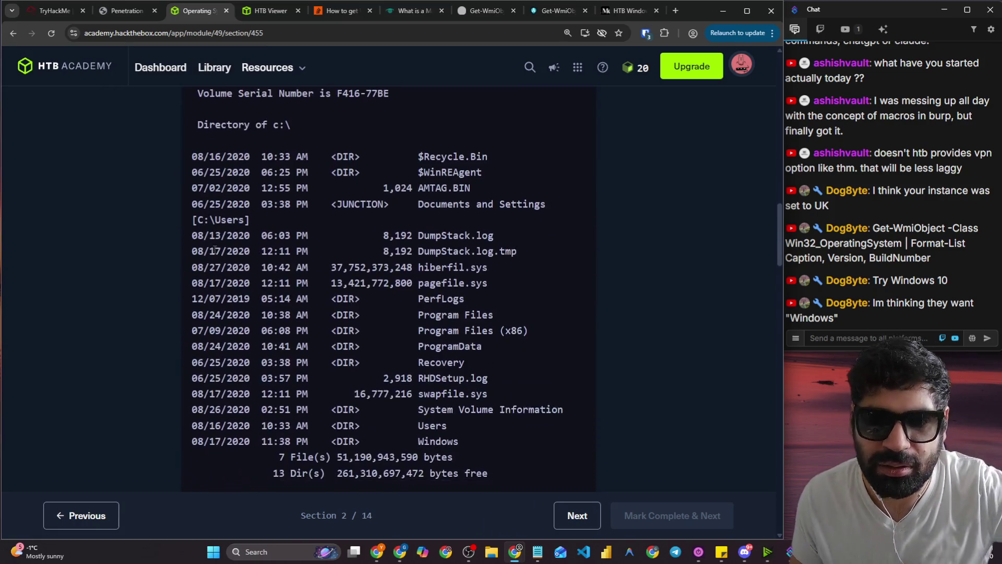
scroll(221, 266, down, 14)
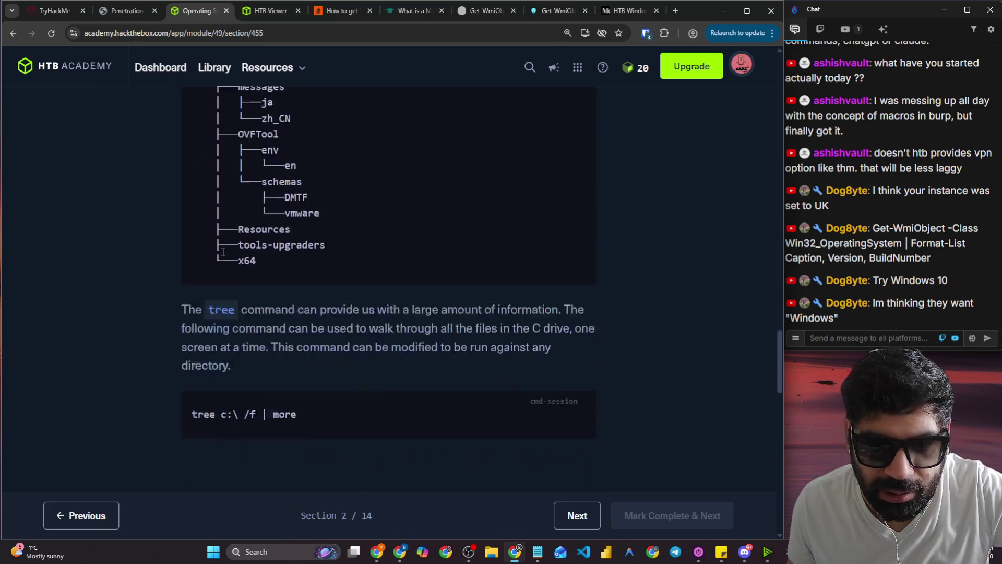
scroll(223, 251, down, 14)
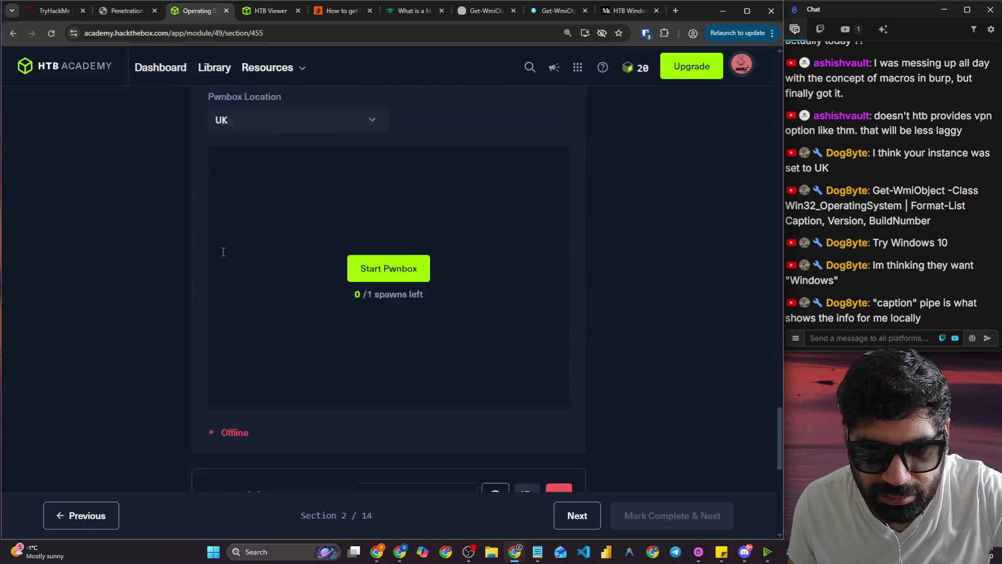
scroll(287, 321, down, 6)
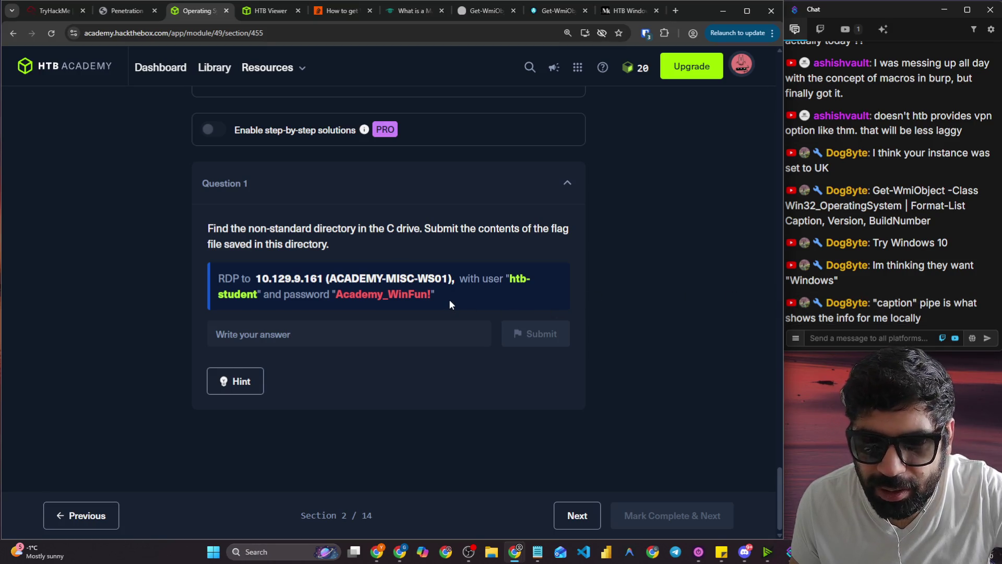
Scroll back to the top and open the module Cheatsheet.
scroll(404, 334, up, 10)
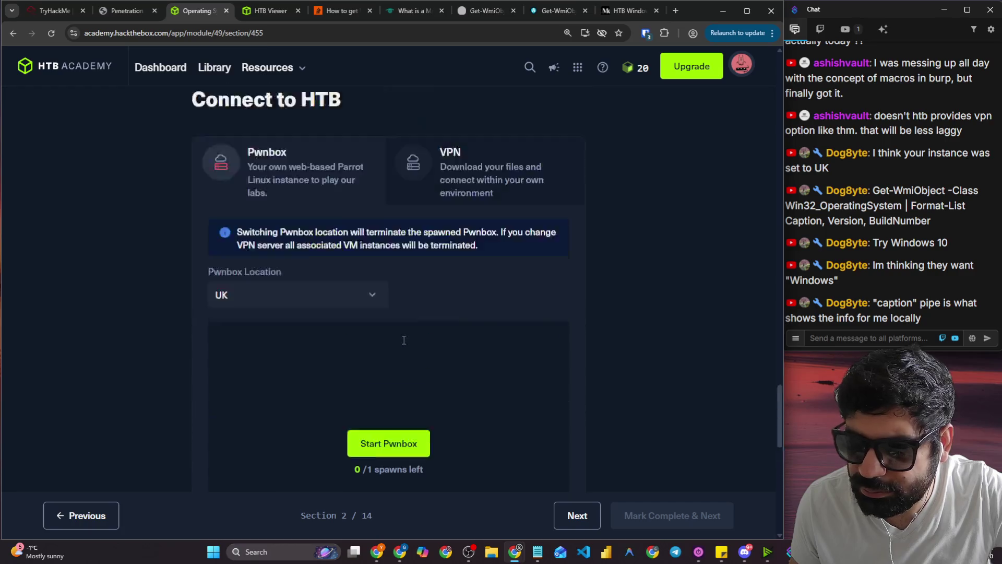
scroll(404, 340, up, 15)
scroll(405, 348, up, 8)
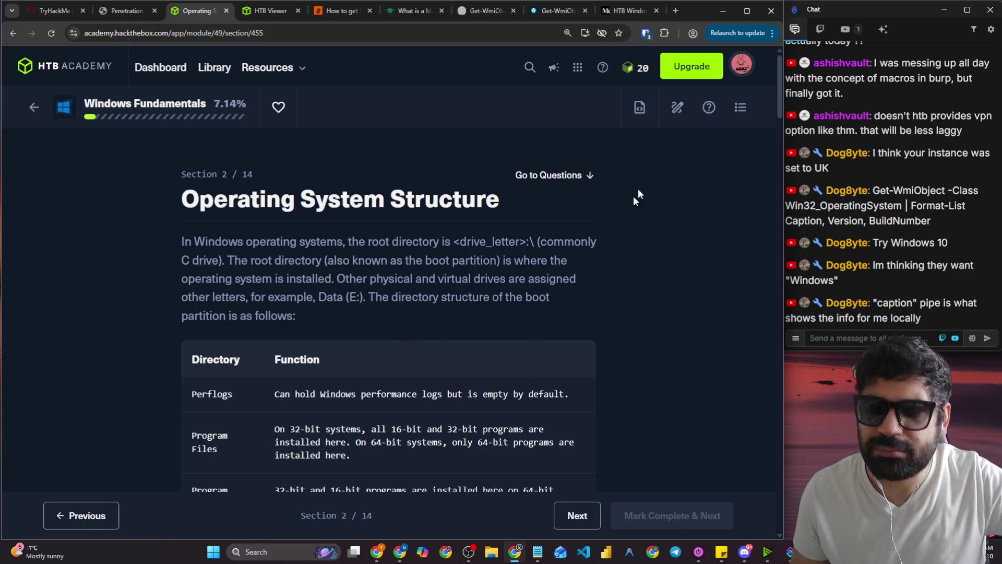
click(639, 108)
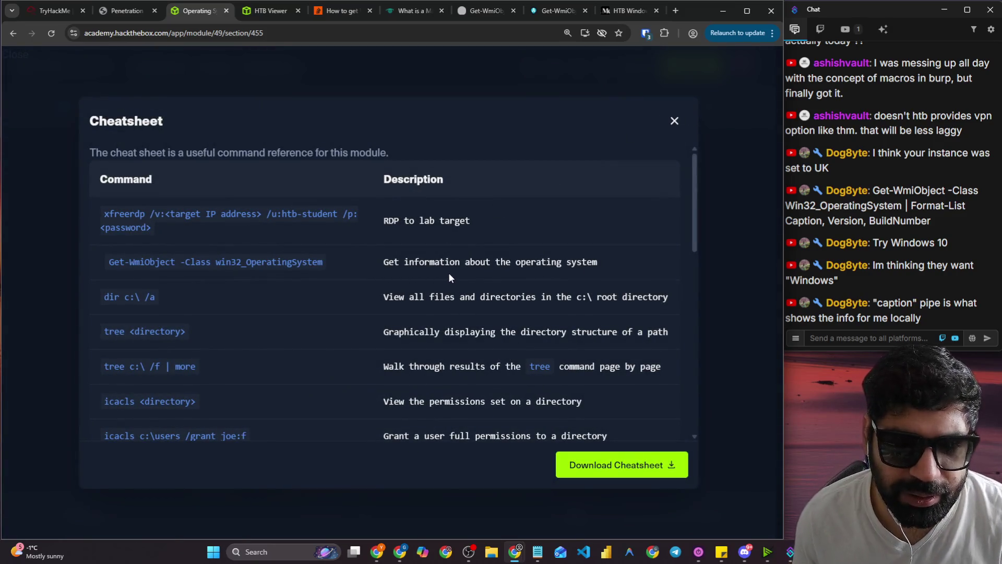
drag(385, 262, 603, 274)
click(575, 316)
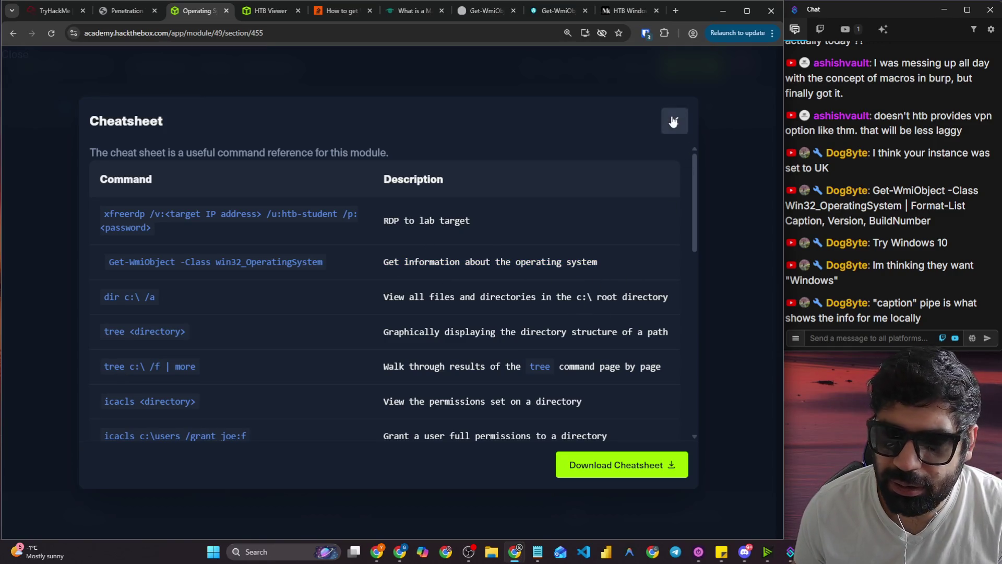
click(674, 121)
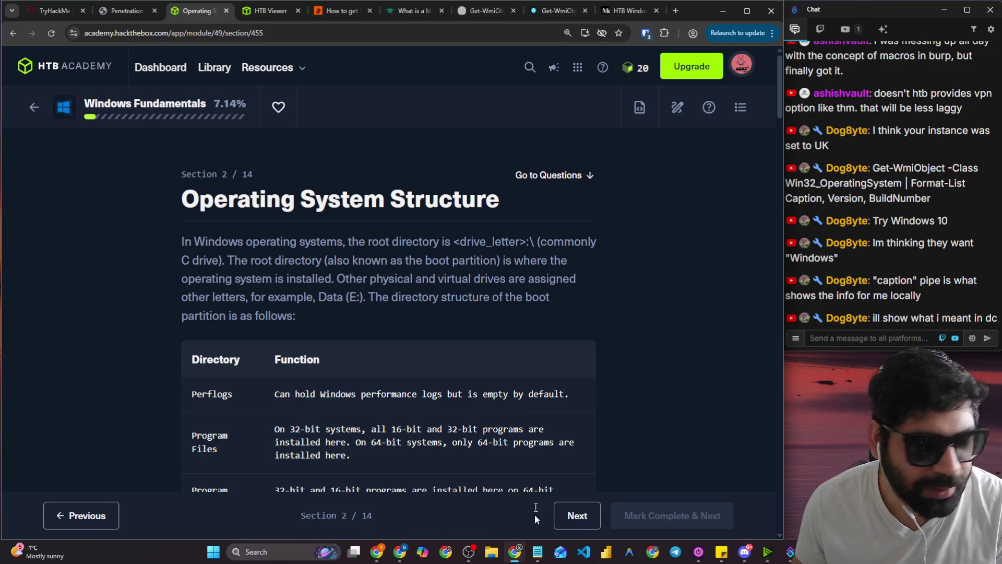
click(469, 551)
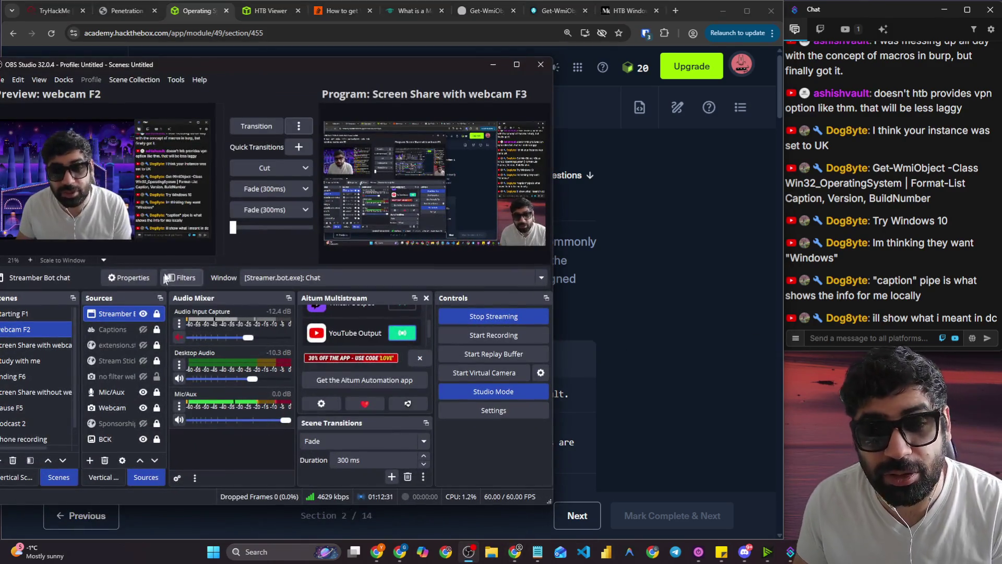
click(256, 126)
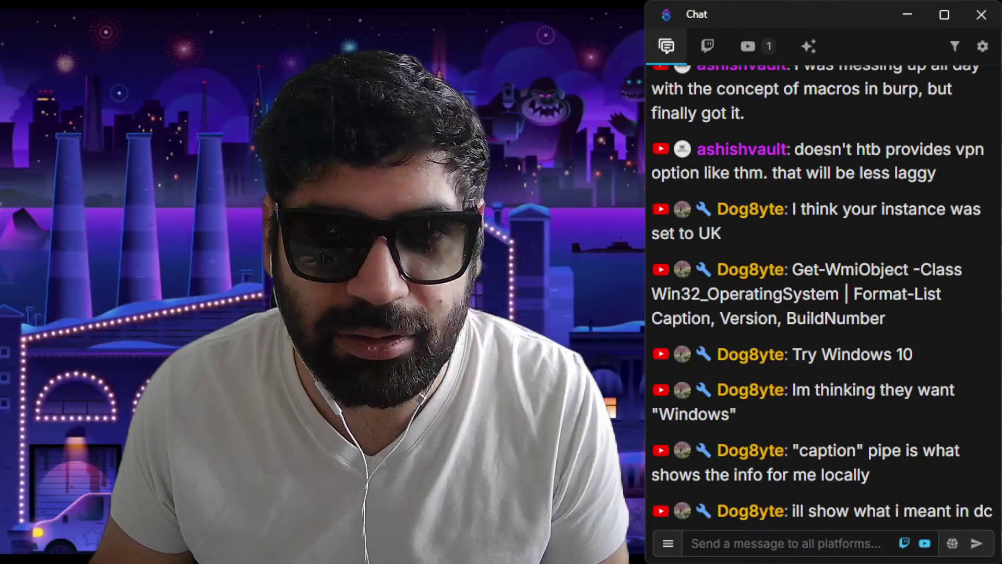